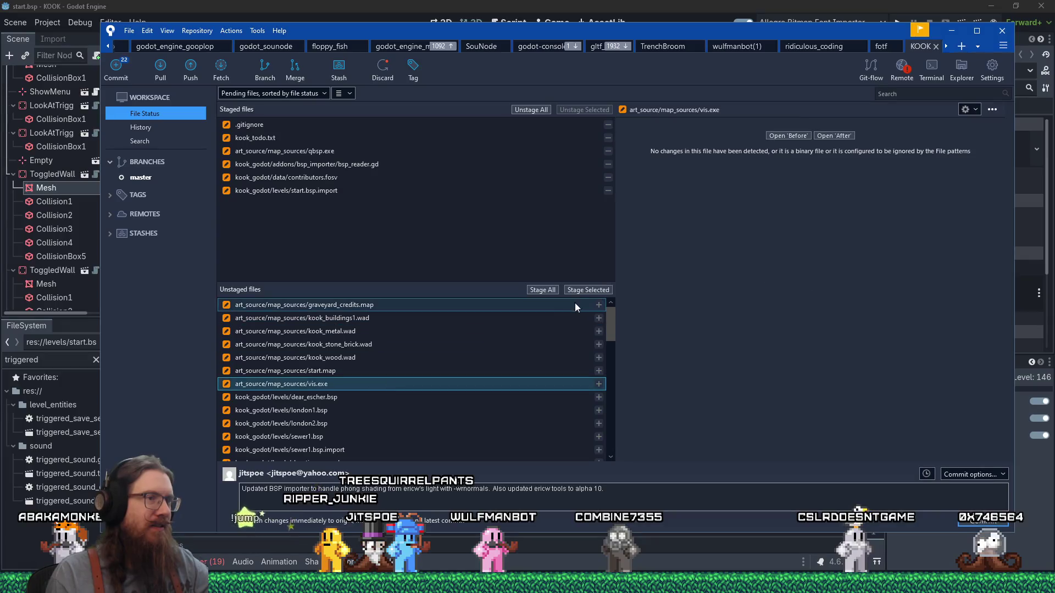
# Stage vis.exe and start.map, then review and stage sewer1.bsp.import and start.tscn
pyautogui.click(371, 370)
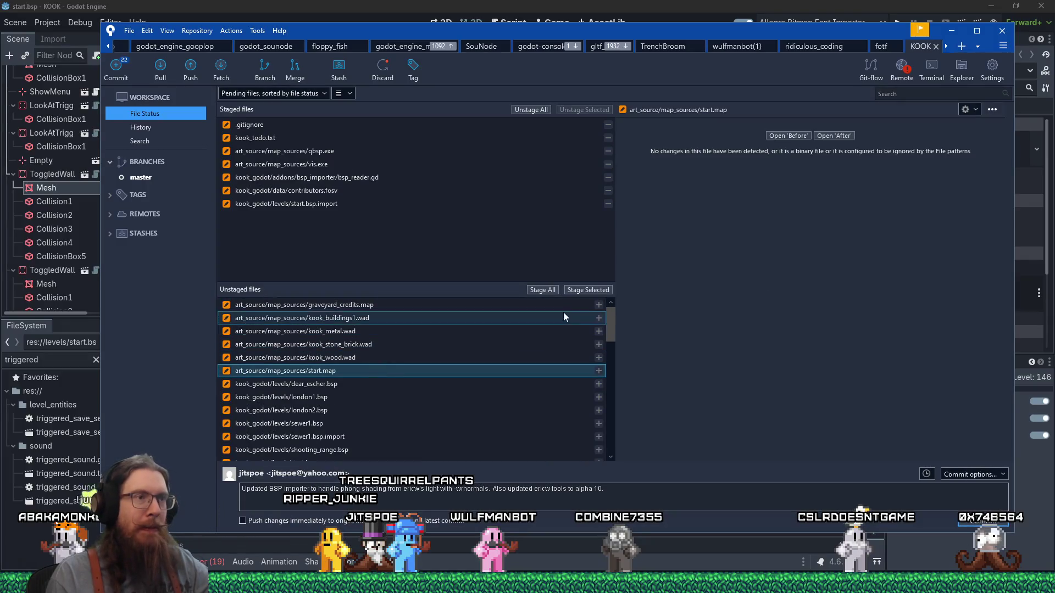
pyautogui.click(588, 289)
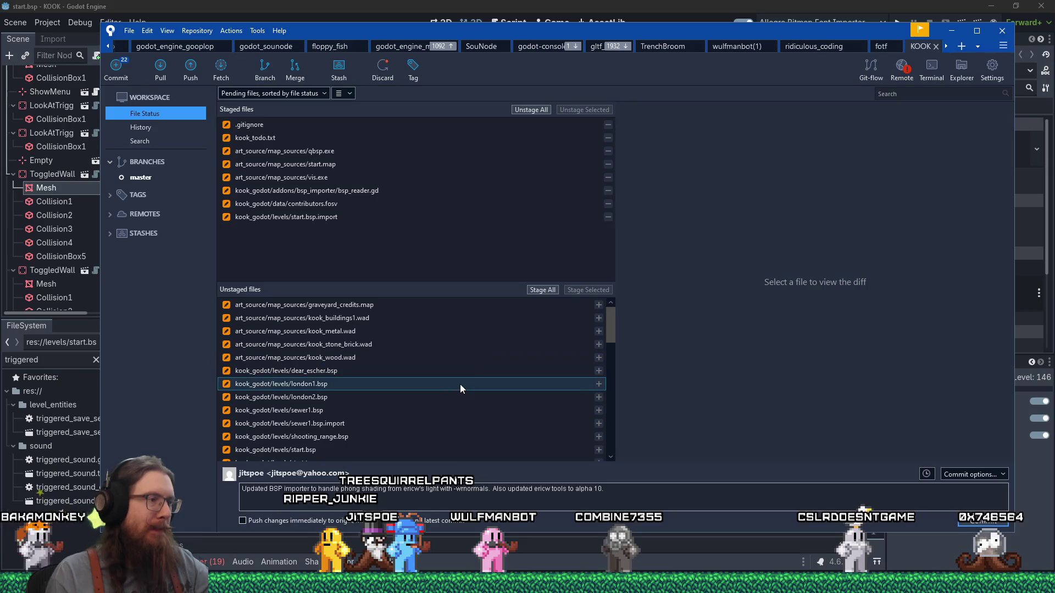
pyautogui.click(449, 423)
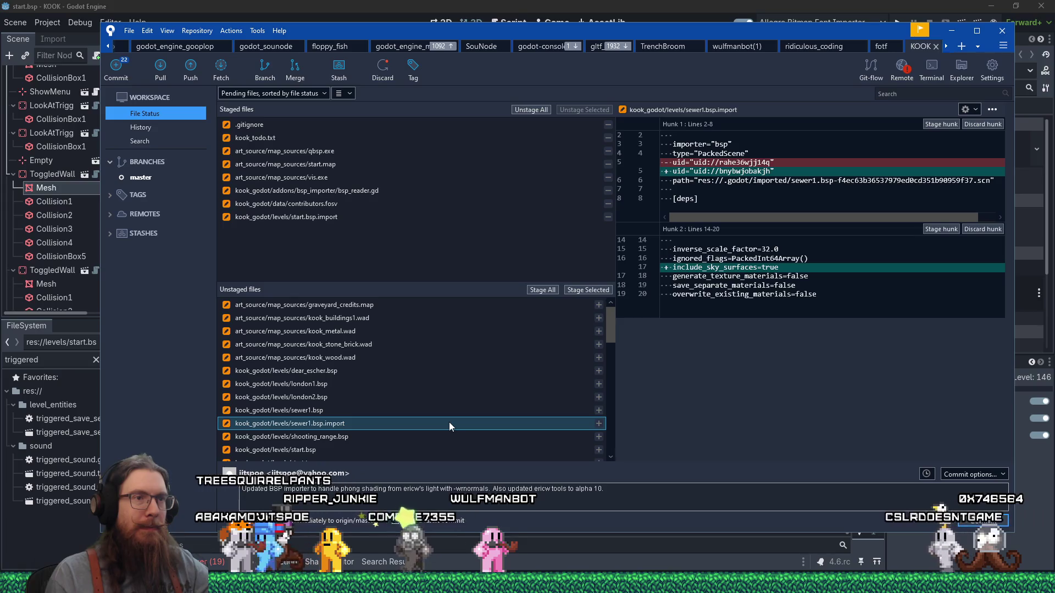
pyautogui.doubleClick(449, 423)
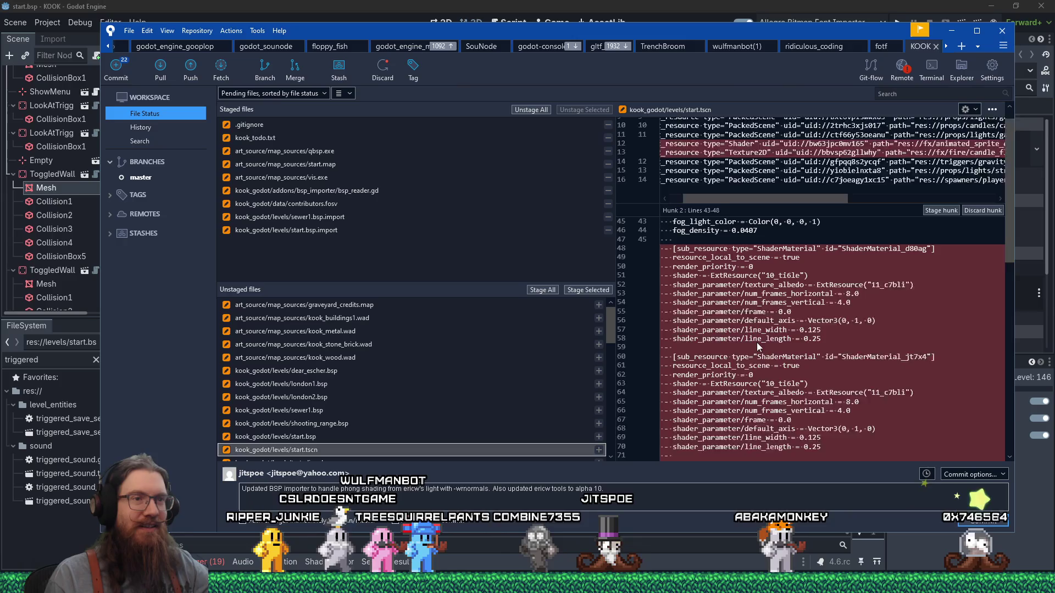
pyautogui.scroll(-3)
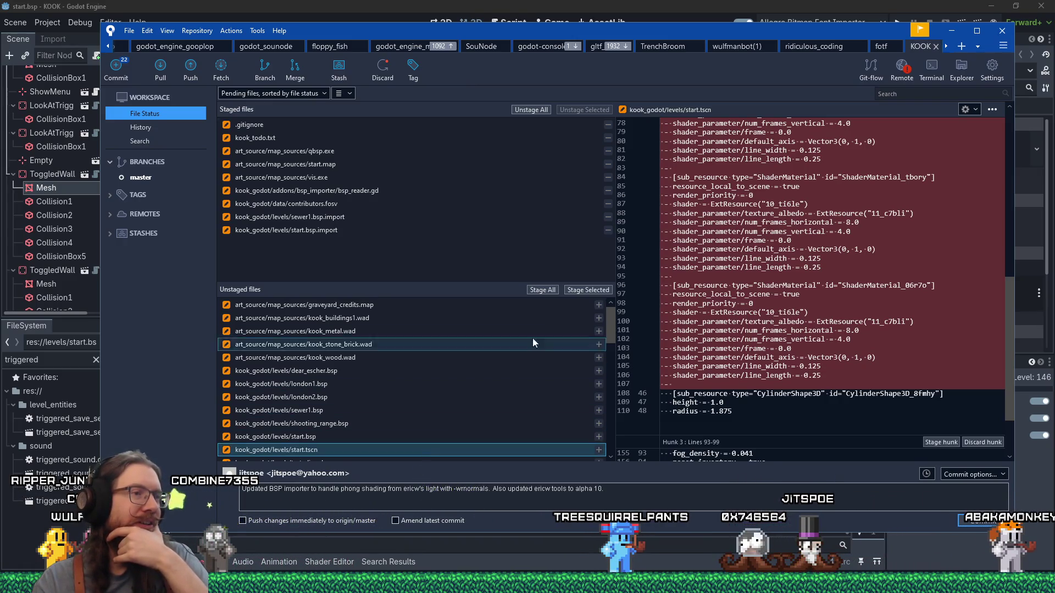
pyautogui.click(587, 289)
pyautogui.scroll(-3)
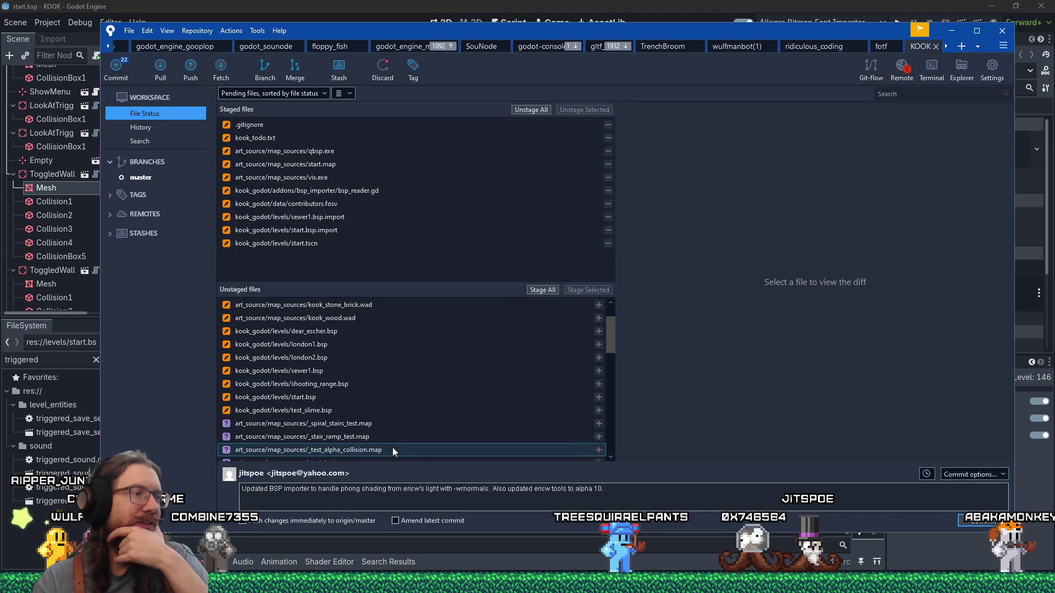
# Scroll the unstaged list and preview LICENSE-embree.txt
pyautogui.scroll(-3)
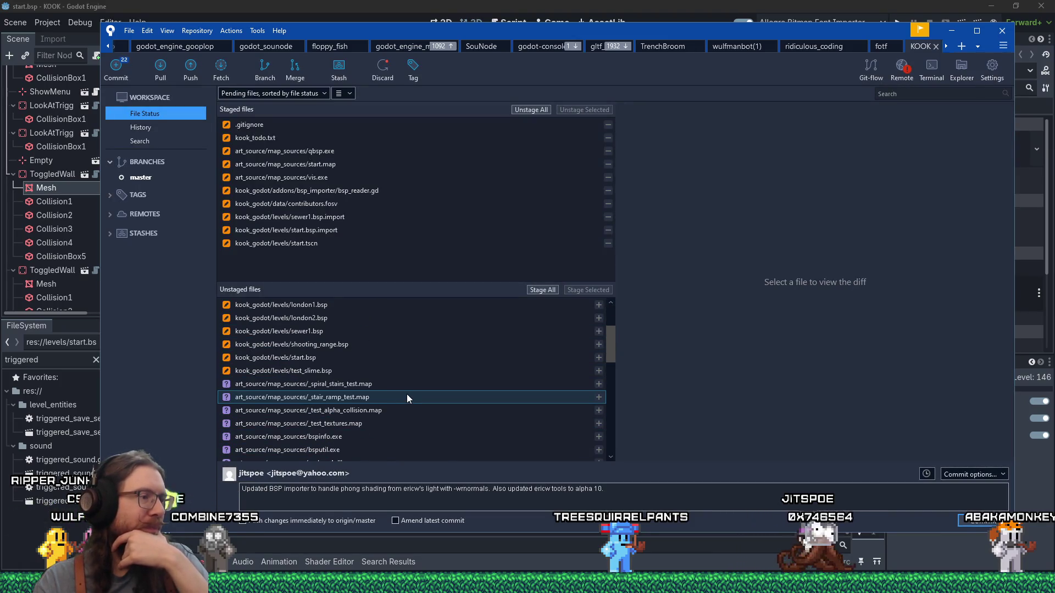
pyautogui.scroll(-3)
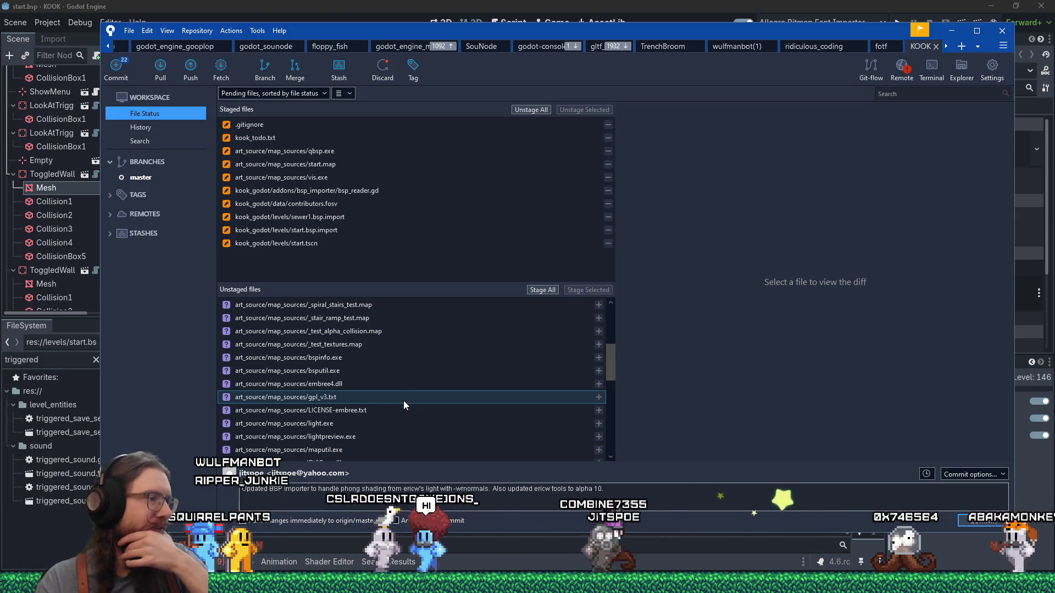
pyautogui.click(401, 410)
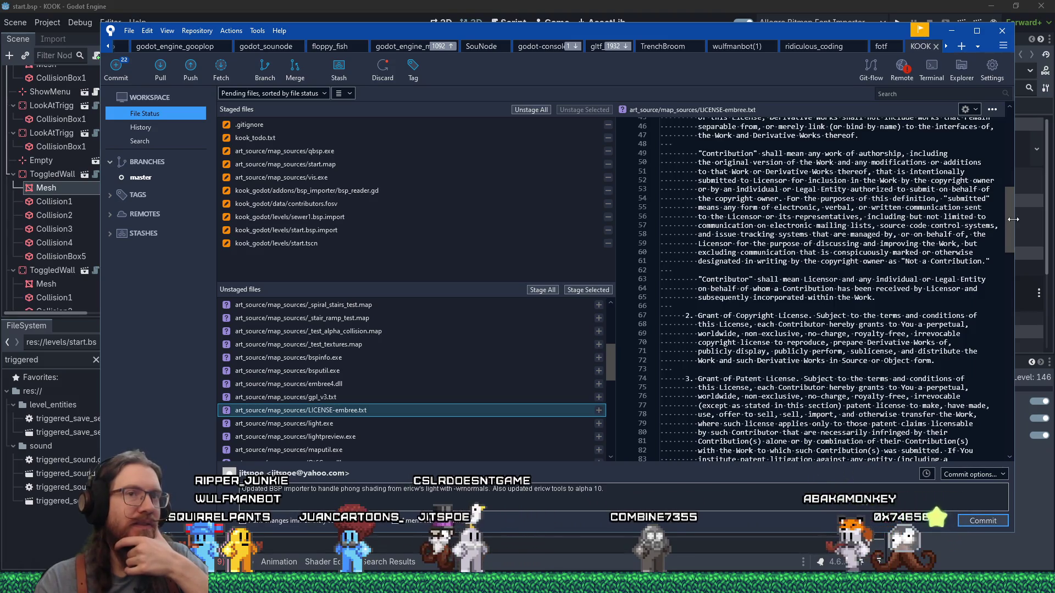
pyautogui.scroll(3)
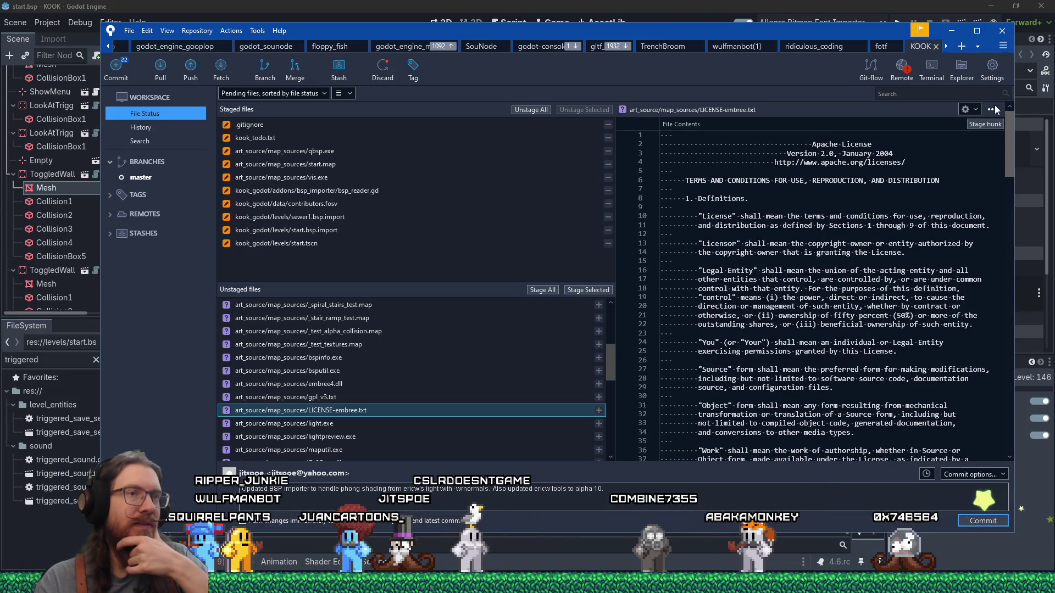
pyautogui.scroll(-3)
pyautogui.scroll(-3)
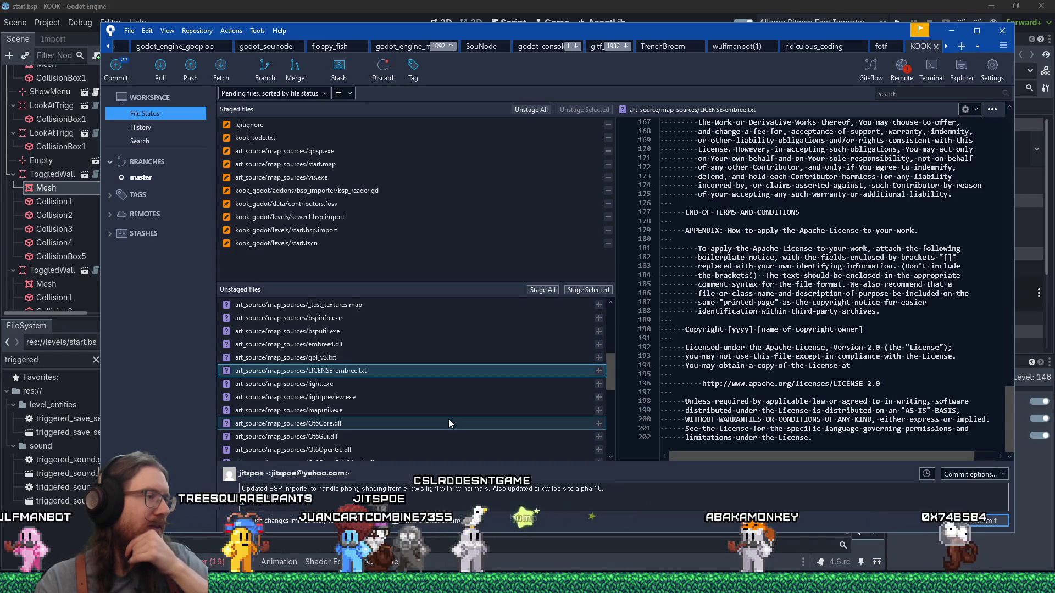
# Inspect the untracked light.exe file
pyautogui.click(354, 385)
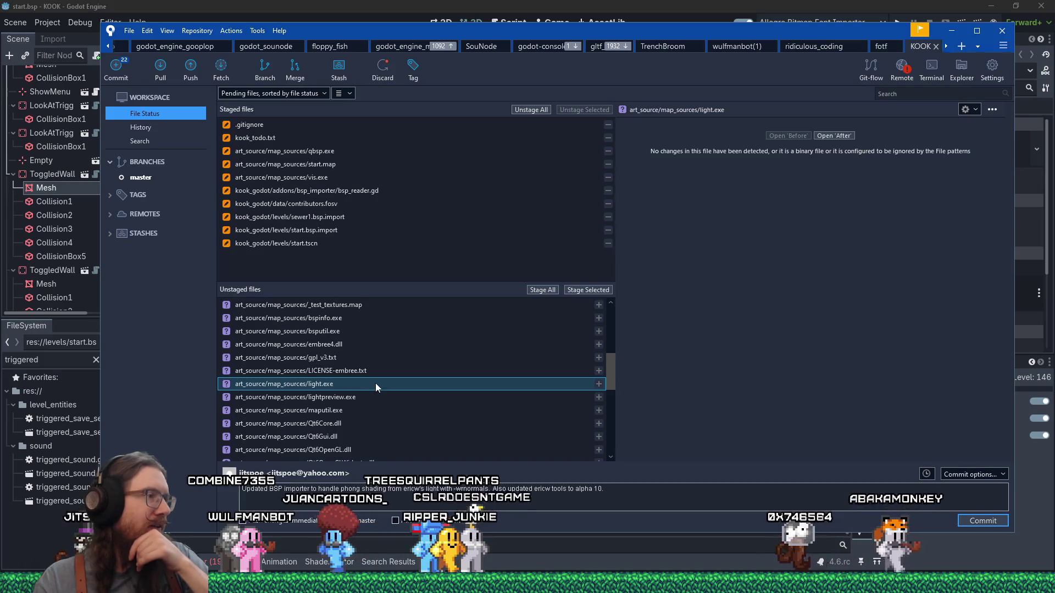
pyautogui.scroll(3)
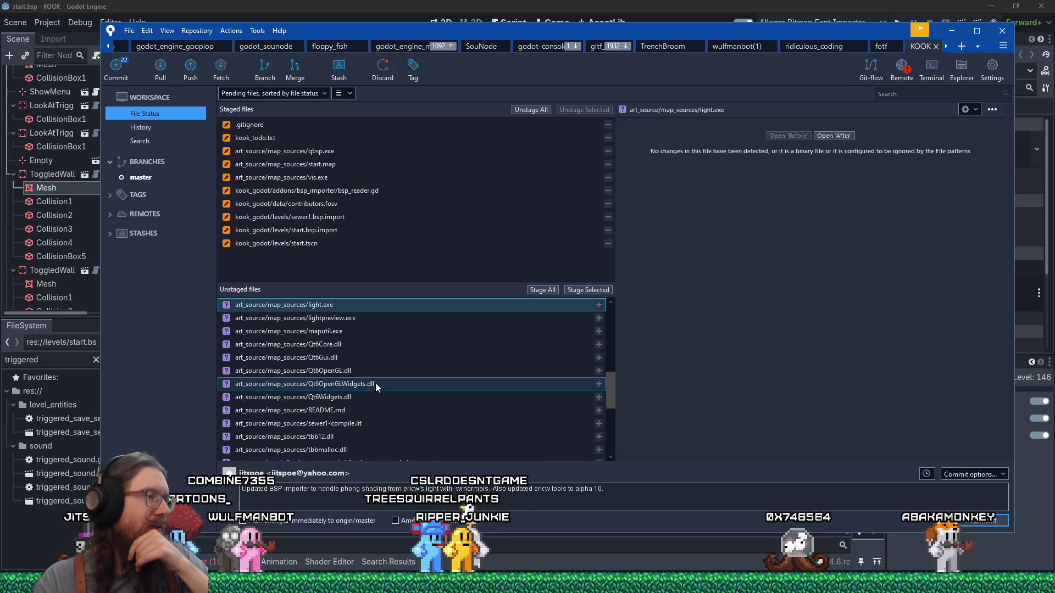
pyautogui.scroll(-3)
pyautogui.scroll(3)
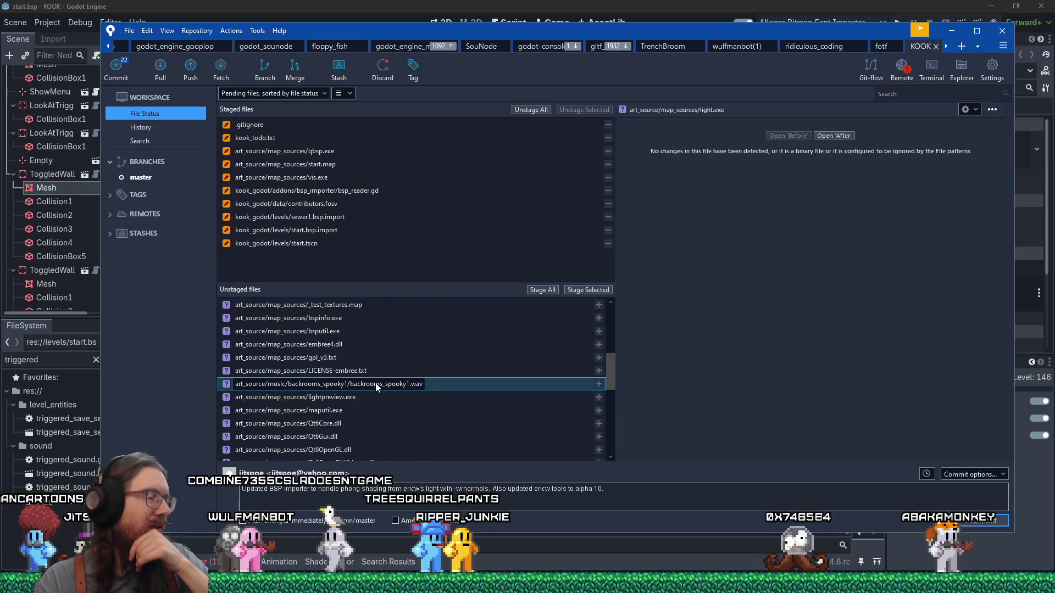
pyautogui.scroll(-3)
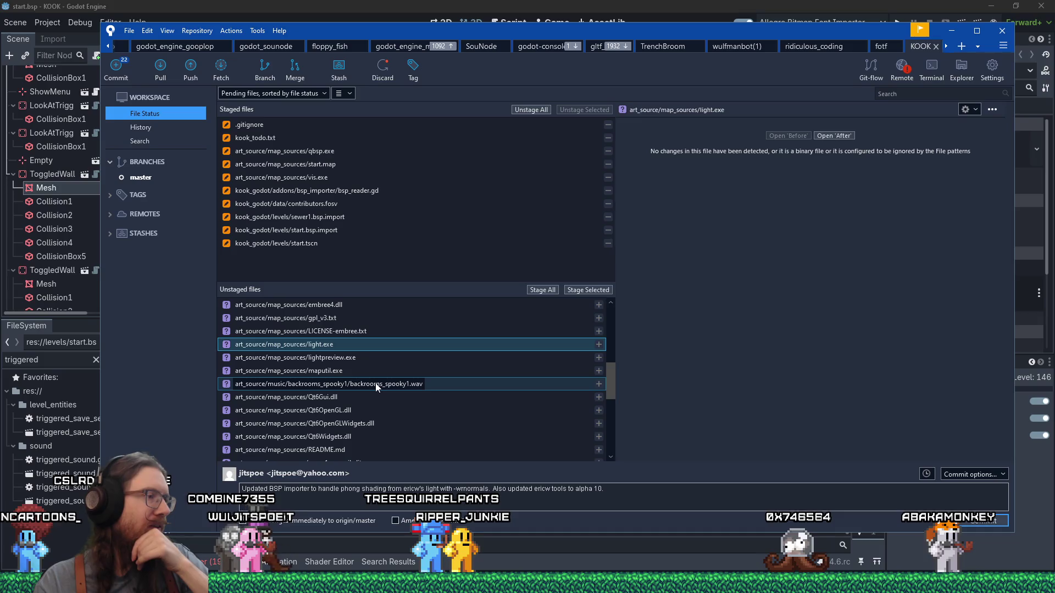
pyautogui.scroll(-3)
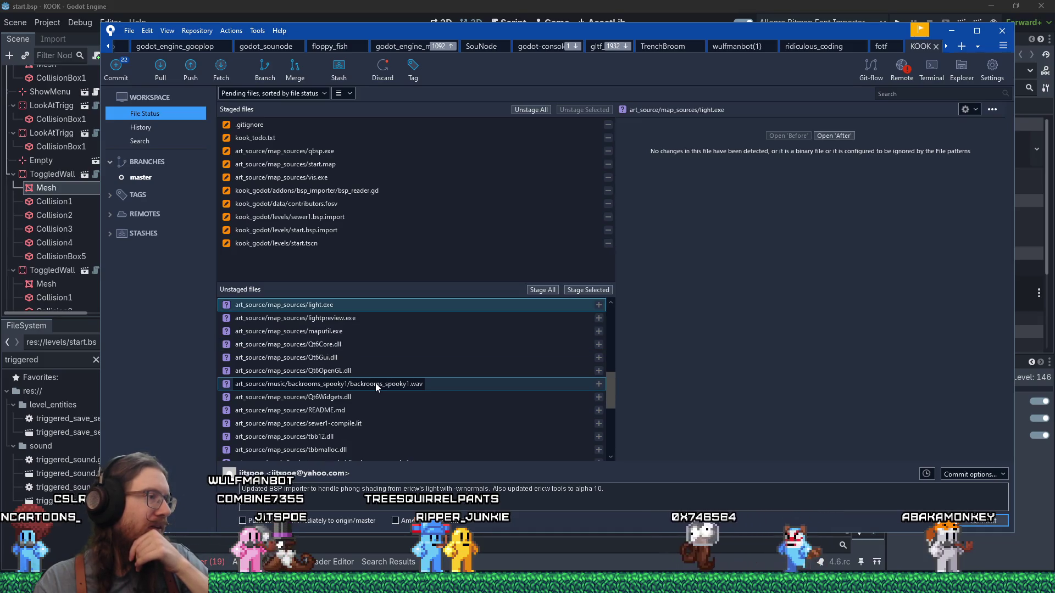
pyautogui.scroll(3)
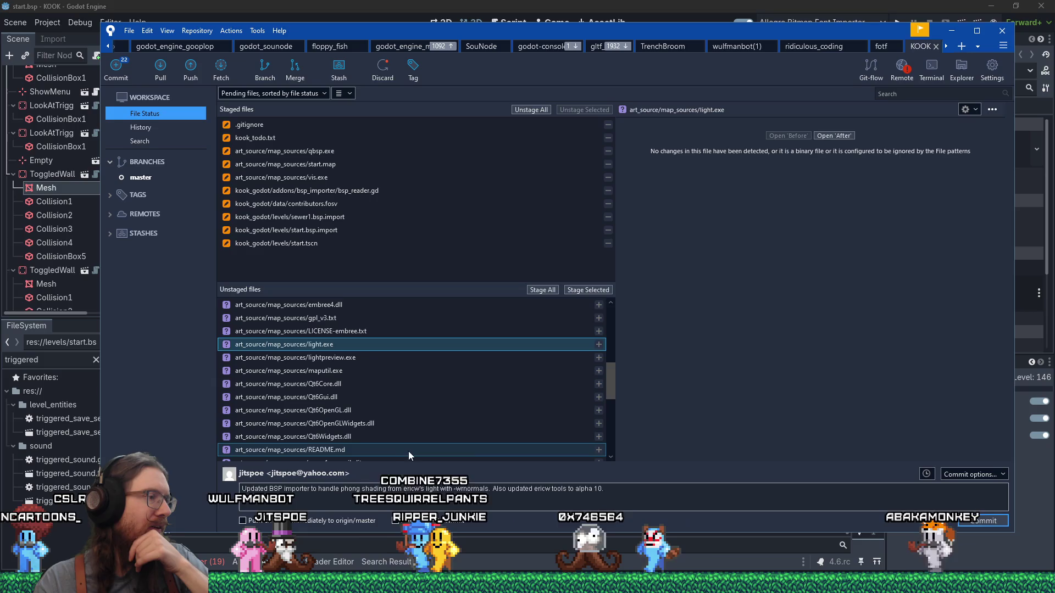
pyautogui.scroll(-3)
# Show README.md's contents in the right pane
pyautogui.click(378, 412)
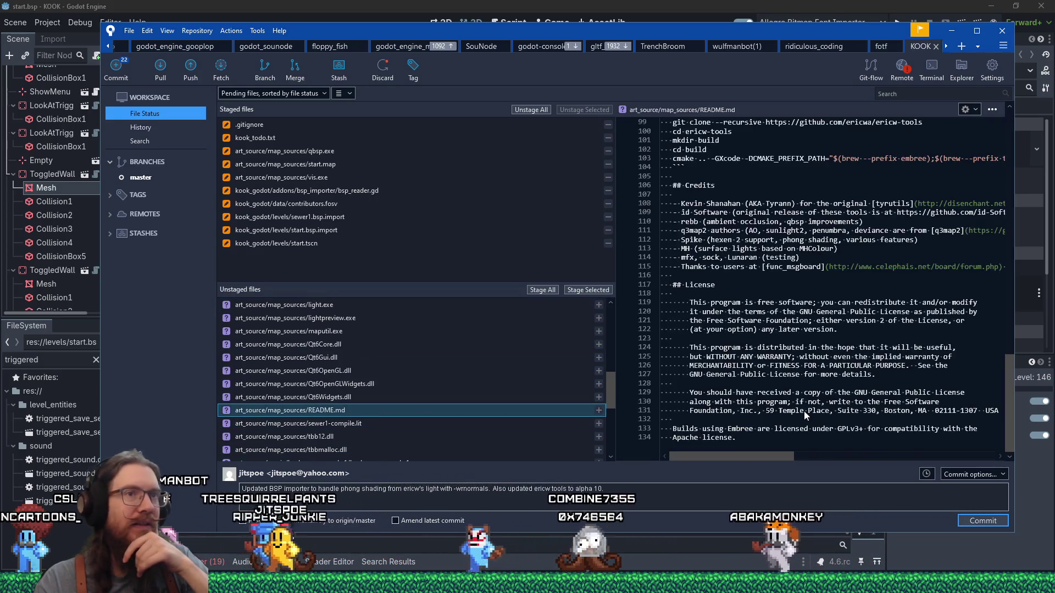
pyautogui.scroll(3)
pyautogui.moveTo(1011, 381); pyautogui.dragTo(976, 157)
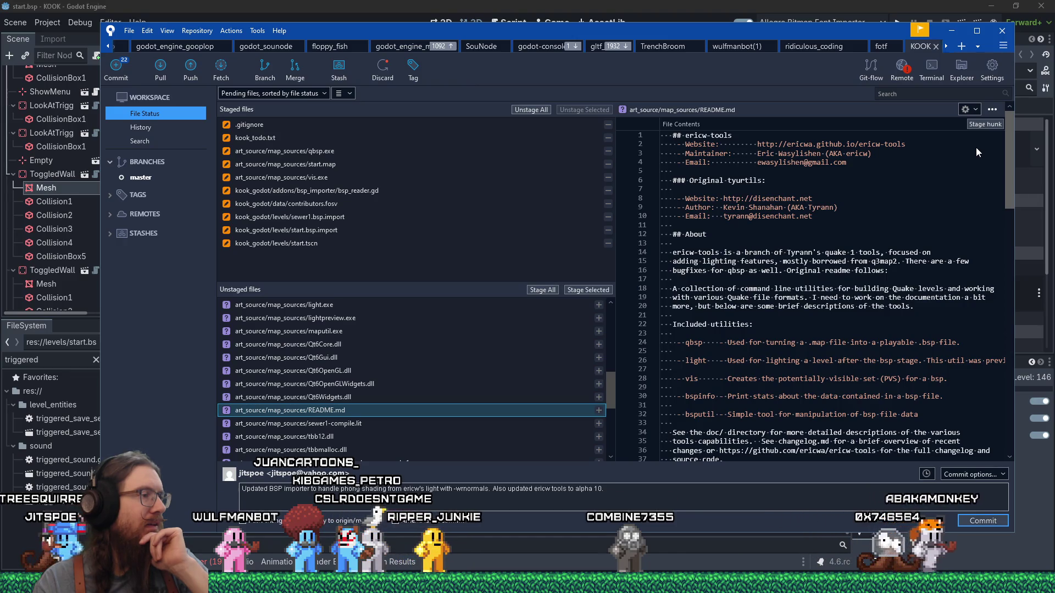
# Delete the untracked sewer1-compile.lit file
pyautogui.click(357, 427)
pyautogui.rightClick(357, 426)
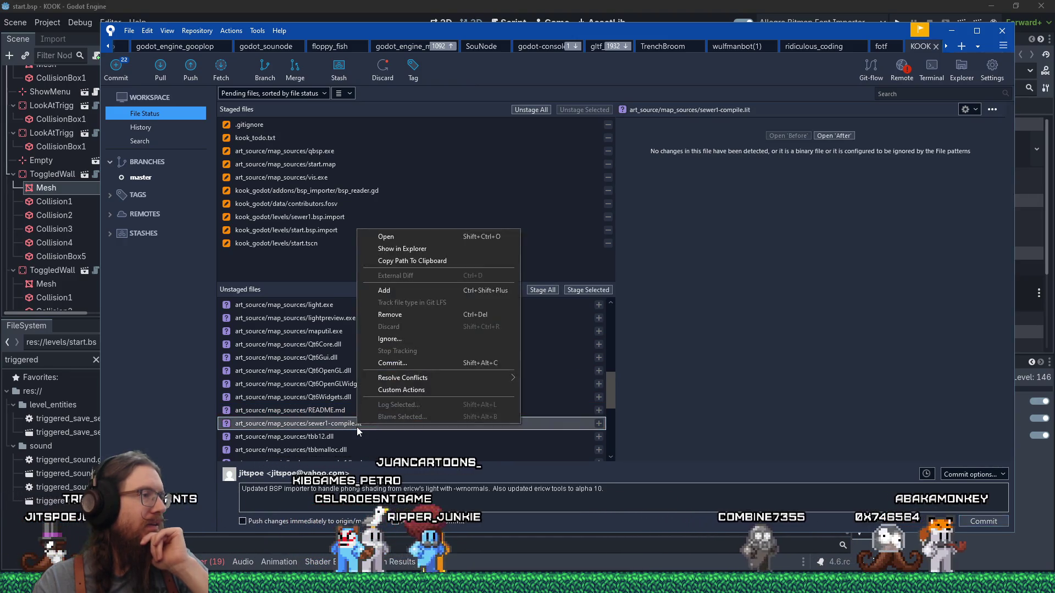
pyautogui.click(417, 315)
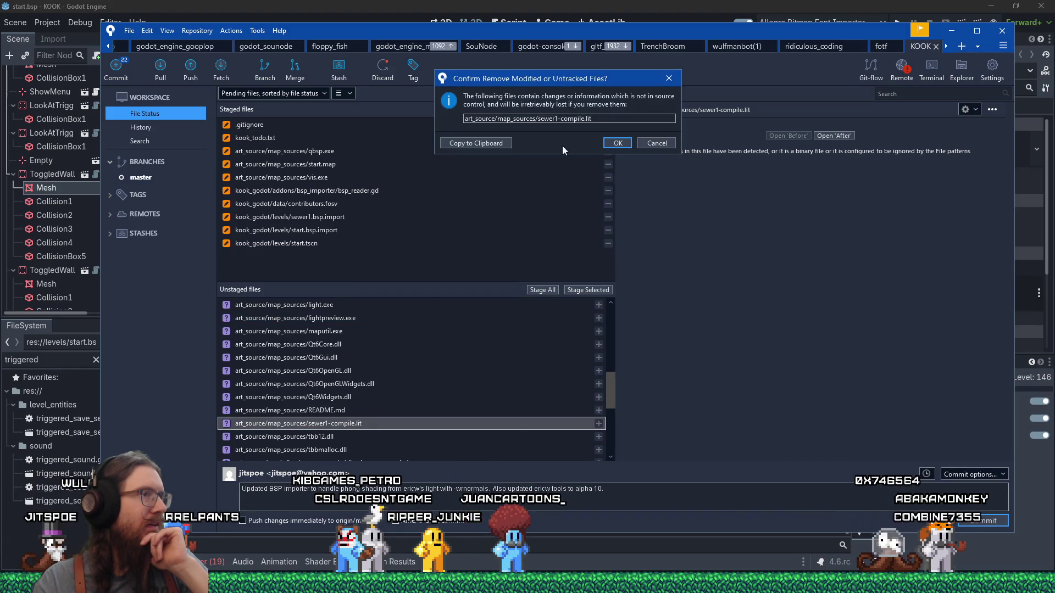
pyautogui.click(623, 143)
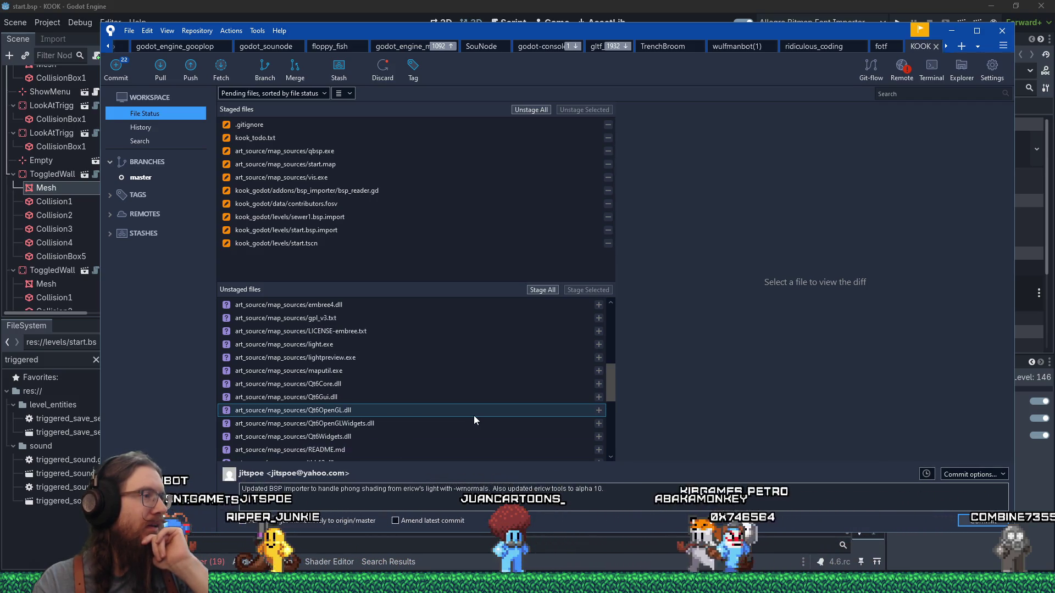
# Stage light.exe, then try staging embree4.dll and cancel the large-file warning
pyautogui.scroll(3)
pyautogui.click(352, 346)
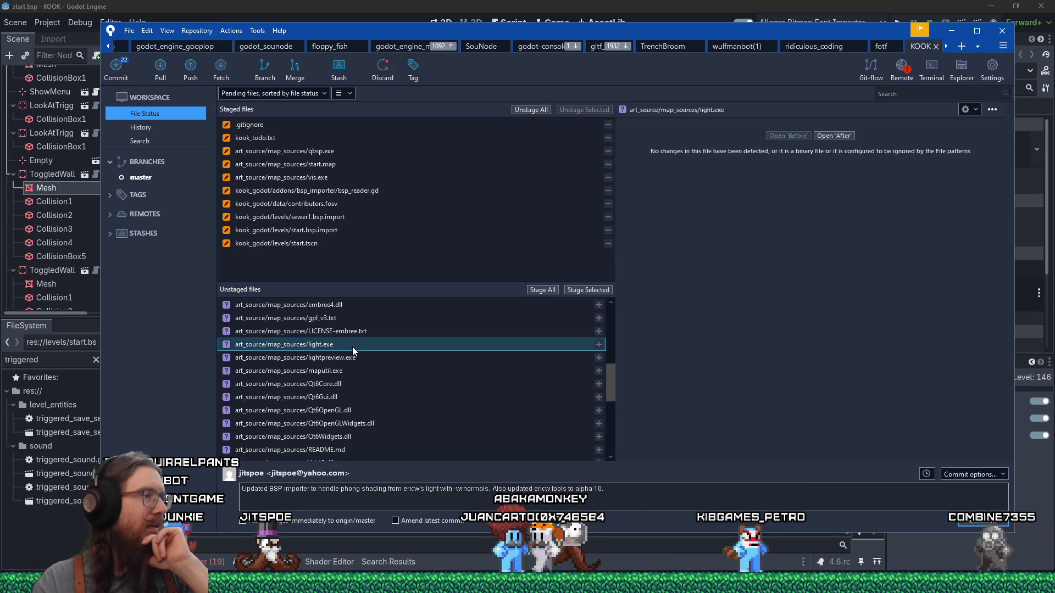
pyautogui.click(582, 289)
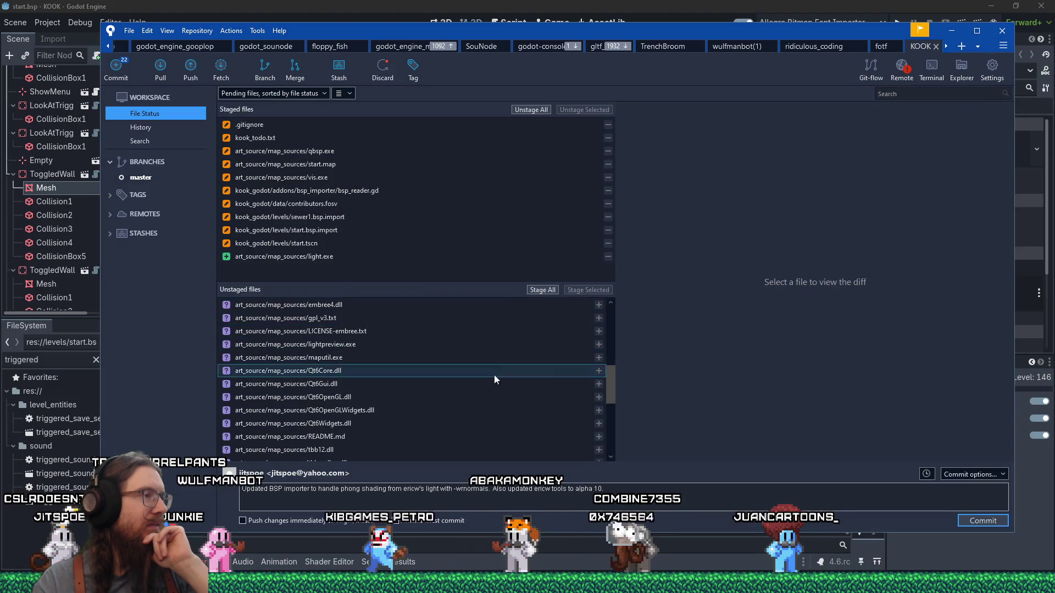
pyautogui.click(439, 306)
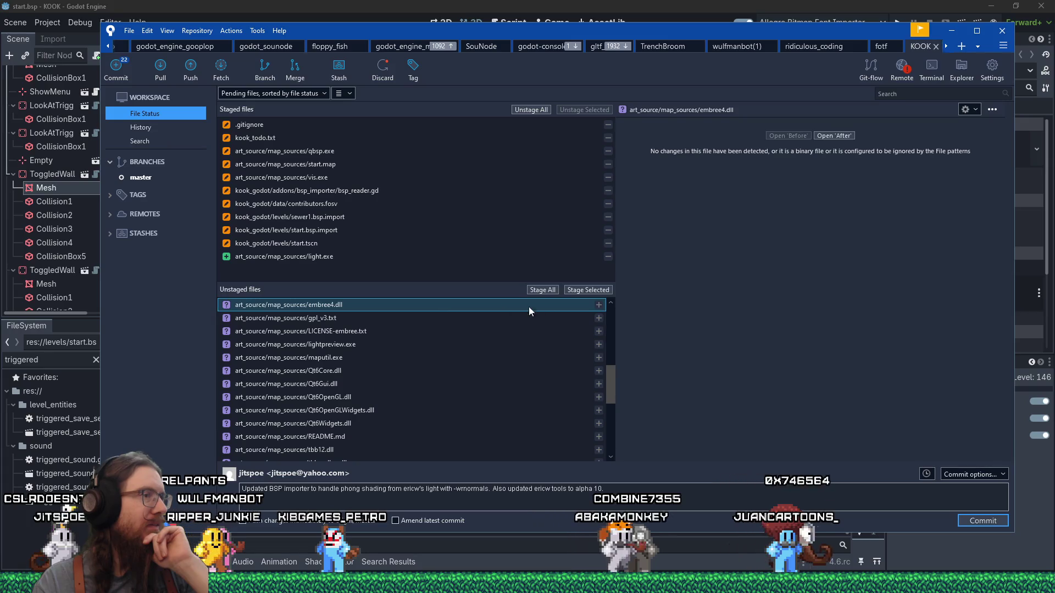
pyautogui.click(579, 292)
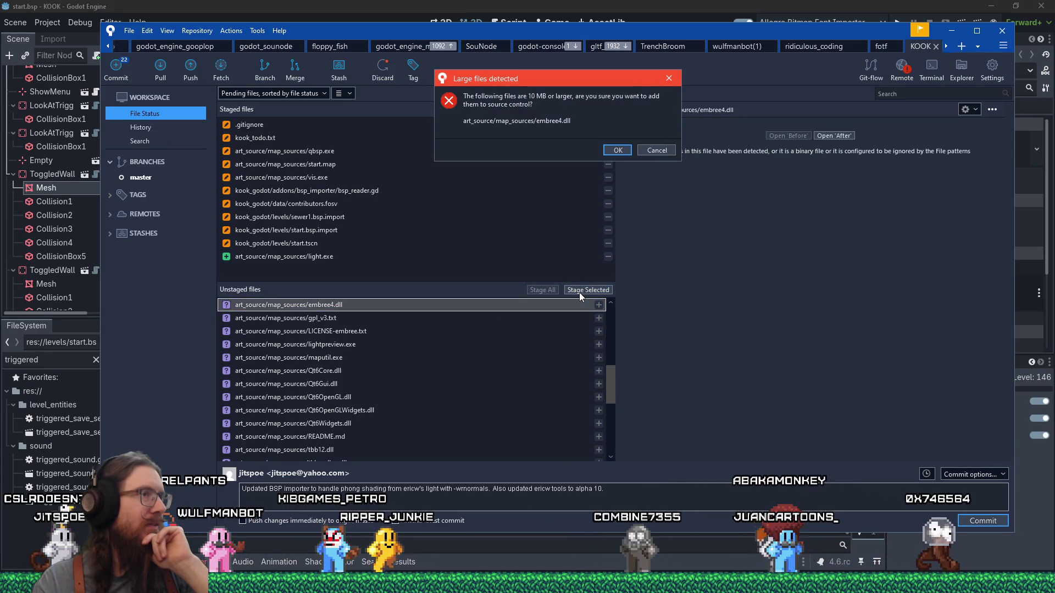
pyautogui.click(657, 151)
# Check embree4.dll's 35.5 MB size in Explorer, close it, and reopen LICENSE-embree.txt
pyautogui.rightClick(332, 305)
pyautogui.click(378, 321)
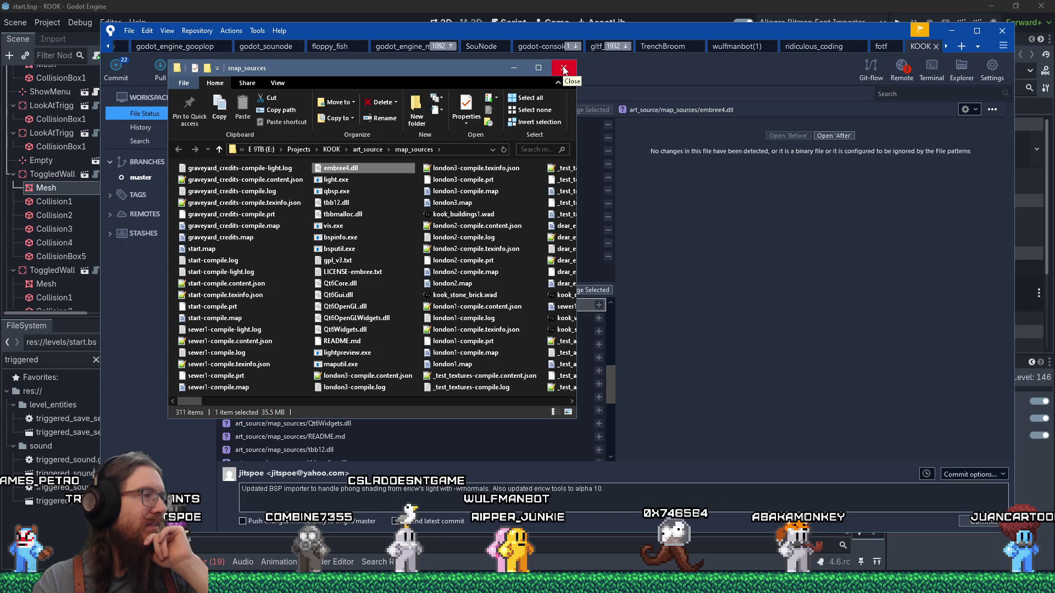
pyautogui.click(563, 68)
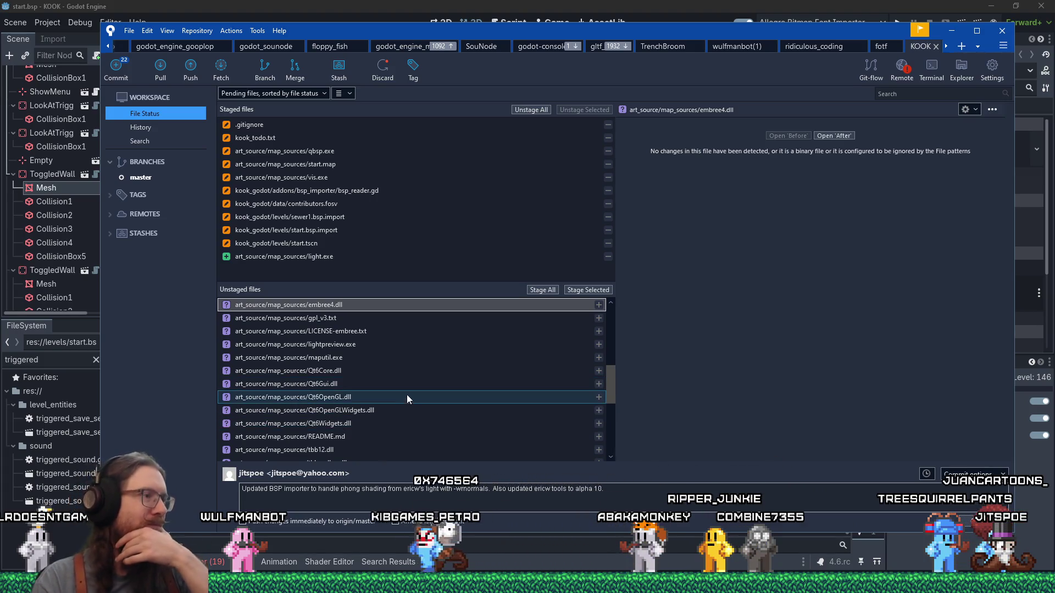
pyautogui.click(380, 331)
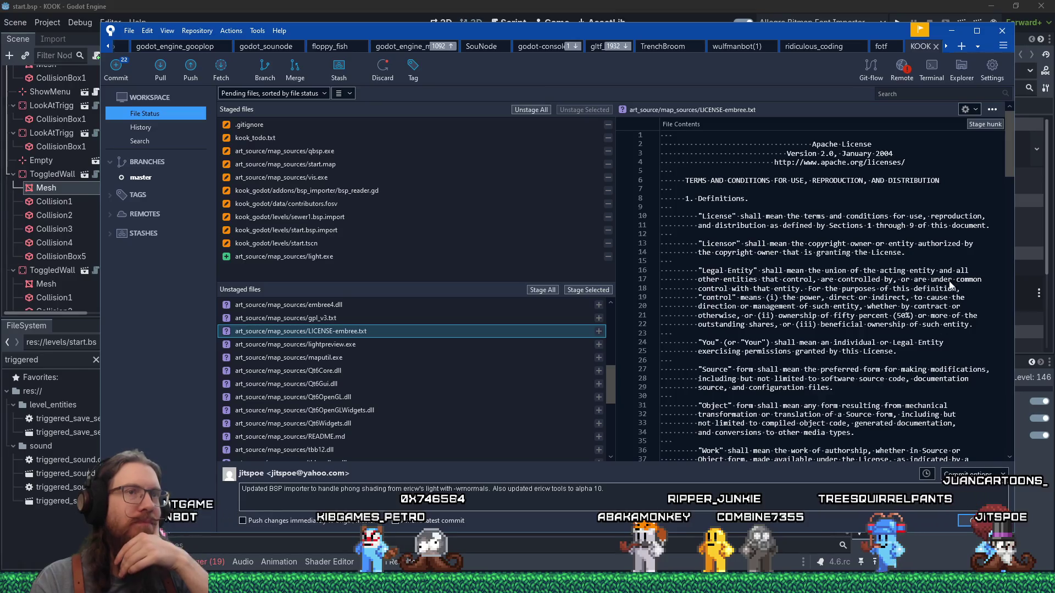
# Read through gpl_v3.txt, then display the diff for graveyard_credits.map
pyautogui.scroll(-3)
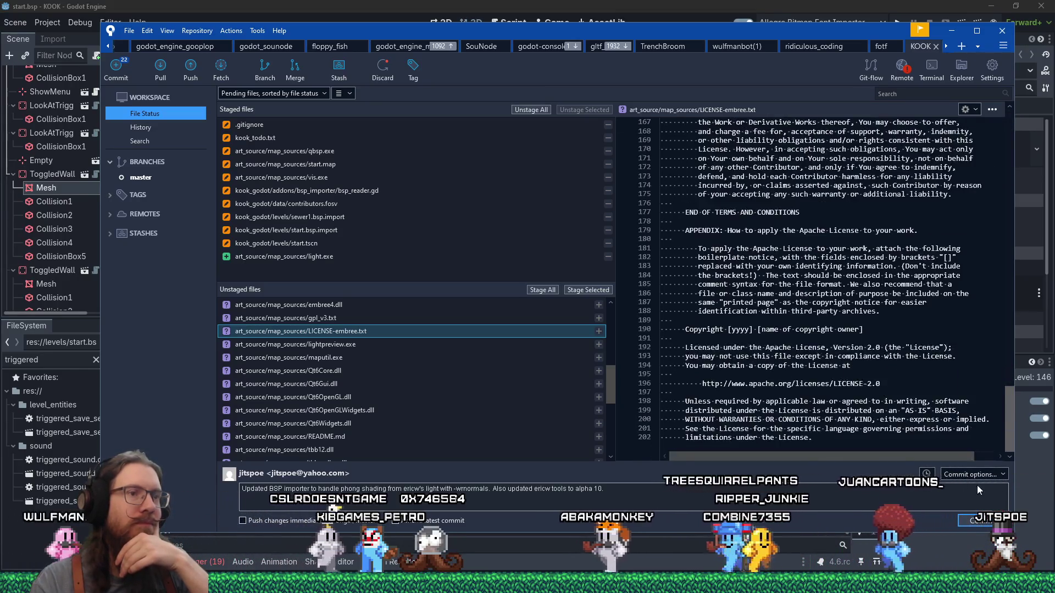
pyautogui.scroll(3)
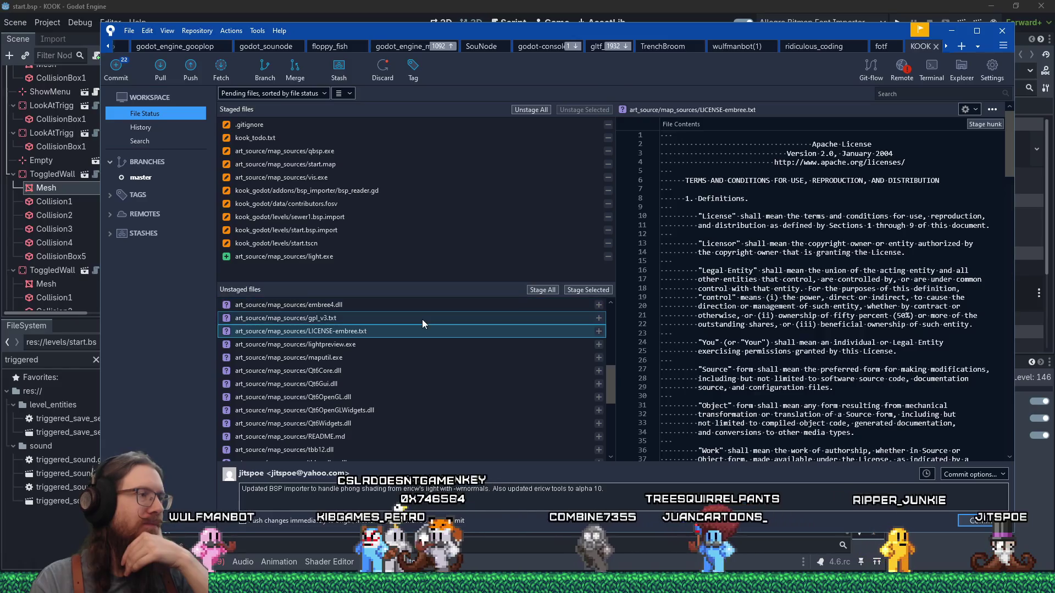
pyautogui.click(422, 320)
pyautogui.moveTo(1007, 124); pyautogui.dragTo(1004, 451)
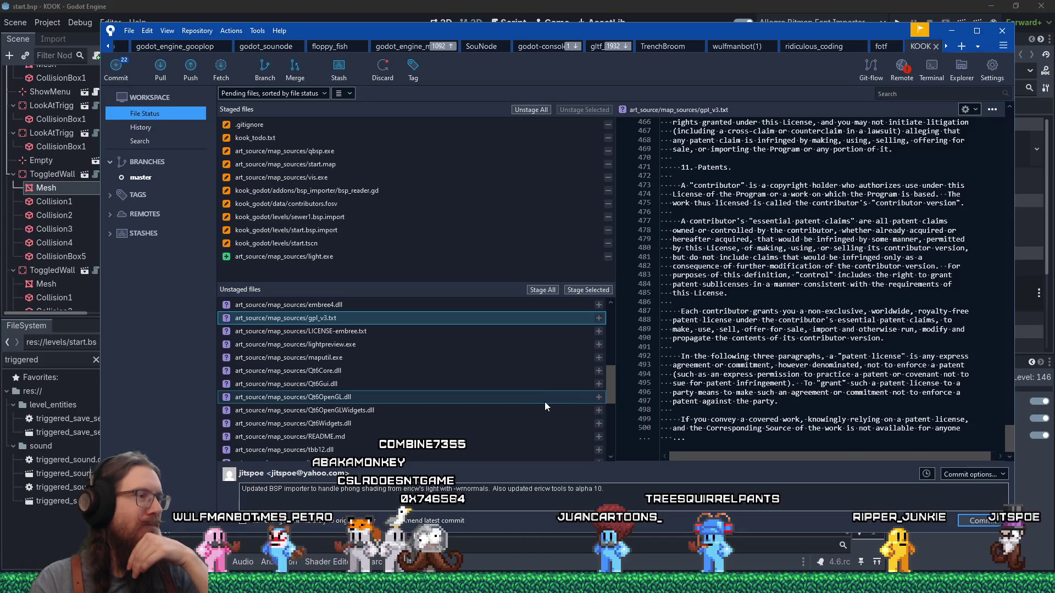
pyautogui.scroll(-3)
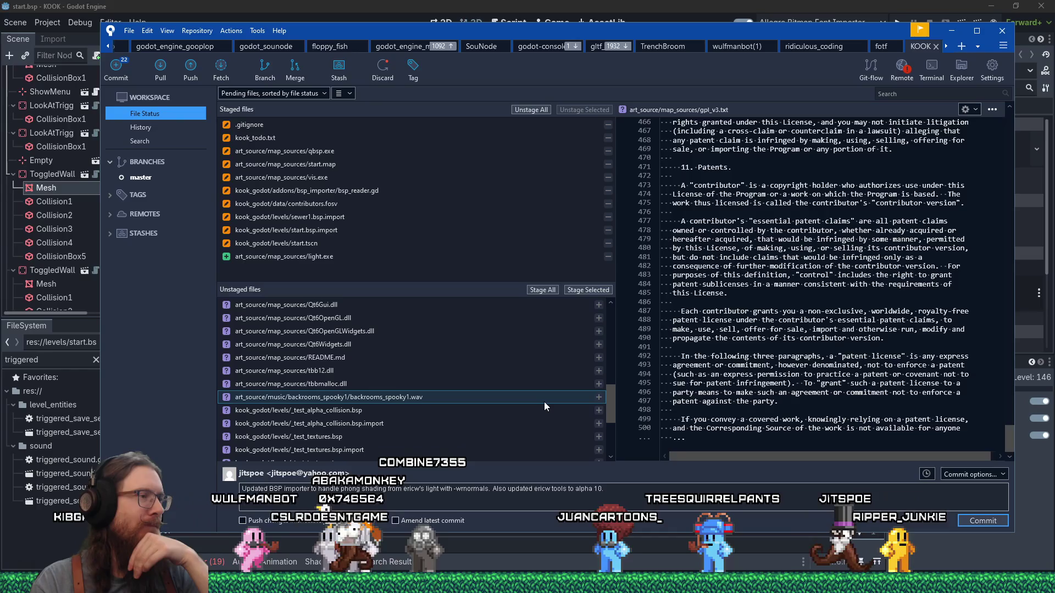
pyautogui.scroll(3)
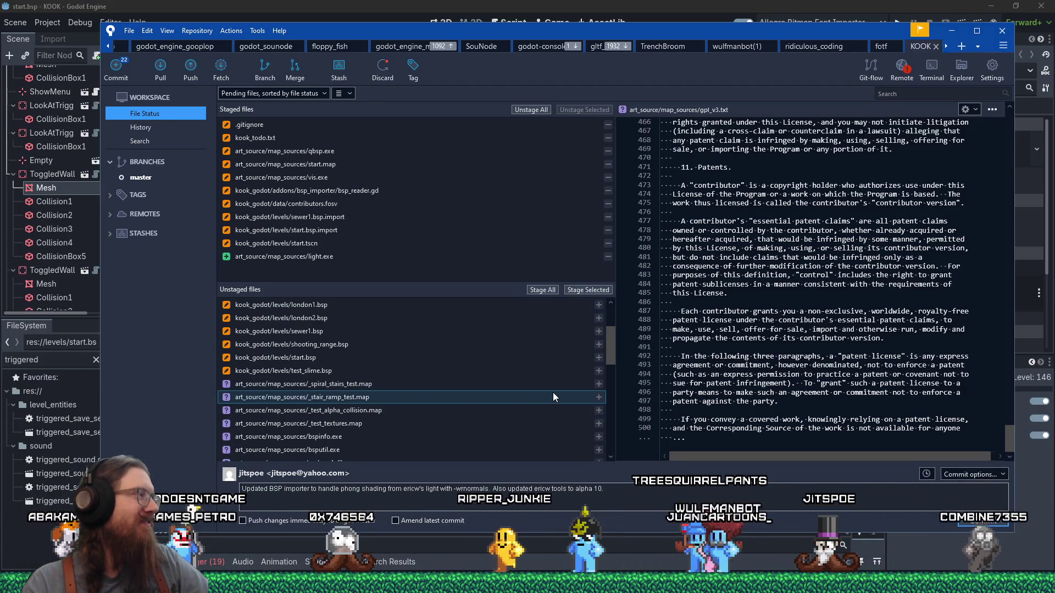
pyautogui.moveTo(610, 359); pyautogui.dragTo(612, 372)
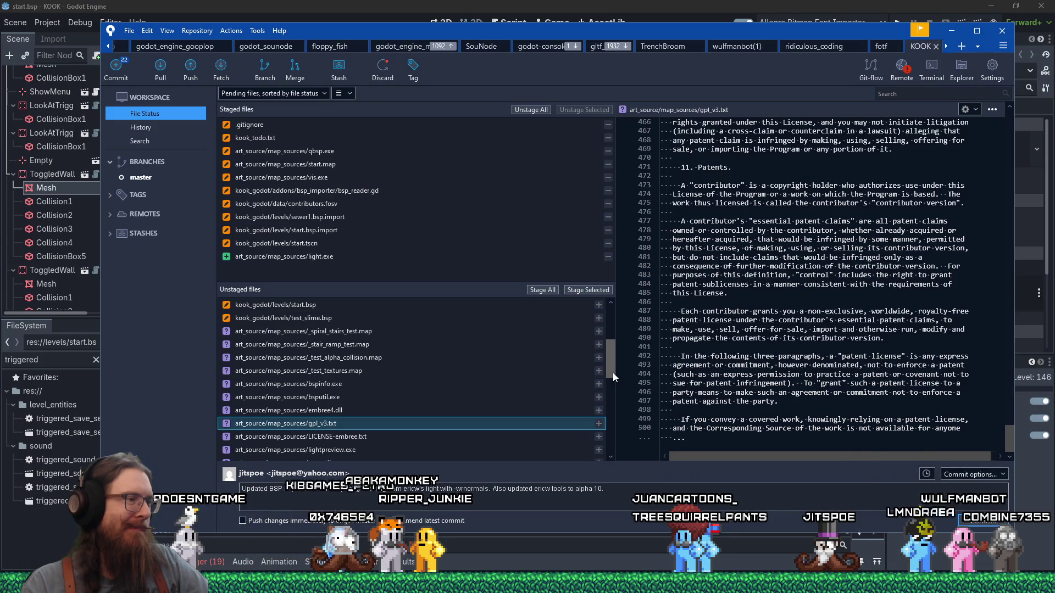
pyautogui.moveTo(612, 372); pyautogui.dragTo(609, 427)
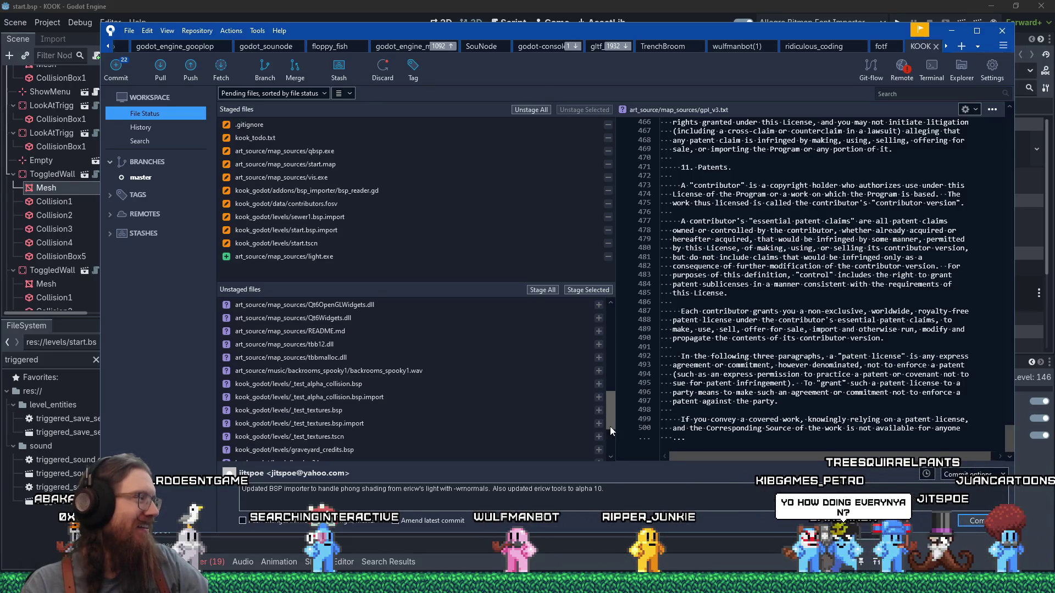
pyautogui.moveTo(609, 424); pyautogui.dragTo(608, 331)
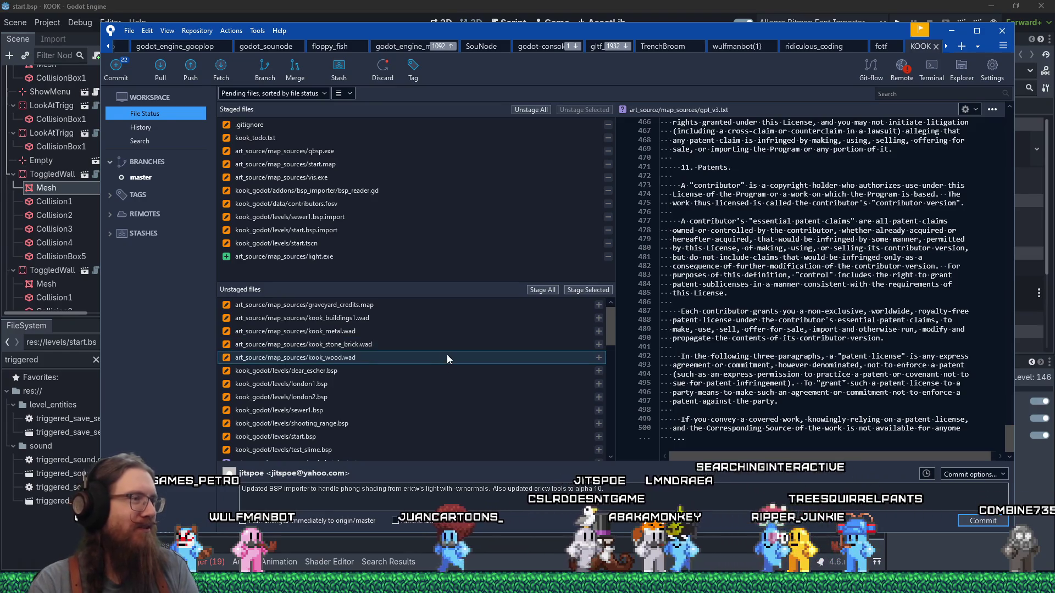
pyautogui.click(430, 306)
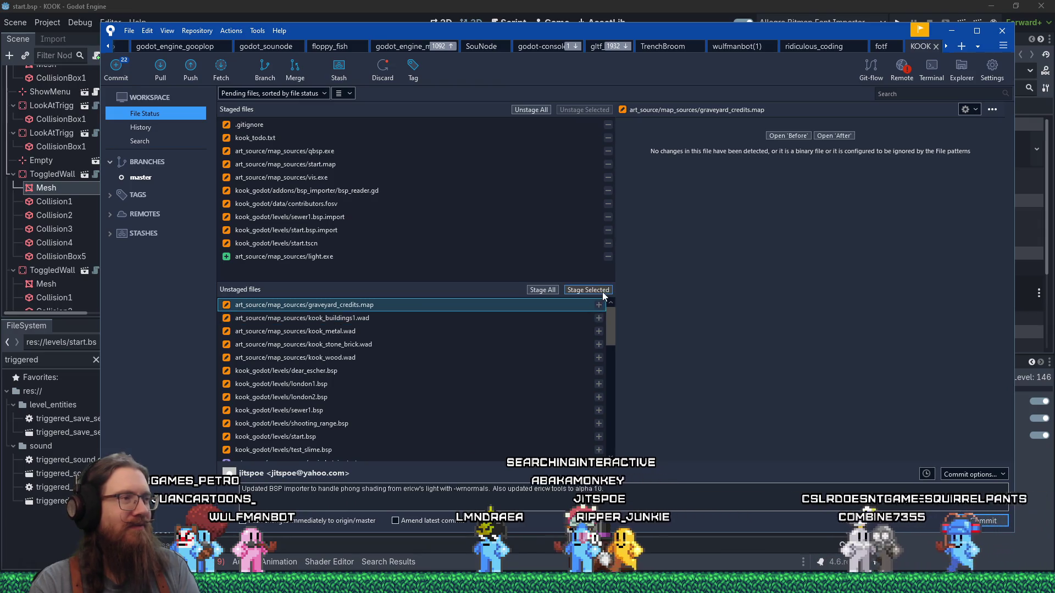
pyautogui.rightClick(548, 309)
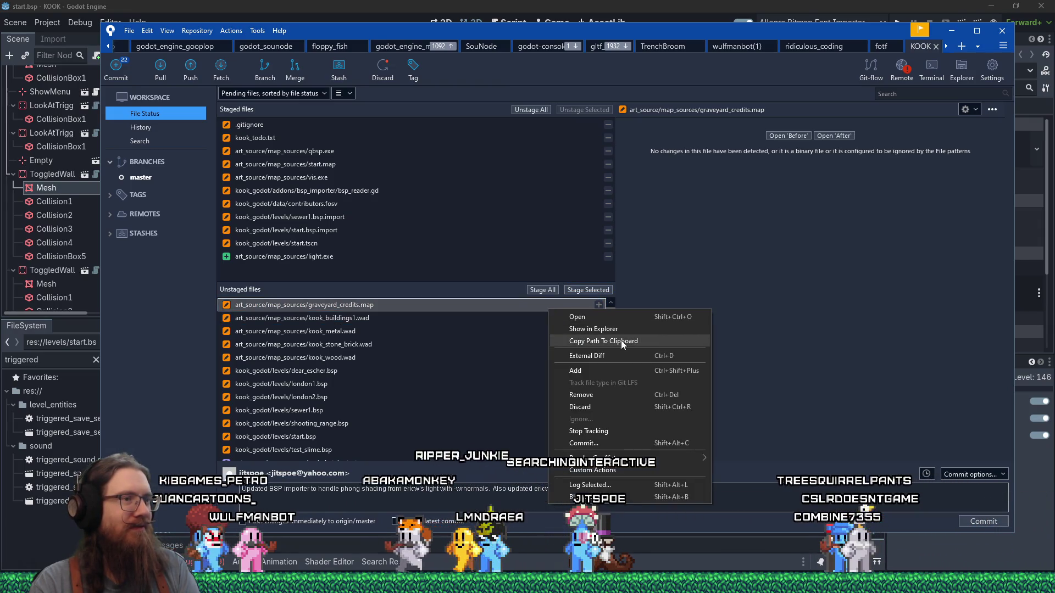
pyautogui.click(622, 357)
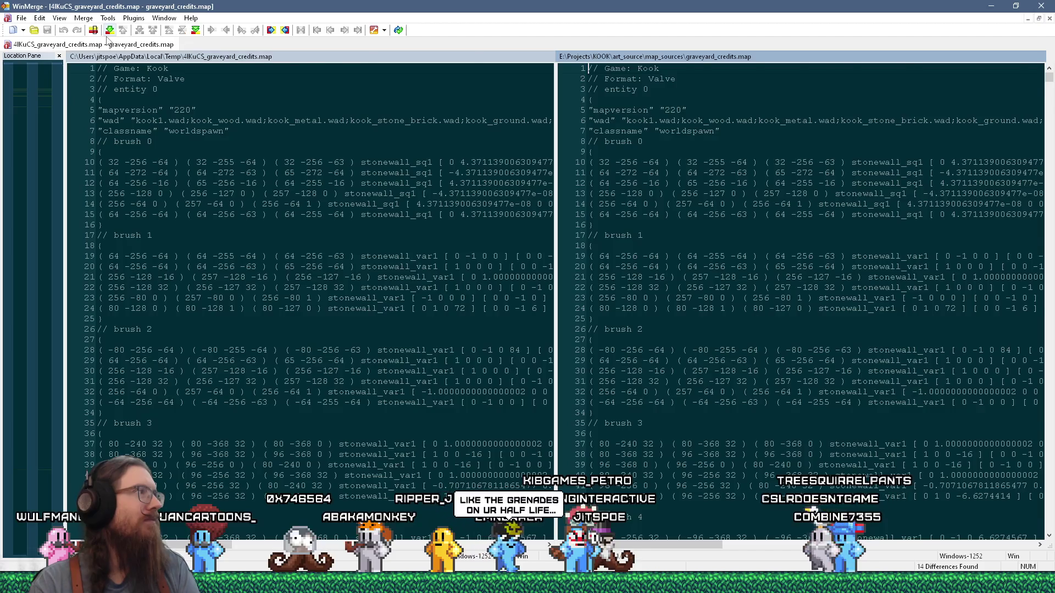
pyautogui.click(109, 33)
pyautogui.click(109, 33)
pyautogui.click(109, 33)
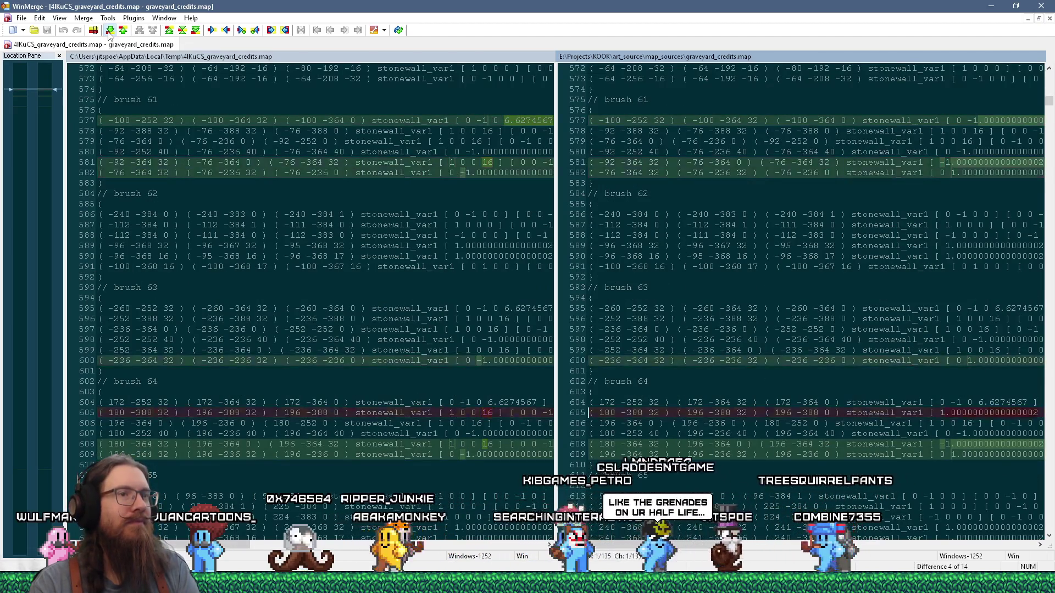
pyautogui.click(108, 33)
pyautogui.click(109, 32)
pyautogui.click(109, 33)
pyautogui.click(109, 33)
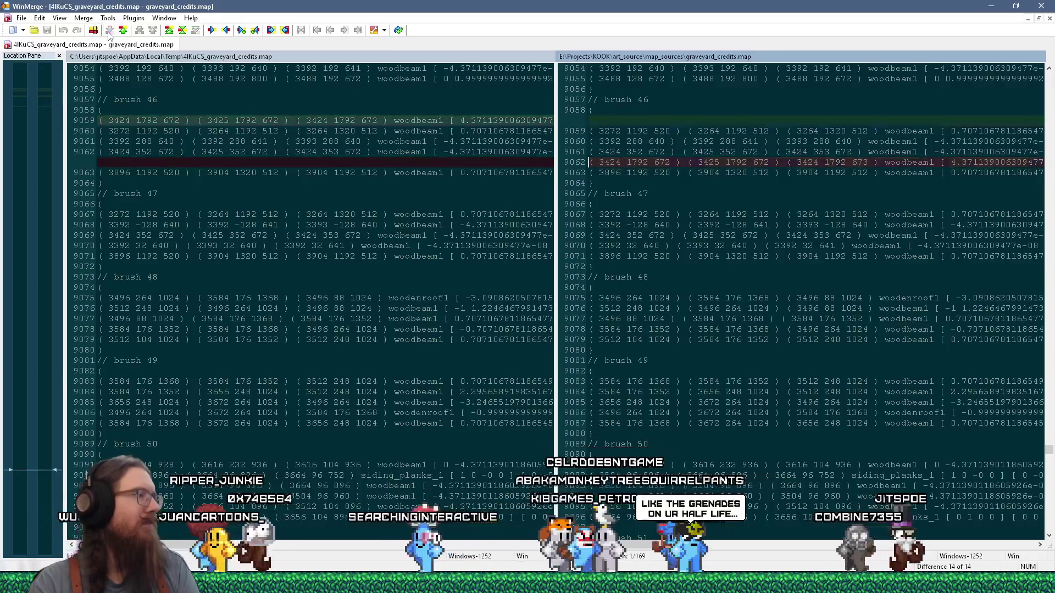
pyautogui.press('Escape')
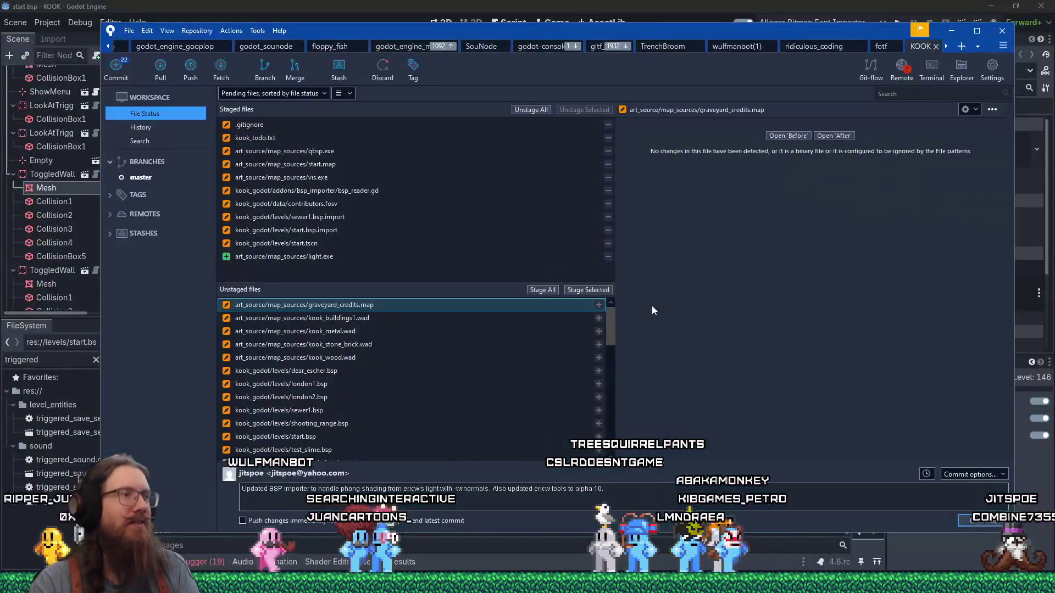
# Stage graveyard_credits.map, then scroll the unstaged list and select bspinfo.exe
pyautogui.click(572, 290)
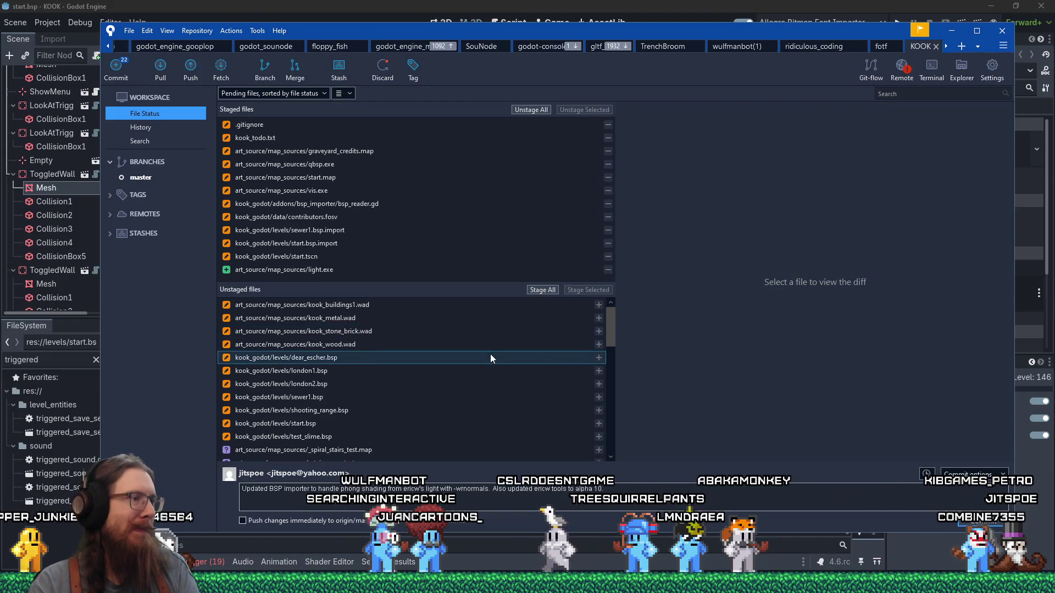
pyautogui.scroll(-3)
pyautogui.scroll(-3)
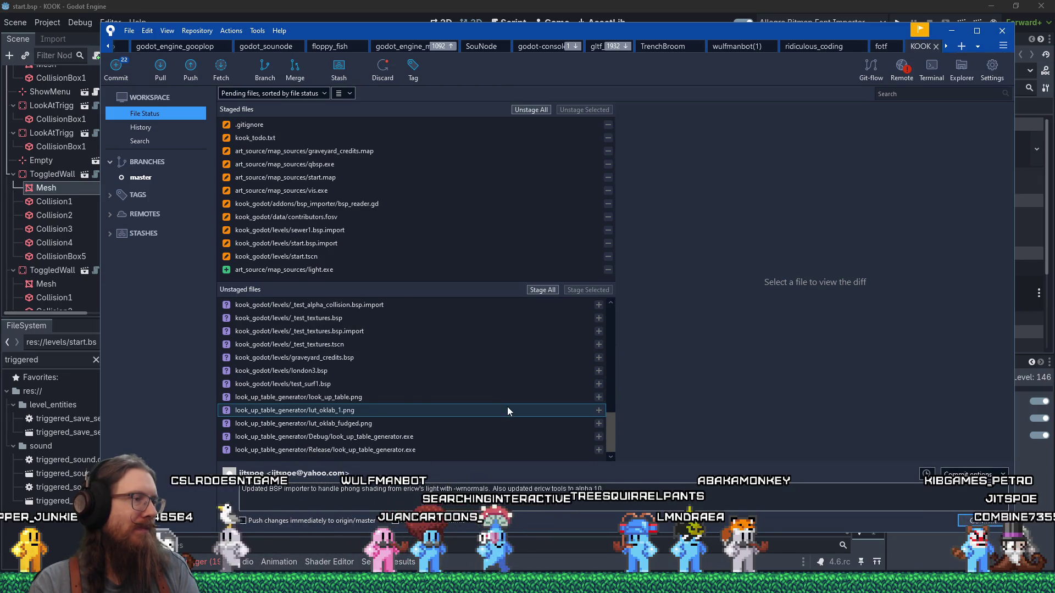
pyautogui.scroll(3)
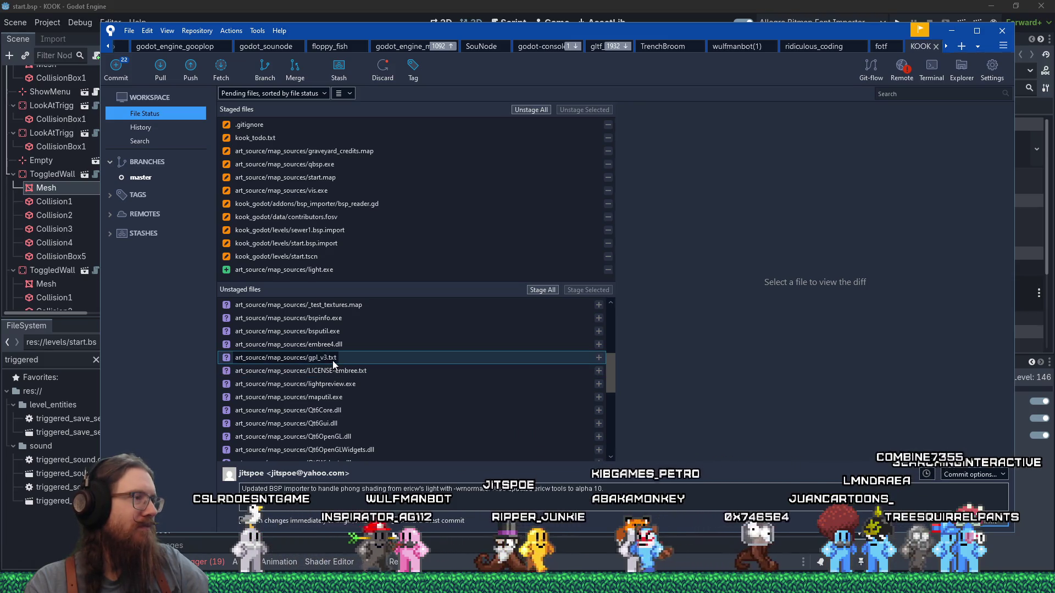
pyautogui.click(333, 323)
# In map_sources, cut bspinfo.exe, bsputil.exe, the Qt6 DLLs, lightpreview.exe and maputil.exe
pyautogui.rightClick(333, 322)
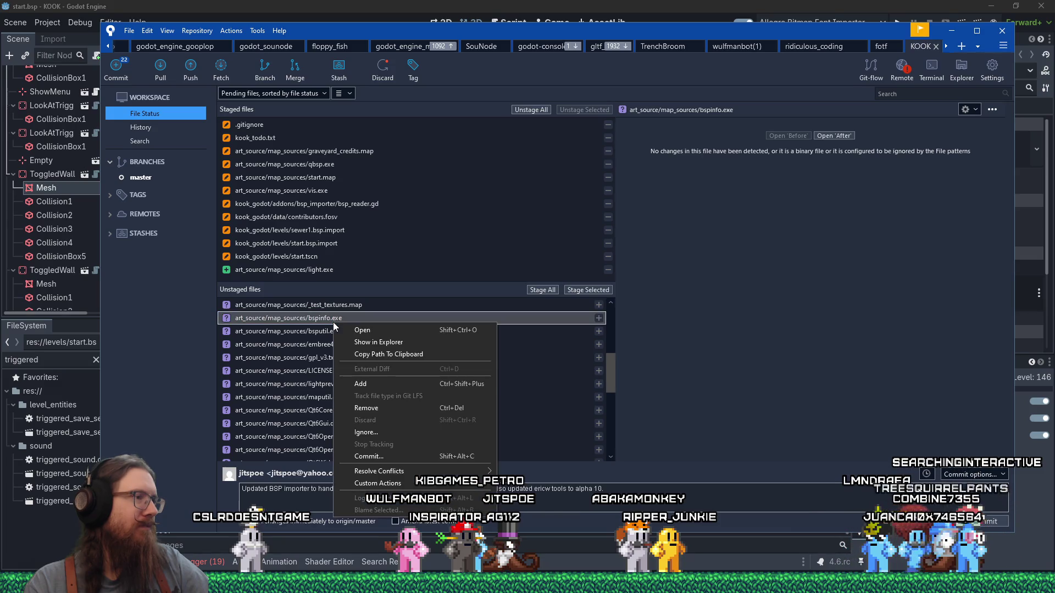
pyautogui.click(374, 344)
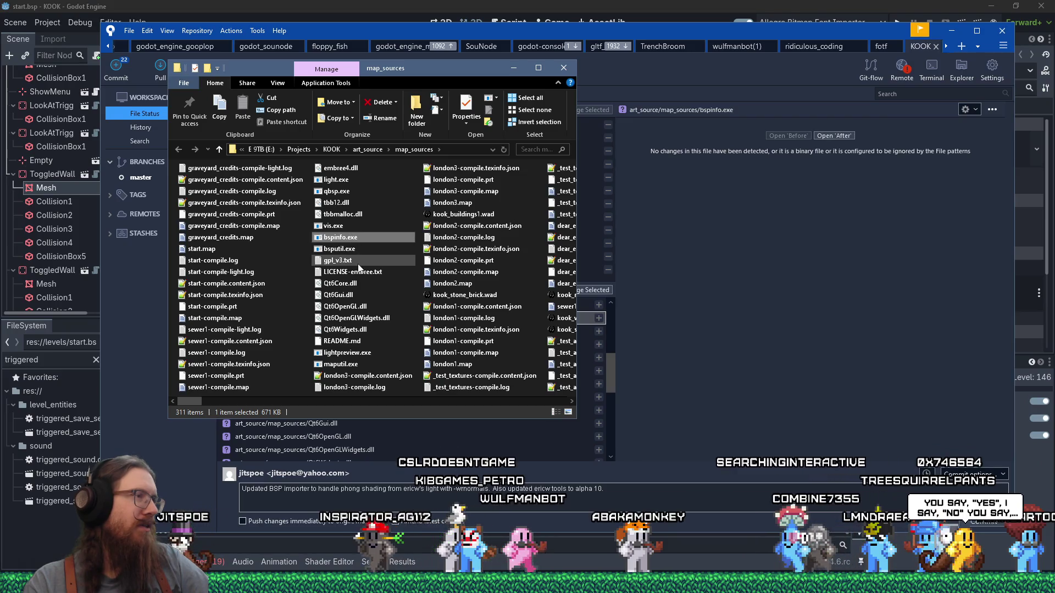
pyautogui.click(354, 247)
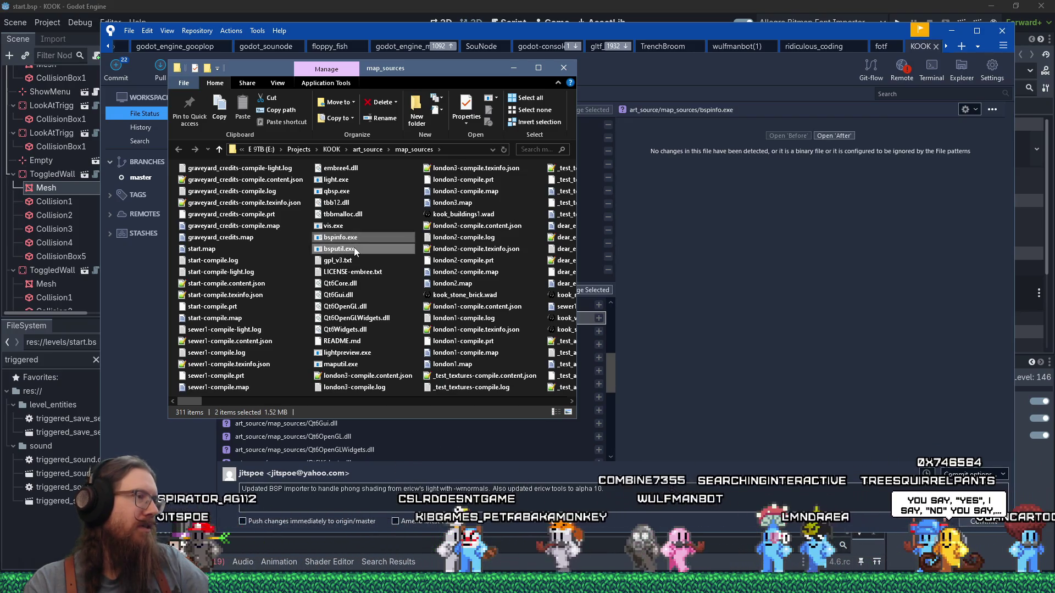
pyautogui.moveTo(358, 283); pyautogui.dragTo(366, 363)
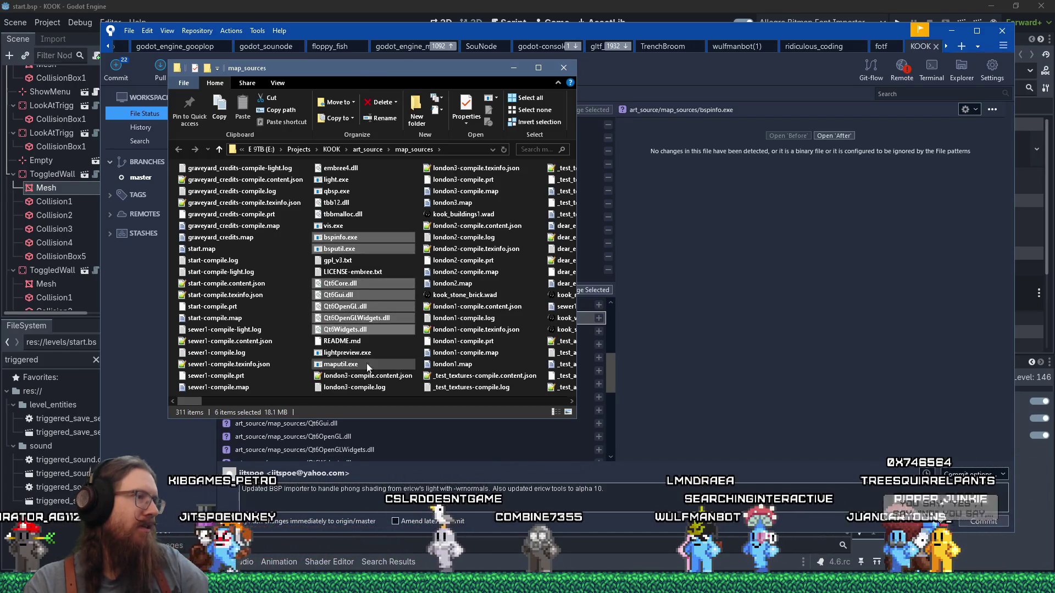
pyautogui.click(369, 366)
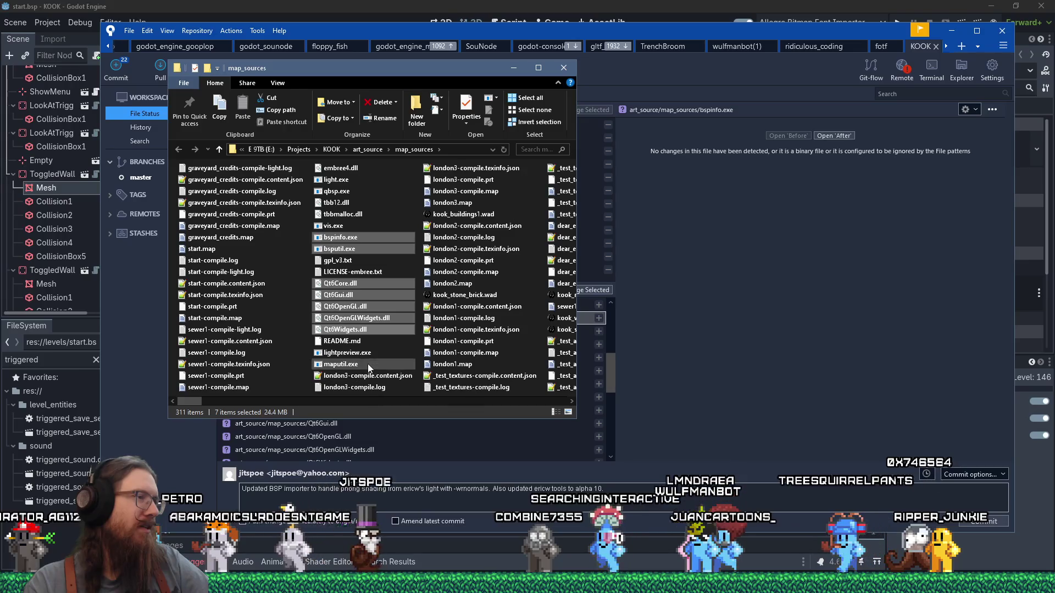
pyautogui.click(344, 353)
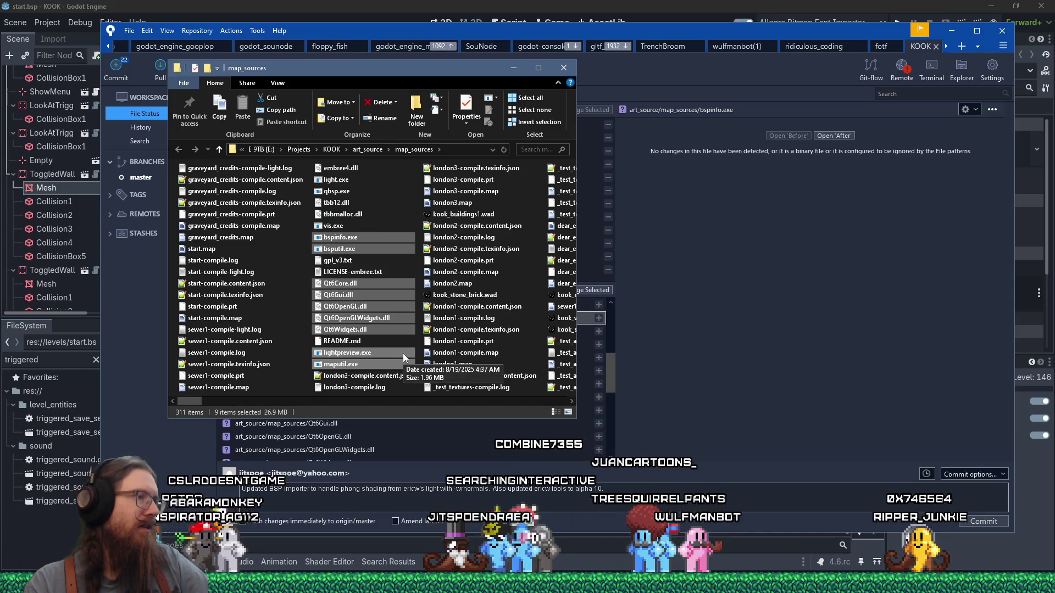
pyautogui.scroll(-3)
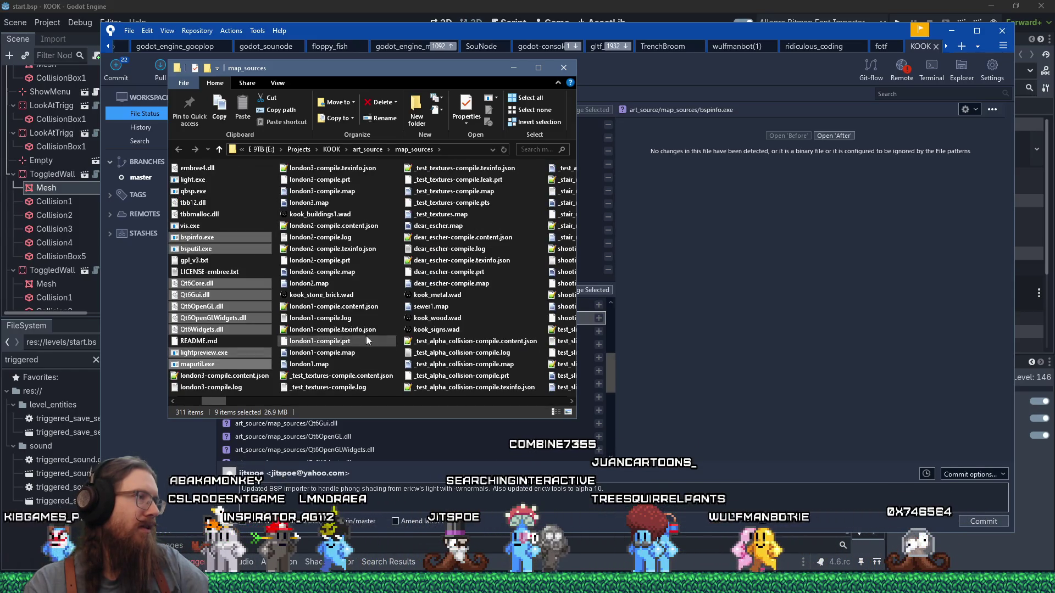
pyautogui.rightClick(247, 293)
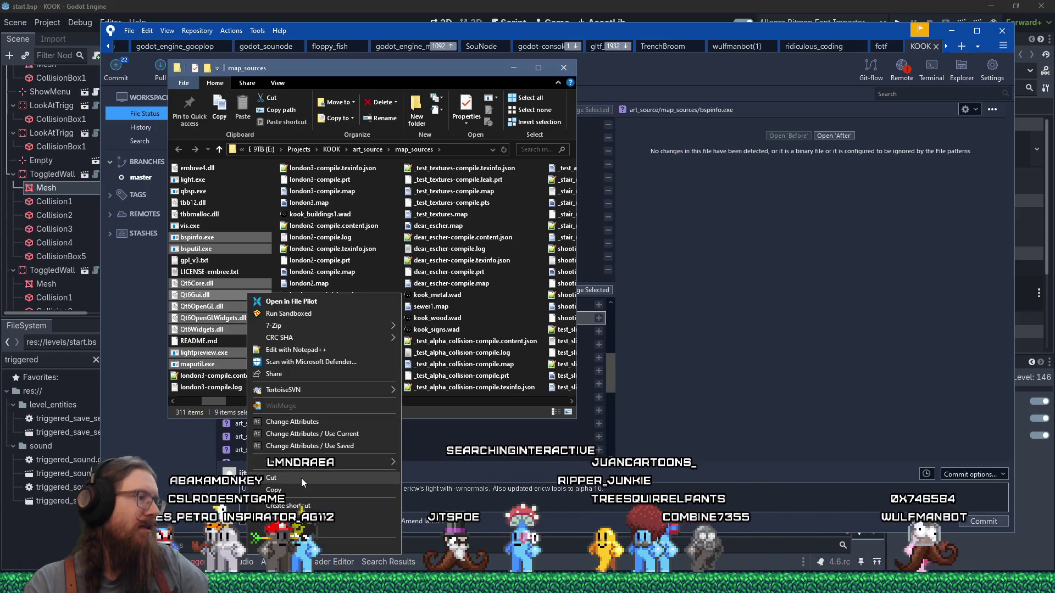
pyautogui.click(301, 490)
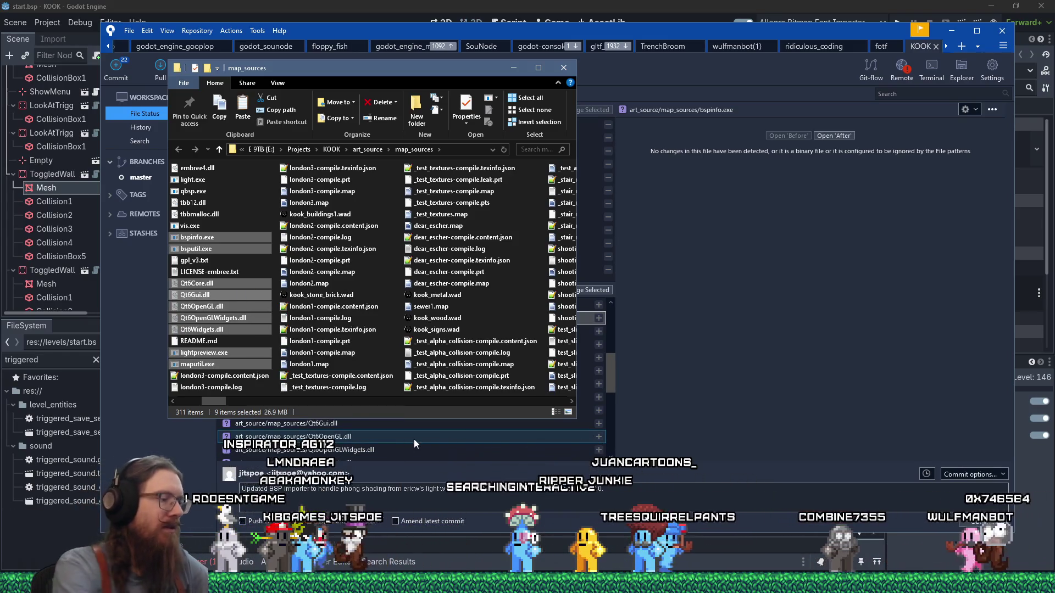
# Open e:\projects\kook\art_source\ in a second Explorer window beside map_sources
pyautogui.press('super+r')
pyautogui.write('e:\\projects\\kook\\a')
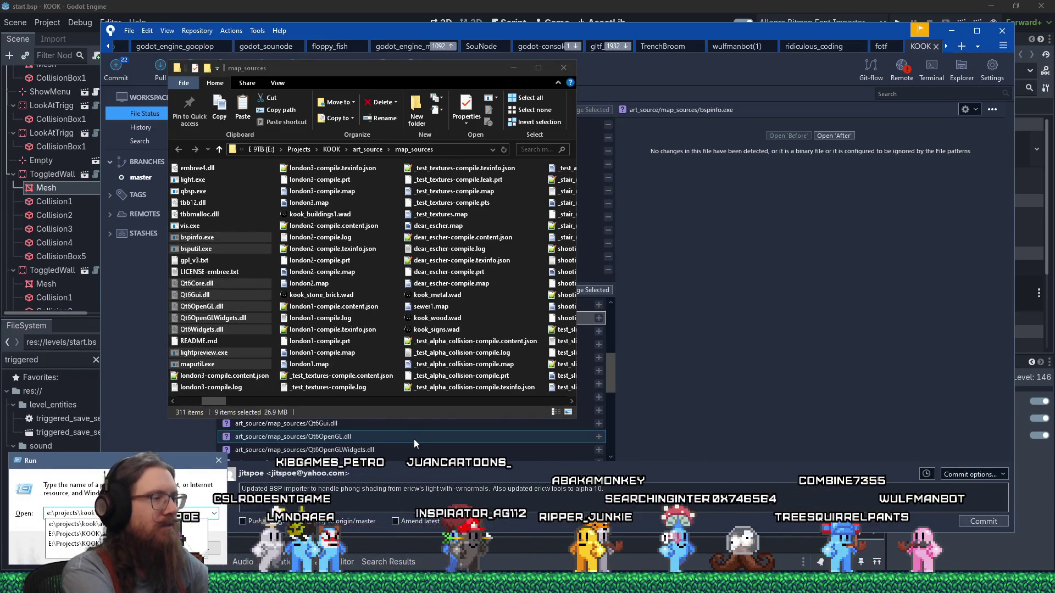
pyautogui.write('rt_source\\')
pyautogui.press('Return')
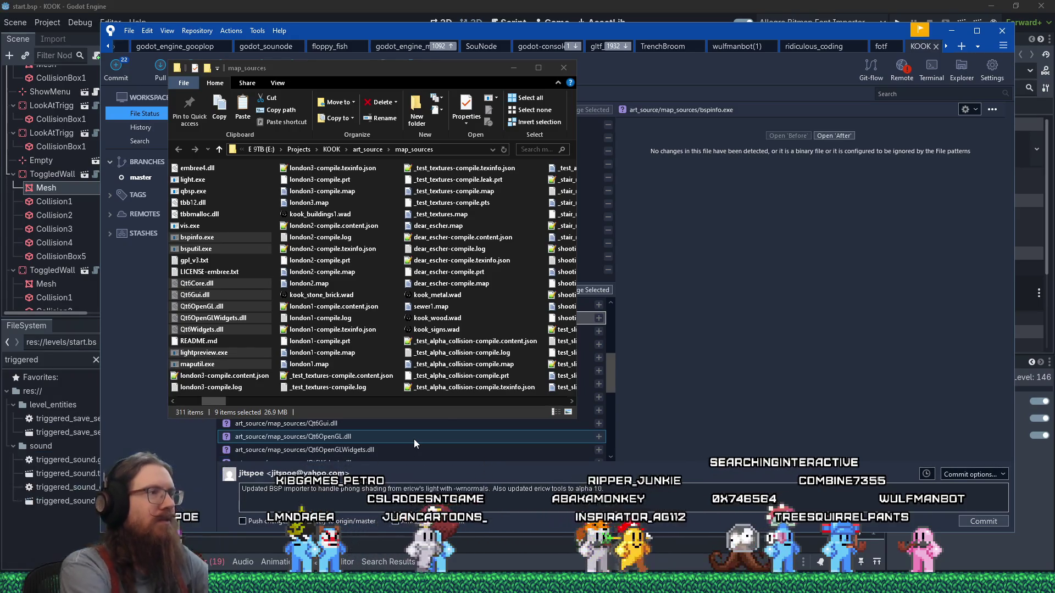
pyautogui.moveTo(435, 94); pyautogui.dragTo(594, 116)
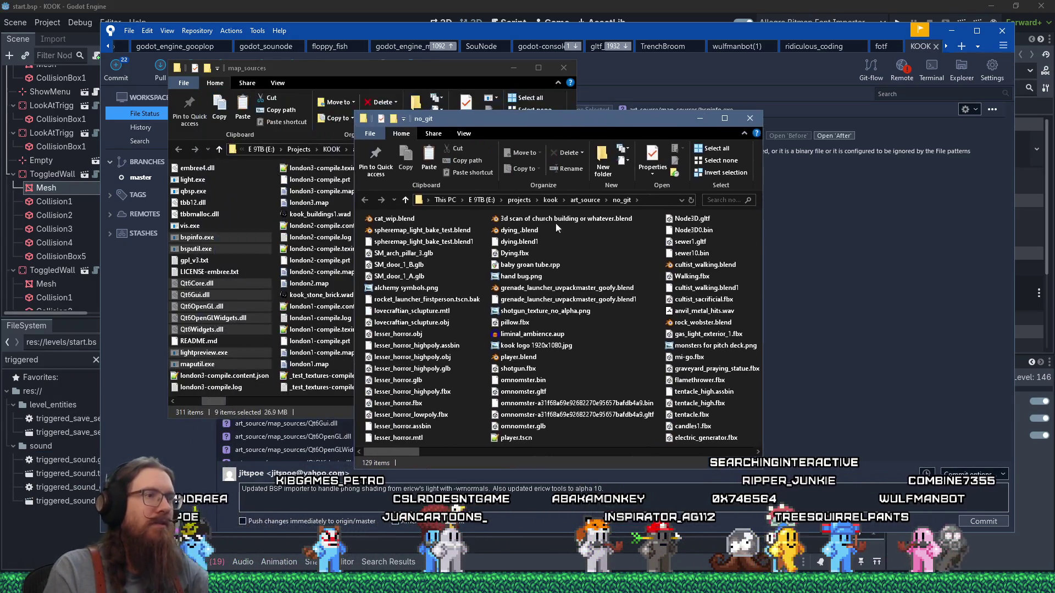
# Create an ericw_tools folder in no_git and paste the nine cut tool files into it
pyautogui.rightClick(488, 425)
pyautogui.moveTo(506, 397)
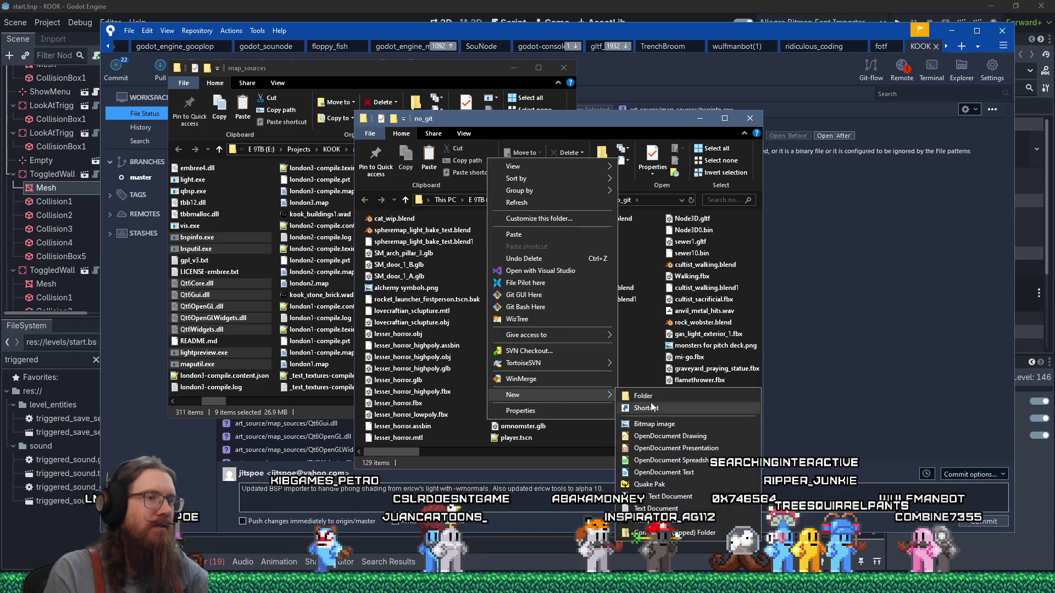
pyautogui.click(673, 408)
pyautogui.write('ericw_tools')
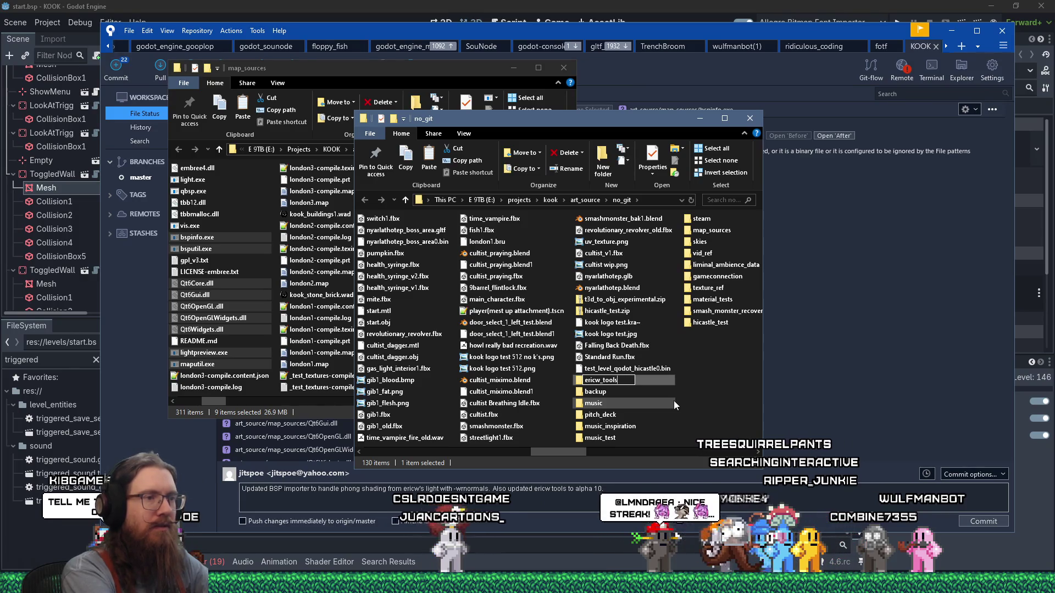
pyautogui.press('Return')
pyautogui.press('Return')
pyautogui.hotkey('ctrl', 'v')
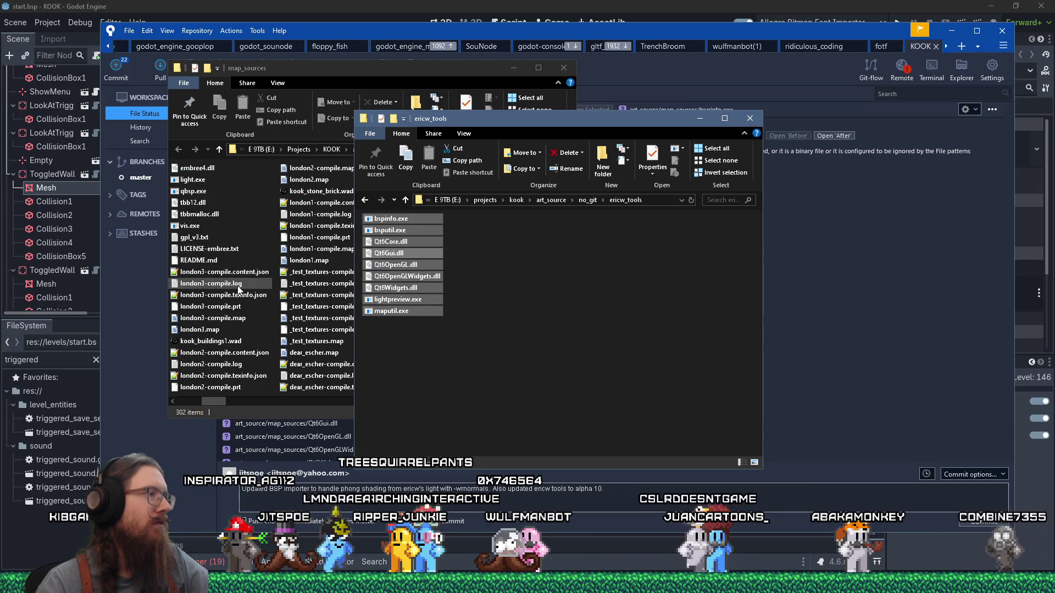
# Select tbbmalloc.dll in map_sources and step through the following files
pyautogui.click(412, 66)
pyautogui.click(236, 214)
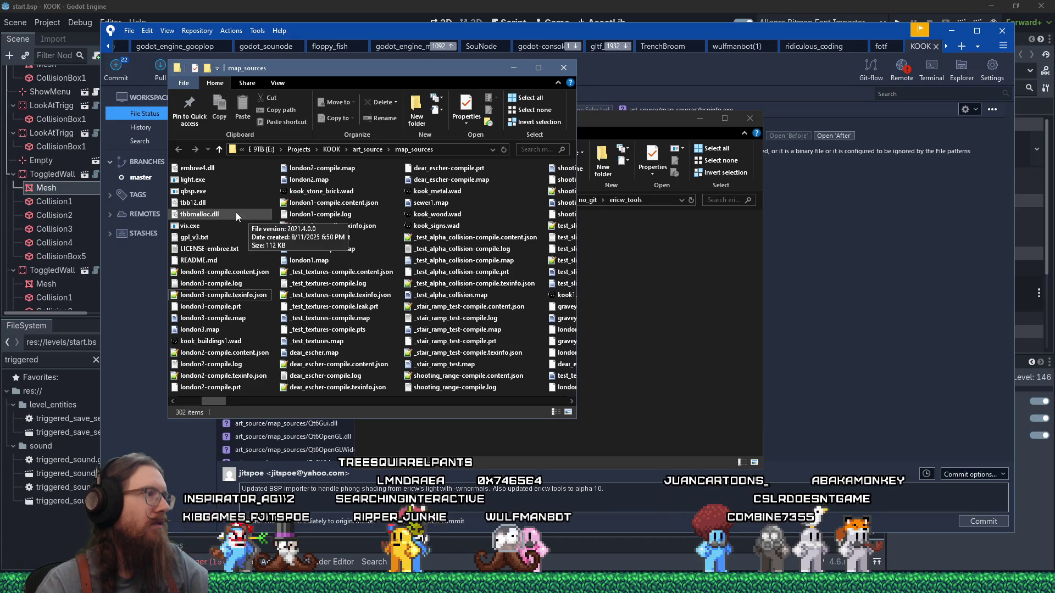
pyautogui.write('b')
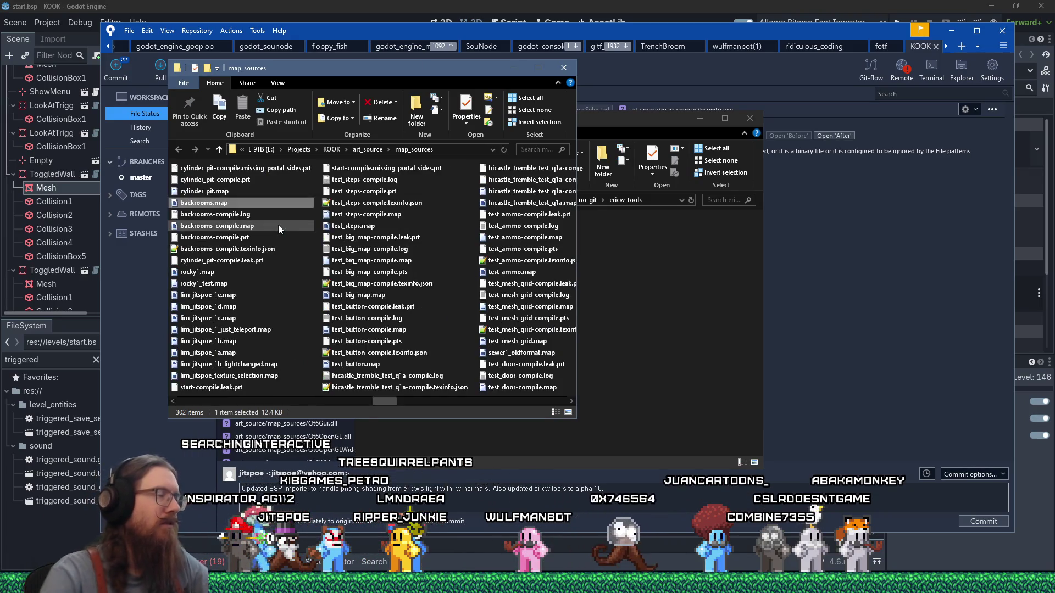
pyautogui.press('Down')
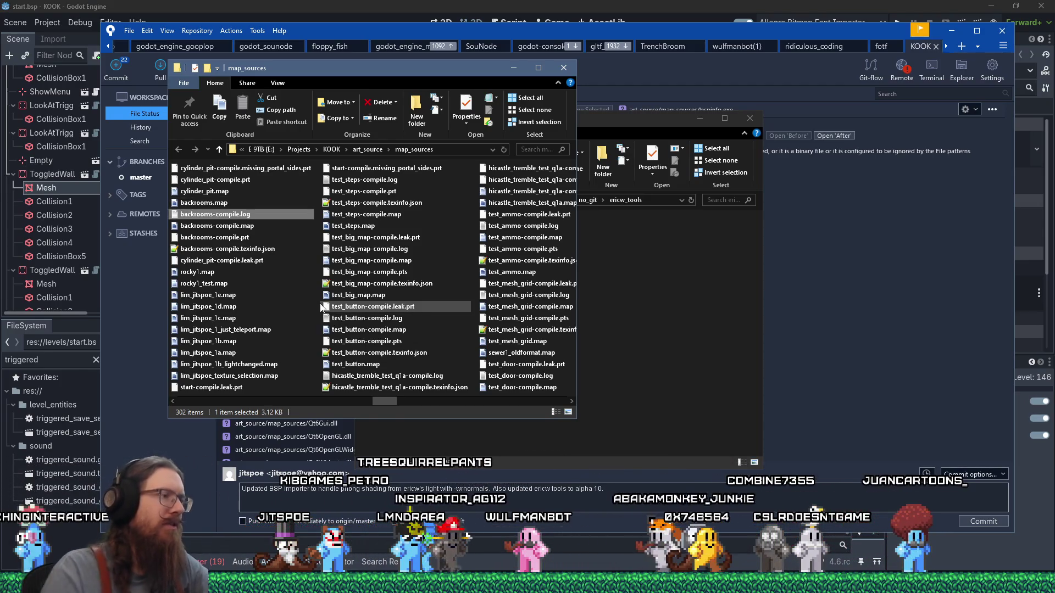
pyautogui.hotkey('alt', 'Tab')
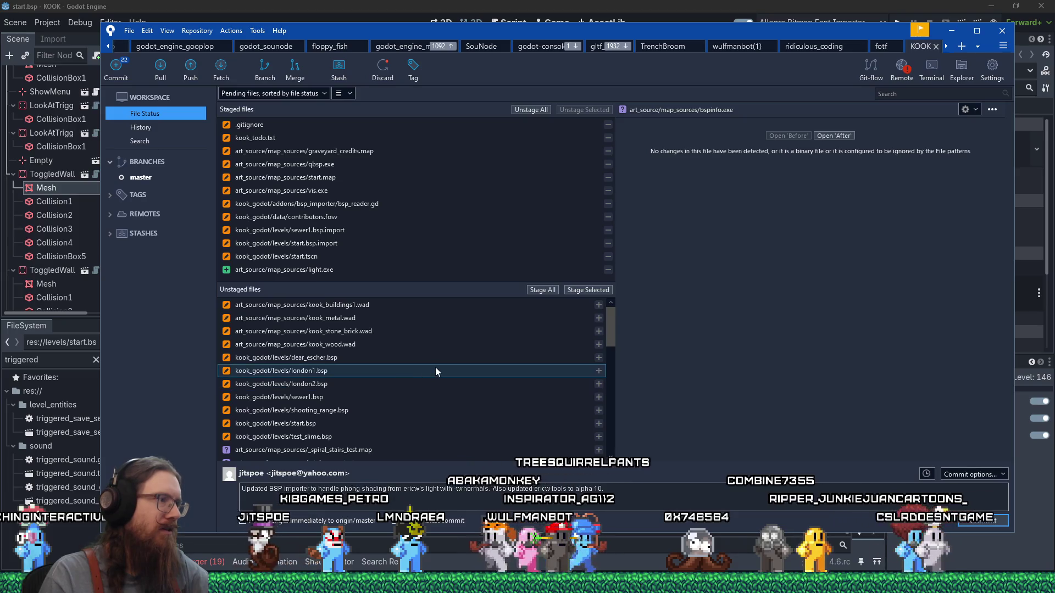
# Deselect the moved files in ericw_tools and place that window lower right beside Fork
pyautogui.hotkey('alt', 'Tab')
pyautogui.click(496, 374)
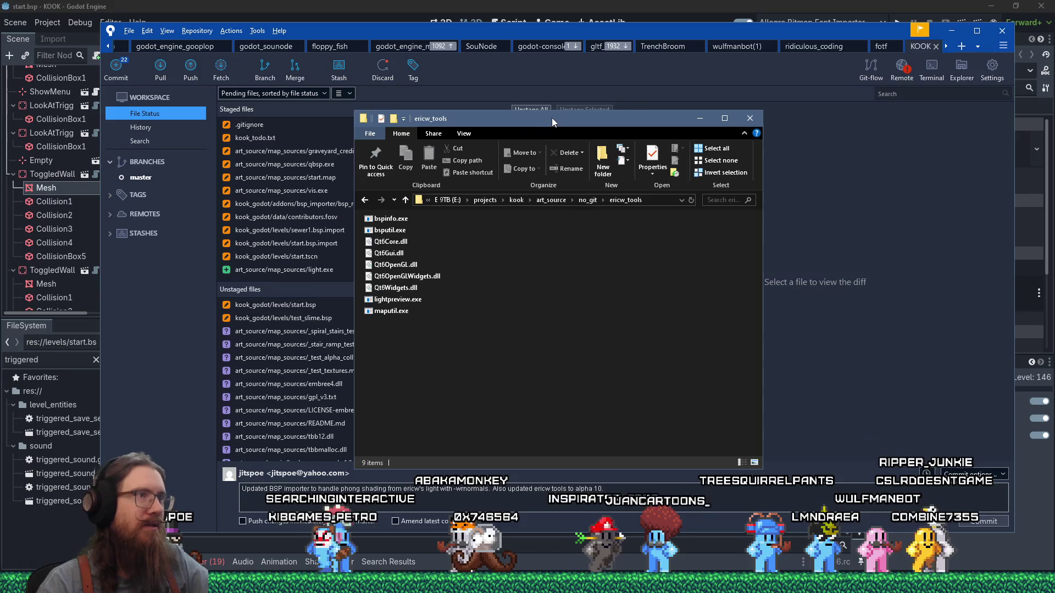
pyautogui.moveTo(551, 117); pyautogui.dragTo(696, 198)
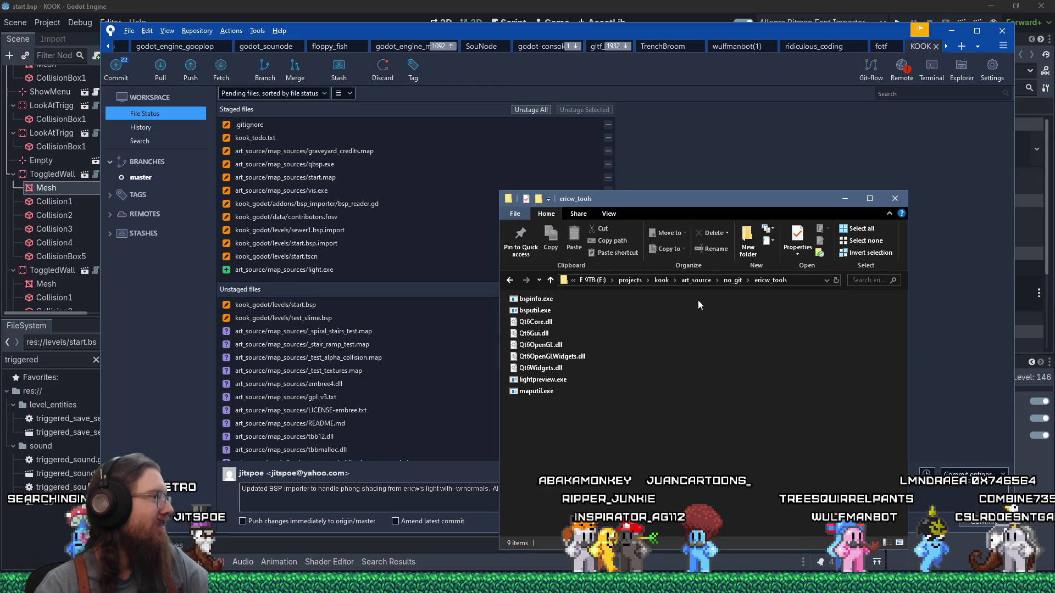
pyautogui.click(165, 252)
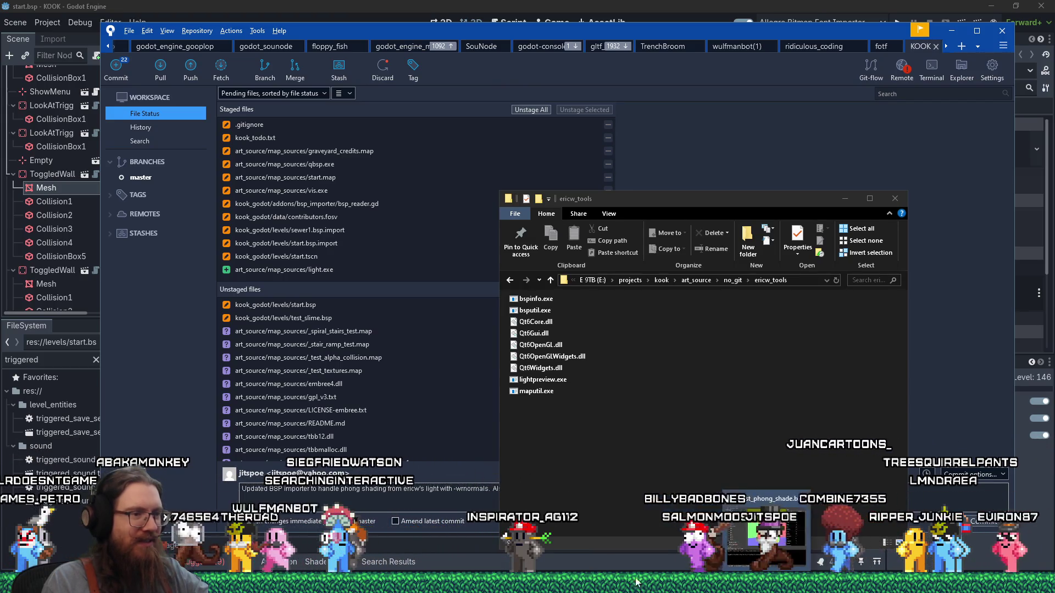
# Start launching TrenchBroom by entering 'trench' in the Windows Run prompt
pyautogui.moveTo(546, 591)
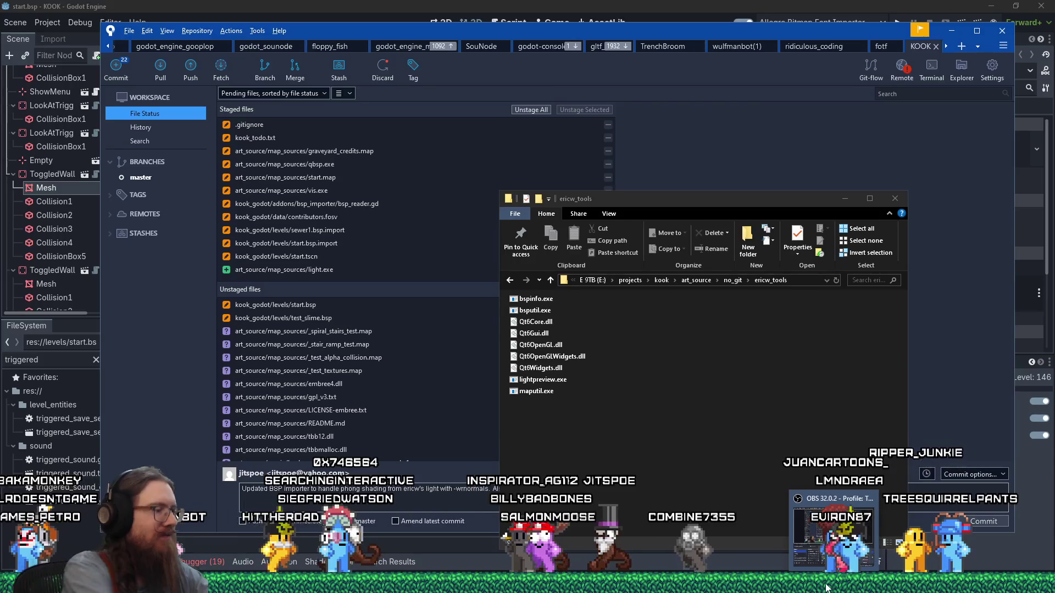
pyautogui.press('super+r')
pyautogui.write('tre')
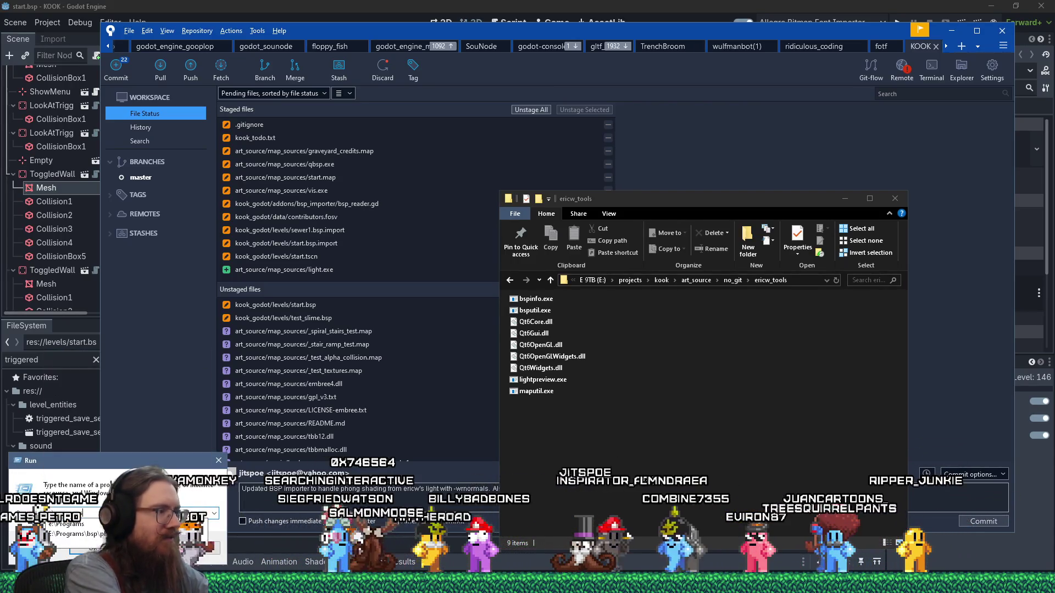
pyautogui.write('nch')
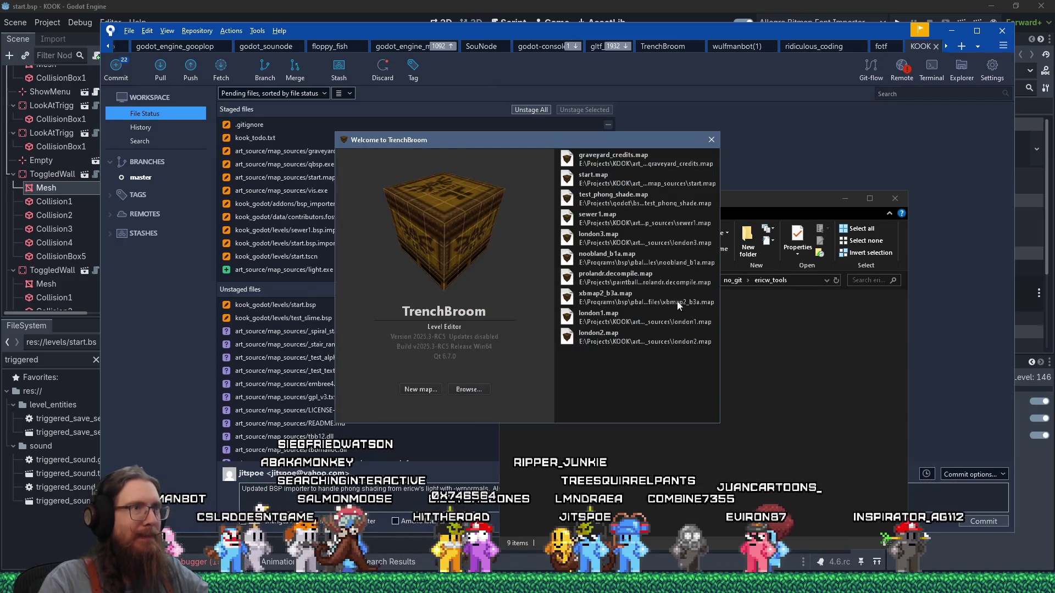
# Open graveyard_credits.map from TrenchBroom's recent maps list
pyautogui.click(602, 159)
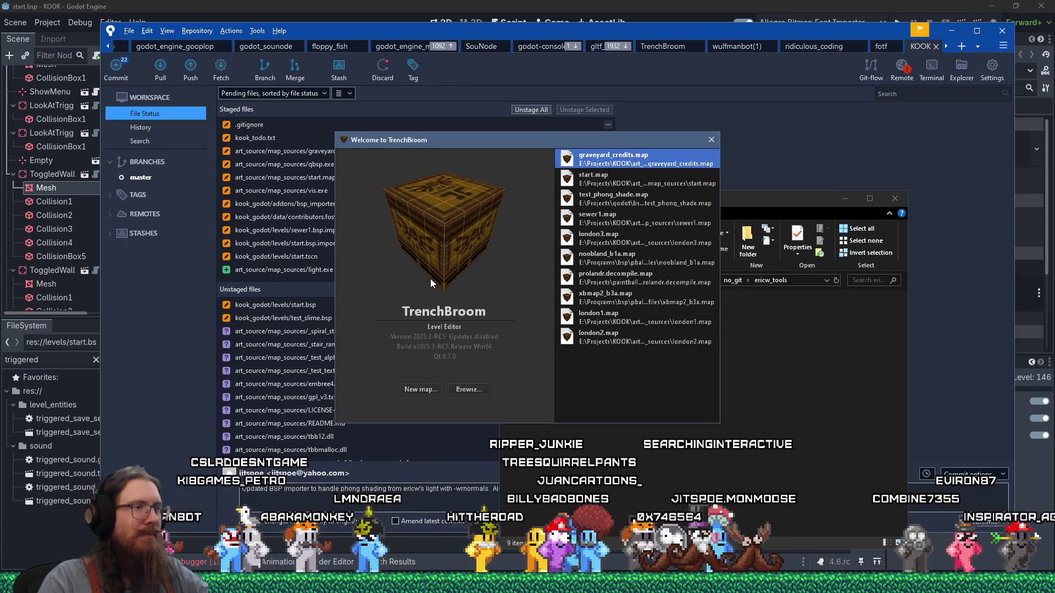
pyautogui.press('Return')
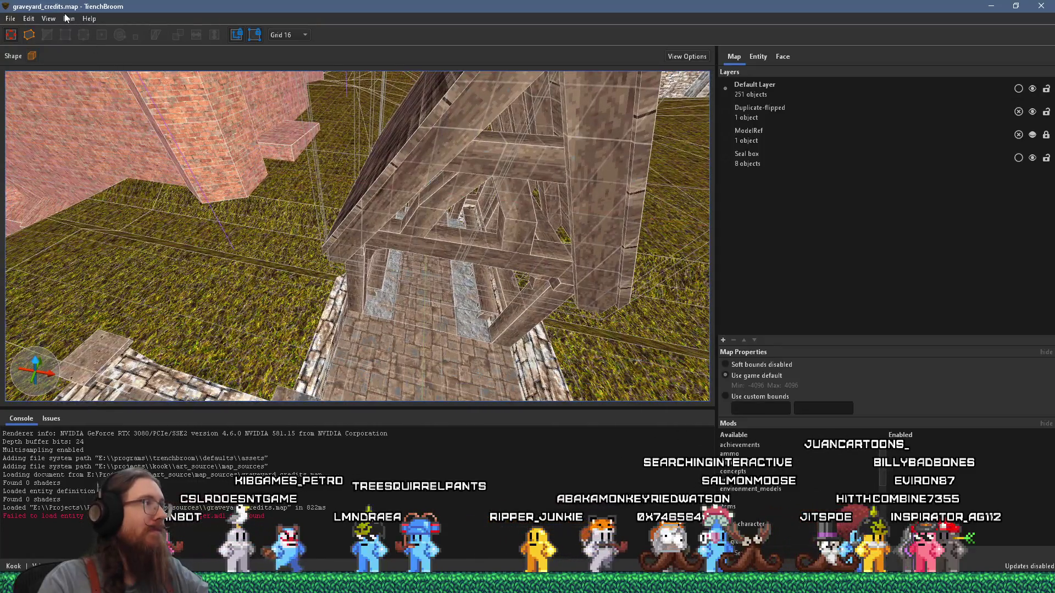
# Compile graveyard_credits.map with the qbsp profile
pyautogui.click(69, 18)
pyautogui.click(87, 27)
pyautogui.click(654, 440)
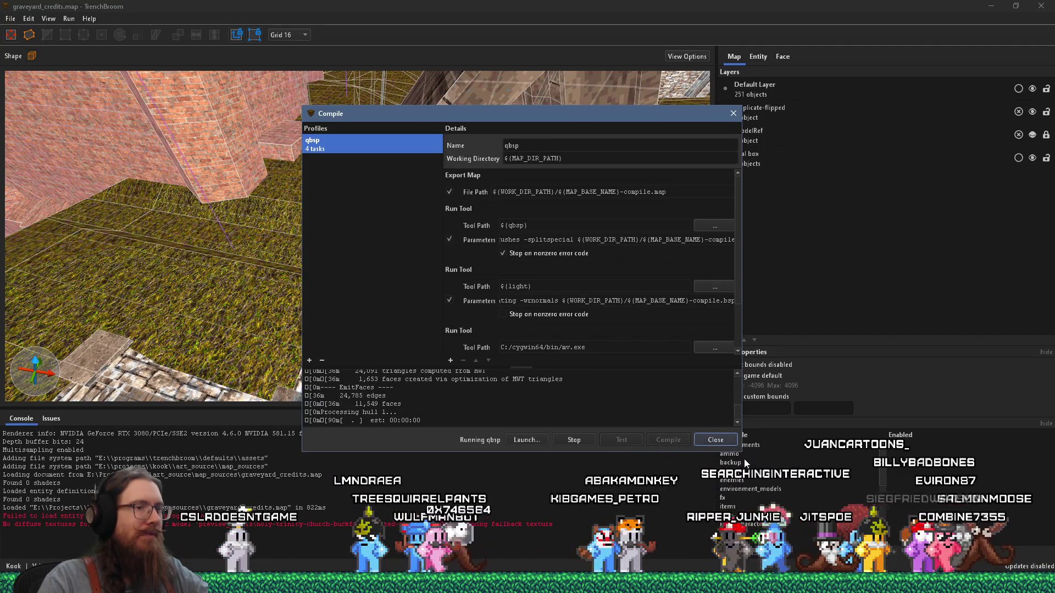
# Enlarge the compile dialog and its log, then switch to the ericw_tools folder
pyautogui.moveTo(740, 450); pyautogui.dragTo(773, 544)
pyautogui.moveTo(645, 442); pyautogui.dragTo(658, 310)
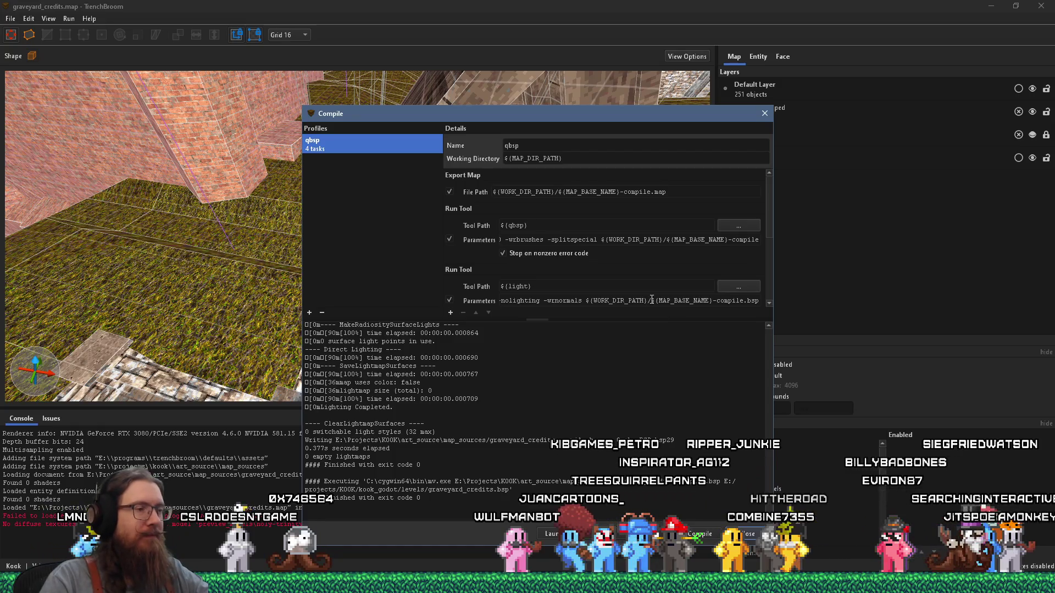
pyautogui.moveTo(773, 505); pyautogui.dragTo(765, 505)
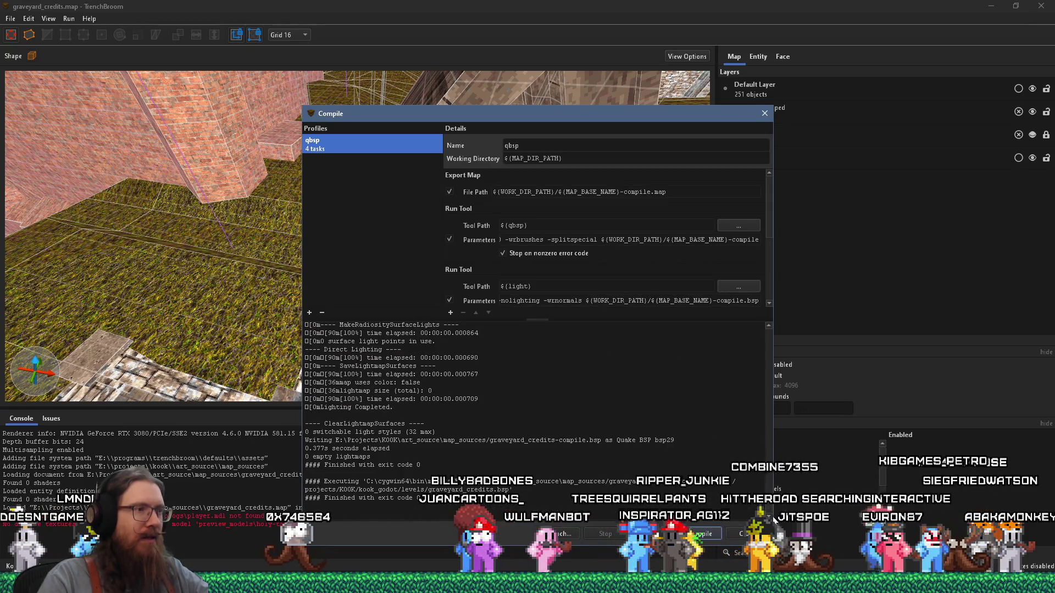
pyautogui.hotkey('alt', 'Tab')
pyautogui.hotkey('alt', 'Tab')
pyautogui.hotkey('alt', 'Tab')
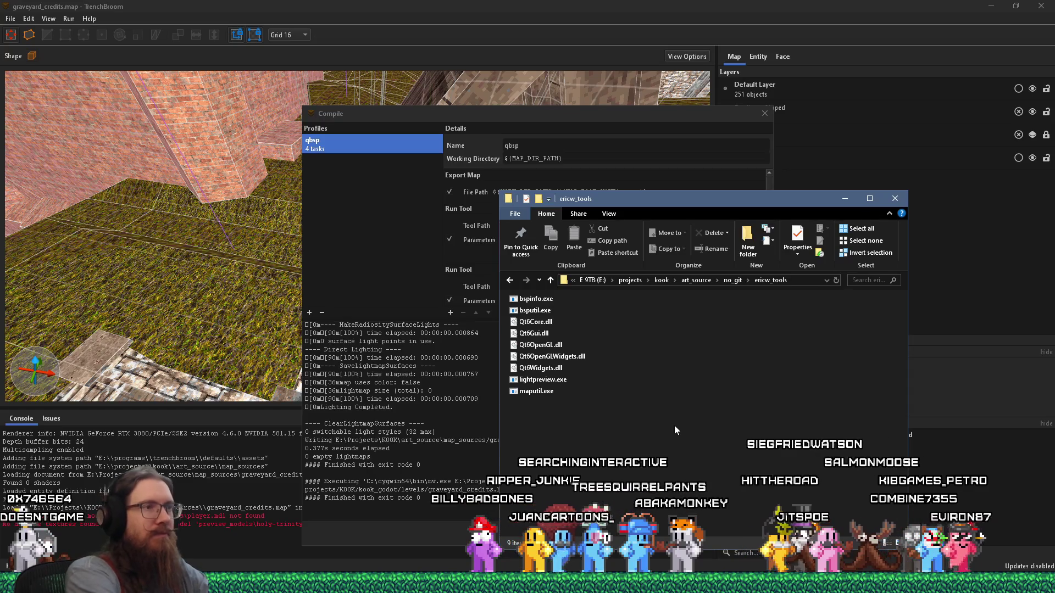
# Open the kook map_sources folder with Win+R
pyautogui.press('super+r')
pyautogui.write('\\kook\\')
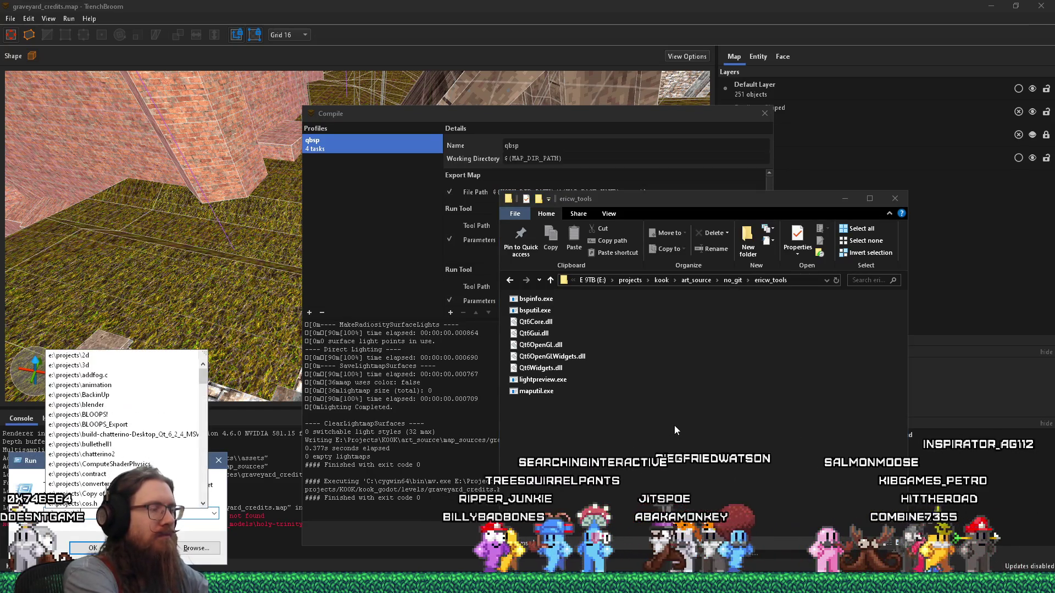
pyautogui.press('Down')
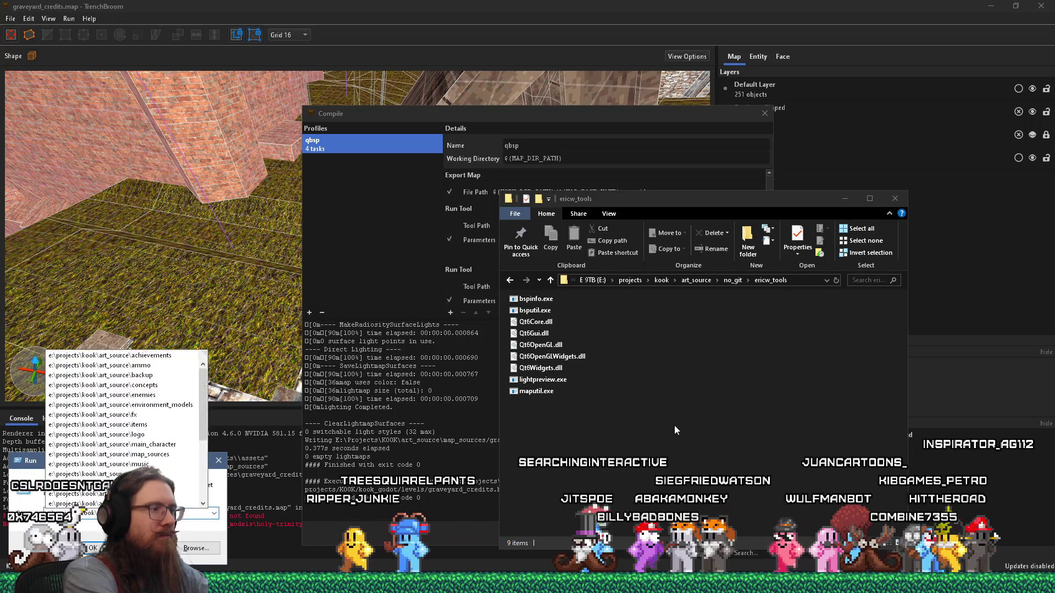
pyautogui.press('Return')
# Move vis.exe from map_sources into the ericw_tools folder
pyautogui.write('vis')
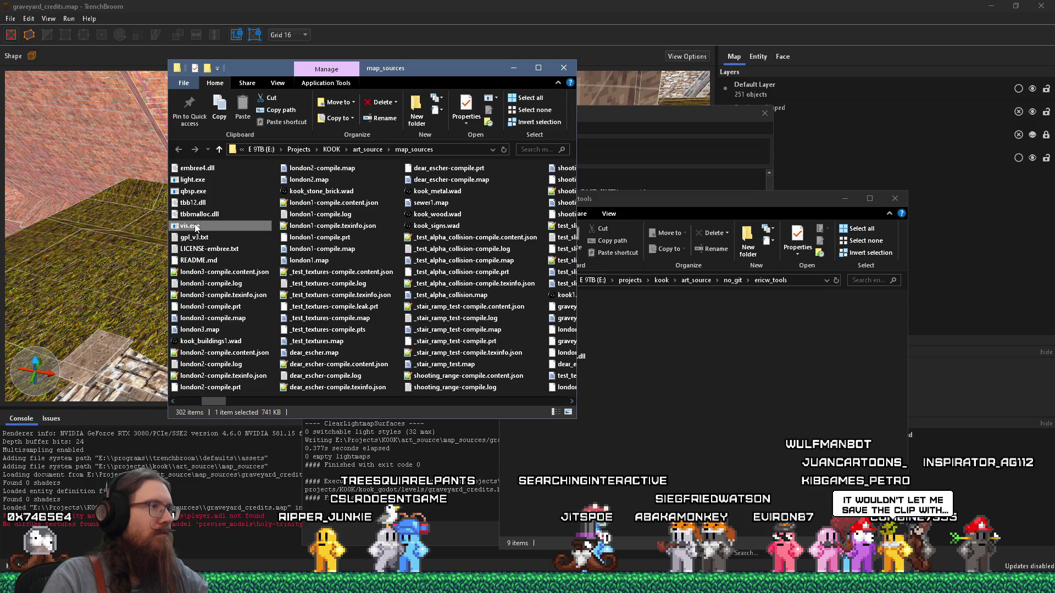
pyautogui.rightClick(196, 228)
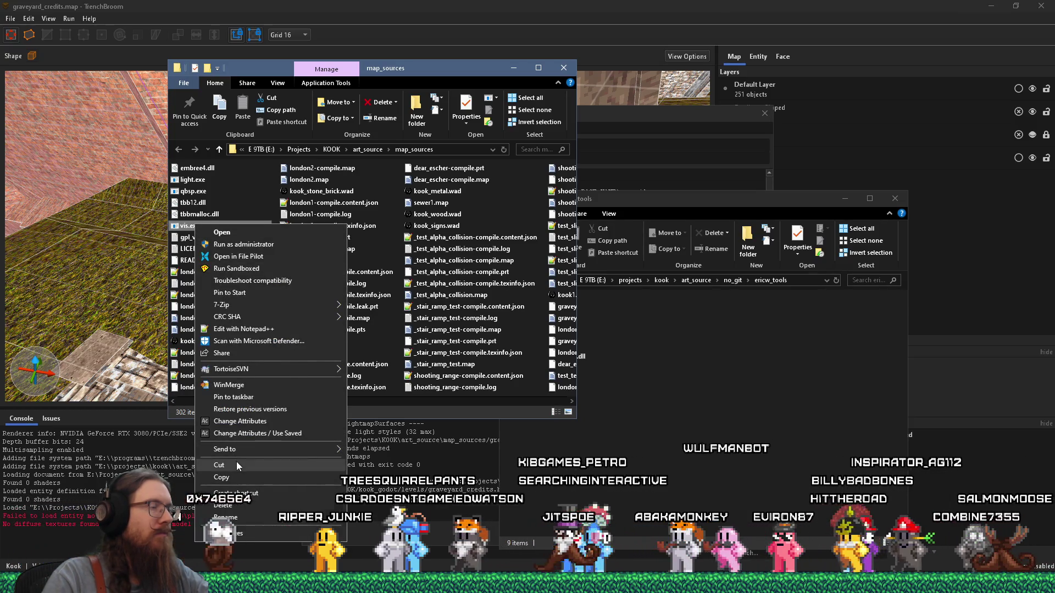
pyautogui.click(237, 465)
pyautogui.click(611, 429)
pyautogui.rightClick(610, 423)
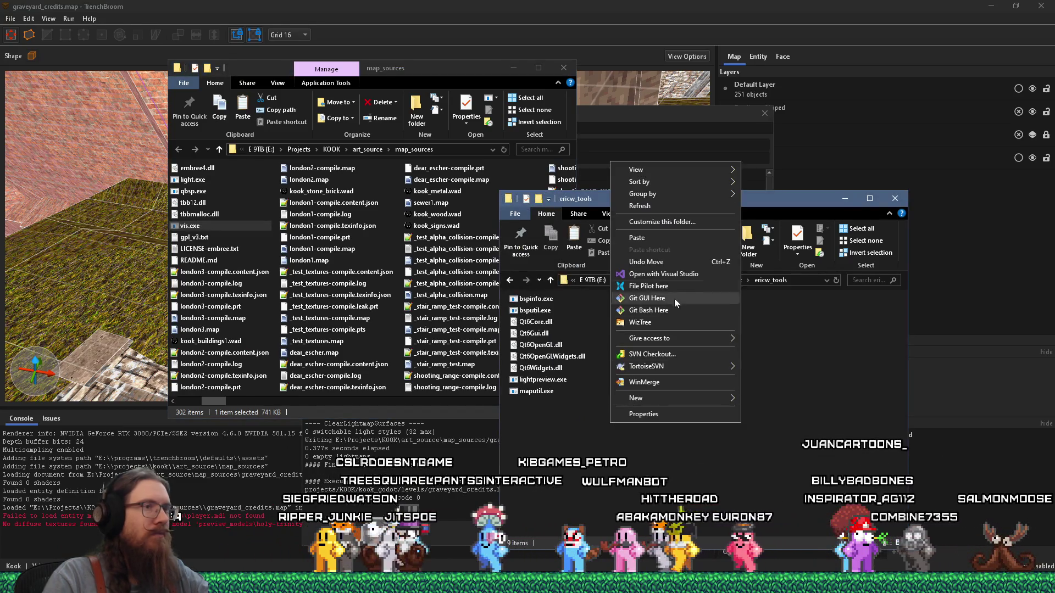
pyautogui.click(650, 237)
# Move README.md, gpl_v3.txt and LICENSE-embree.txt into ericw_tools
pyautogui.moveTo(253, 230); pyautogui.dragTo(215, 242)
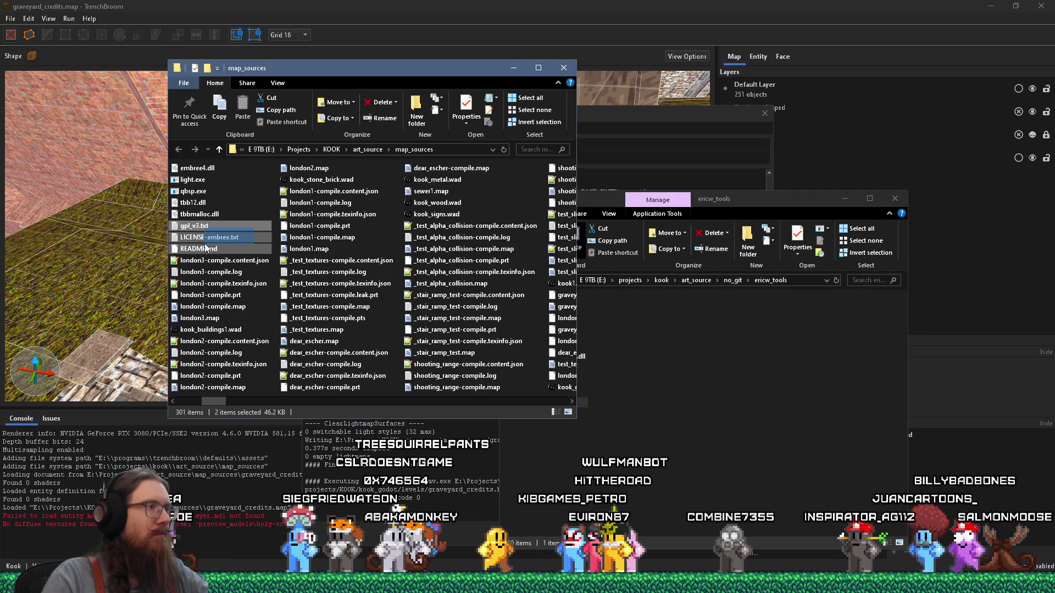
pyautogui.rightClick(205, 247)
pyautogui.click(263, 432)
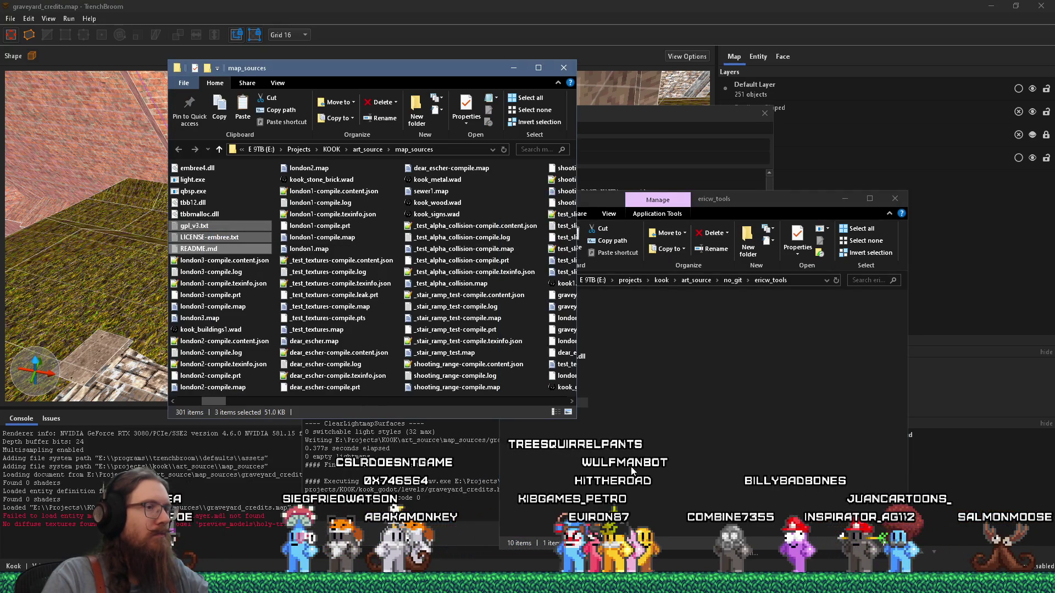
pyautogui.rightClick(641, 433)
pyautogui.click(673, 281)
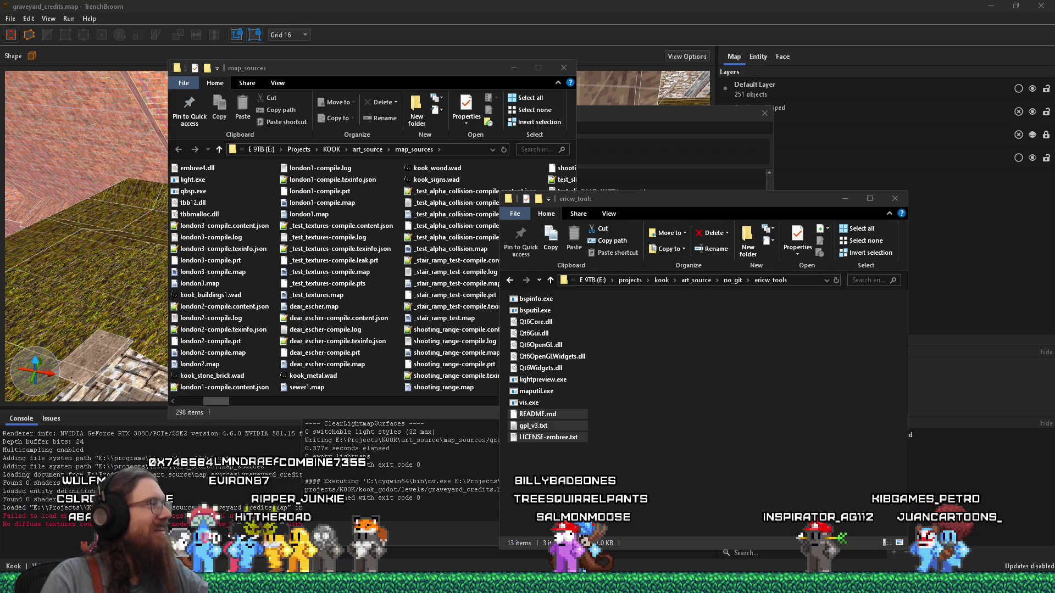
pyautogui.moveTo(487, 64); pyautogui.dragTo(515, 21)
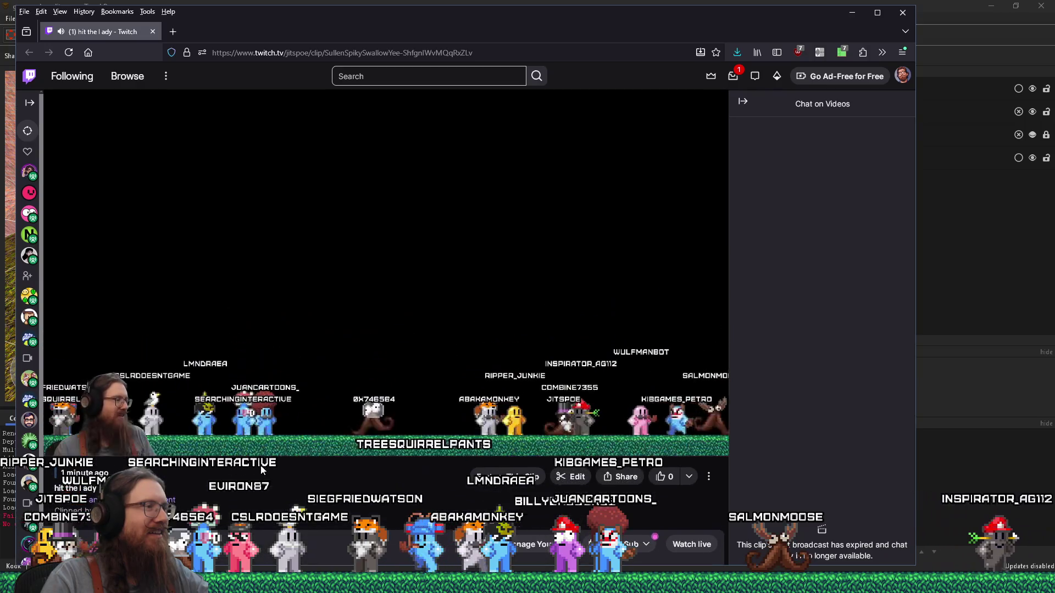
# Drag the Twitch clip window right to uncover TrenchBroom behind it
pyautogui.moveTo(135, 449)
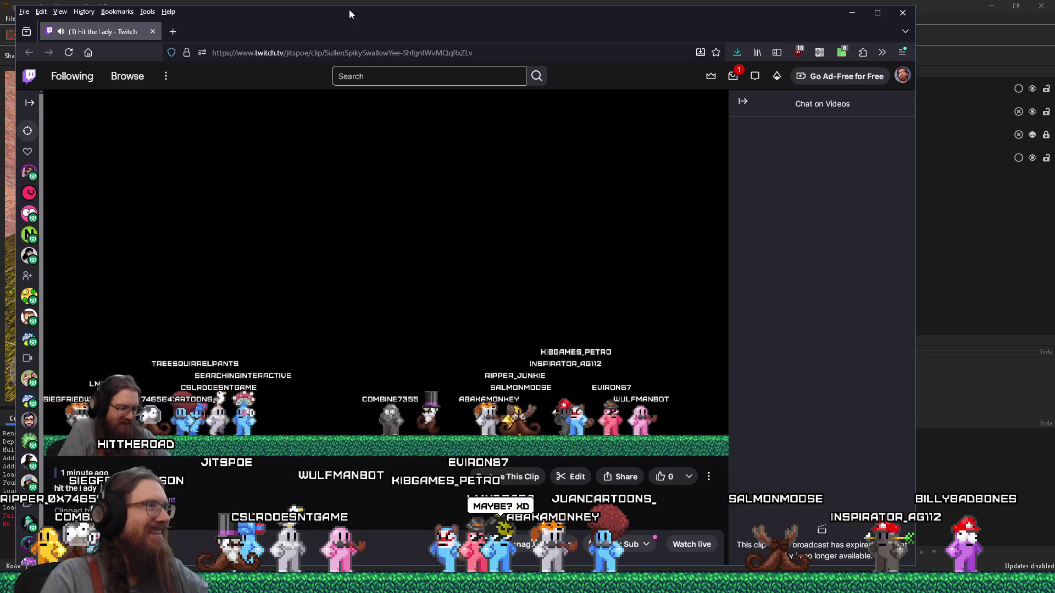
pyautogui.moveTo(350, 10); pyautogui.dragTo(439, 14)
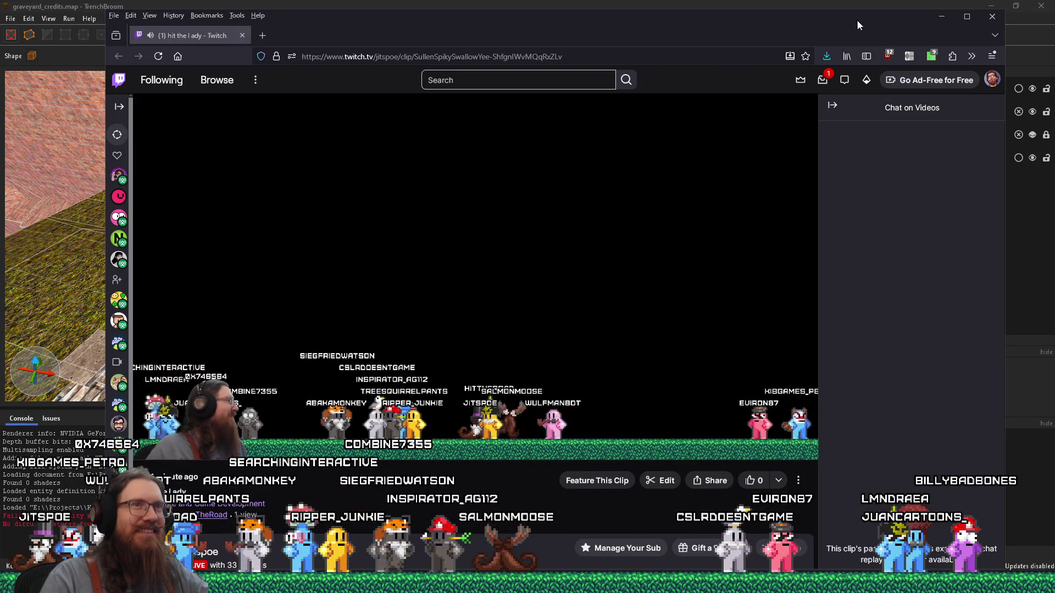
# Close the Twitch clip tab and return to TrenchBroom's compile window
pyautogui.click(243, 34)
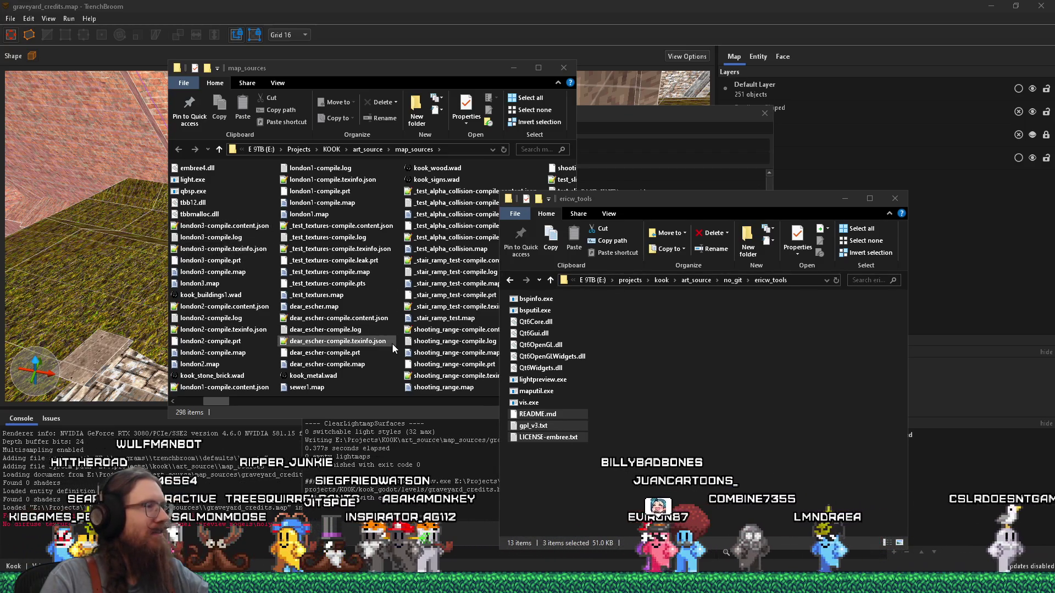
pyautogui.hotkey('alt', 'Tab')
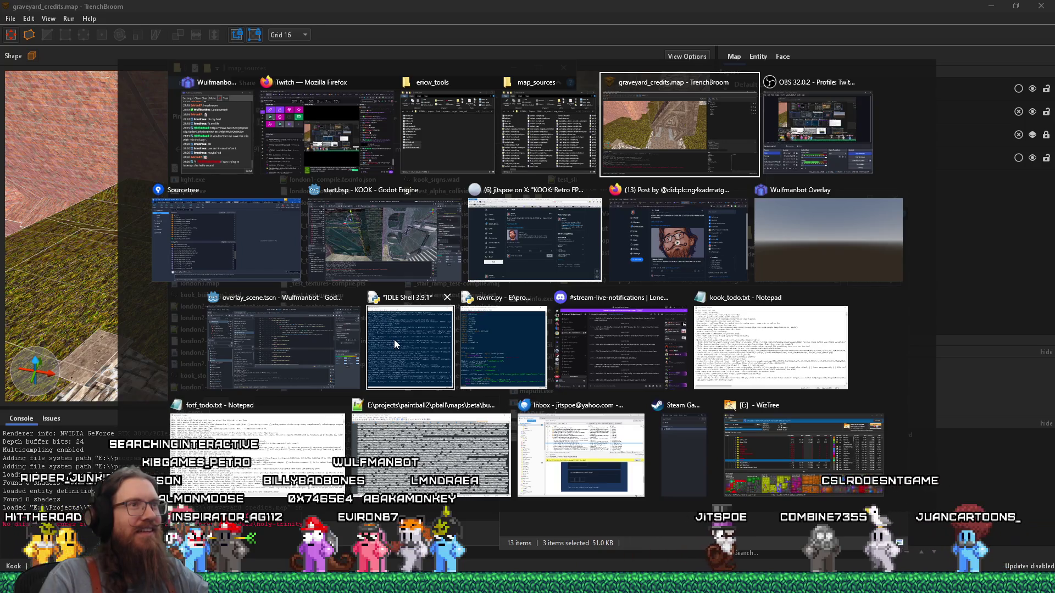
pyautogui.press('Return')
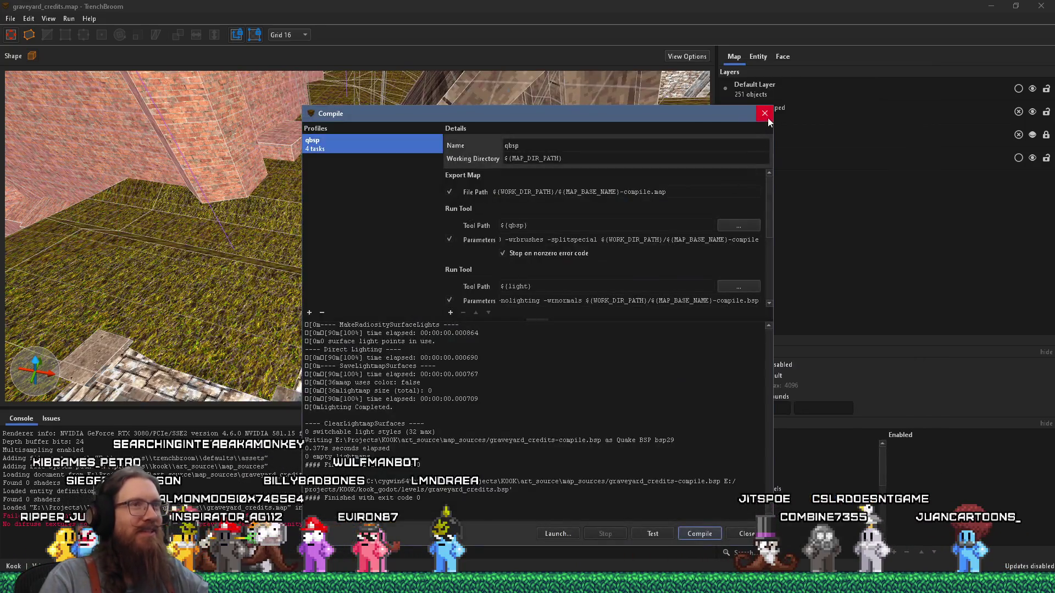
# Close the compile window, look up at the brick tower, and save the map
pyautogui.click(764, 113)
pyautogui.click(343, 202)
pyautogui.moveTo(343, 202); pyautogui.dragTo(358, 282)
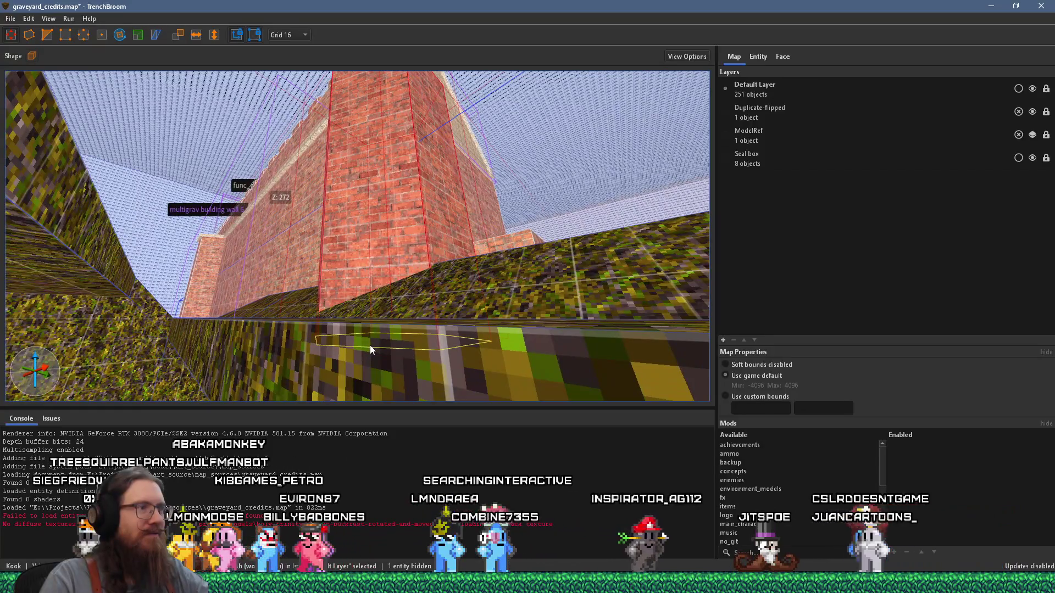
pyautogui.scroll(-3)
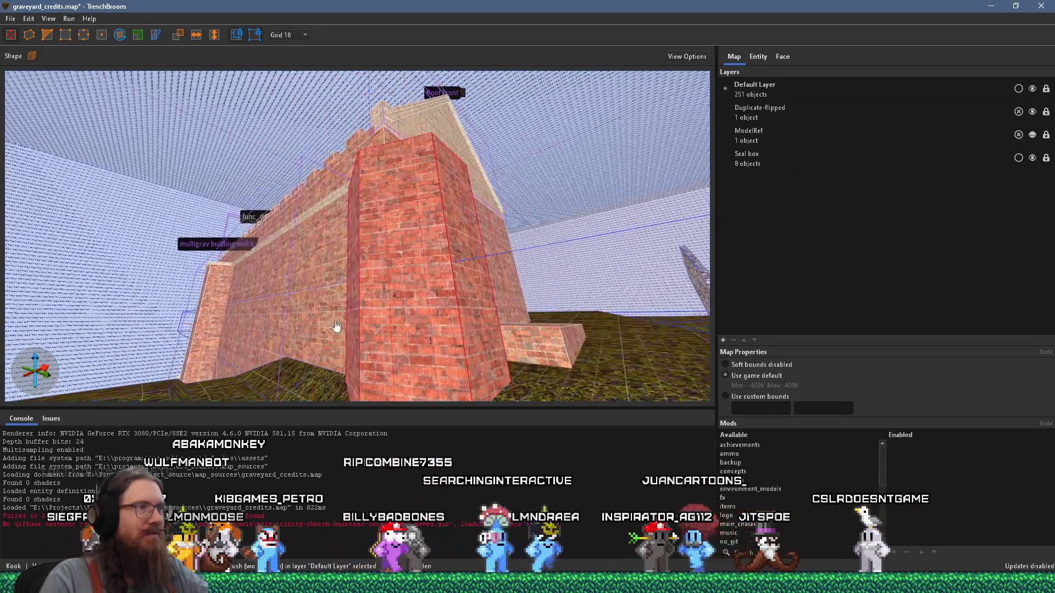
pyautogui.click(11, 18)
pyautogui.click(33, 71)
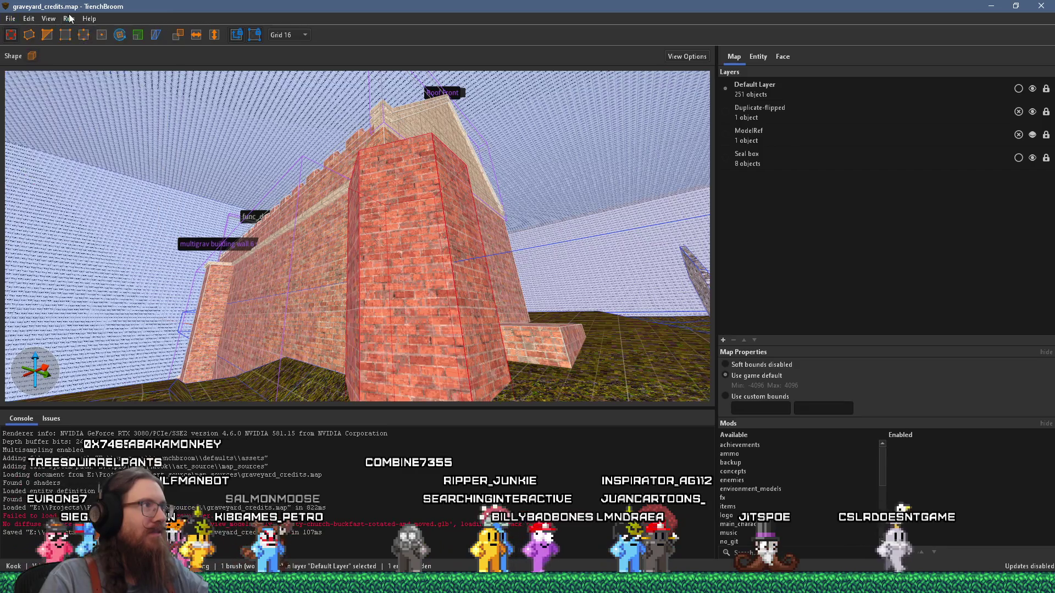
# Recompile with the qbsp profile into graveyard_credits.bsp, check the log, and close it
pyautogui.click(70, 20)
pyautogui.click(79, 31)
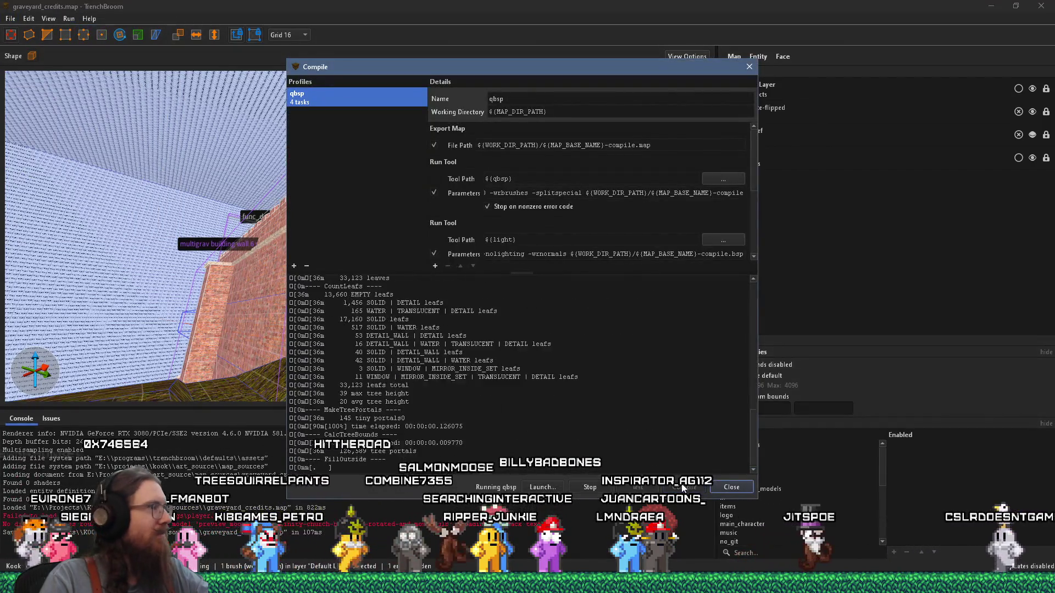
pyautogui.click(683, 487)
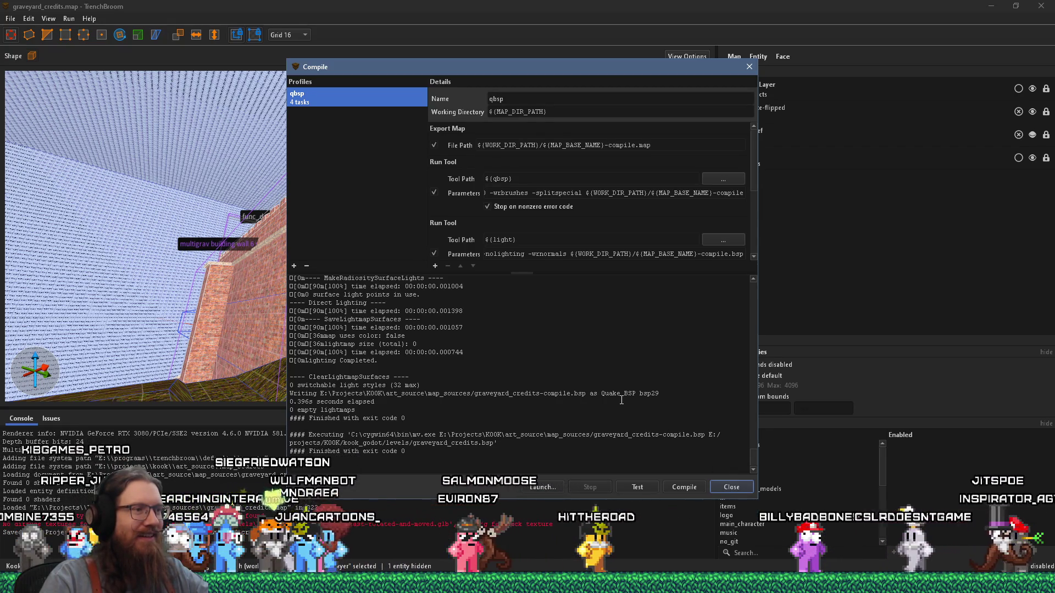
pyautogui.scroll(3)
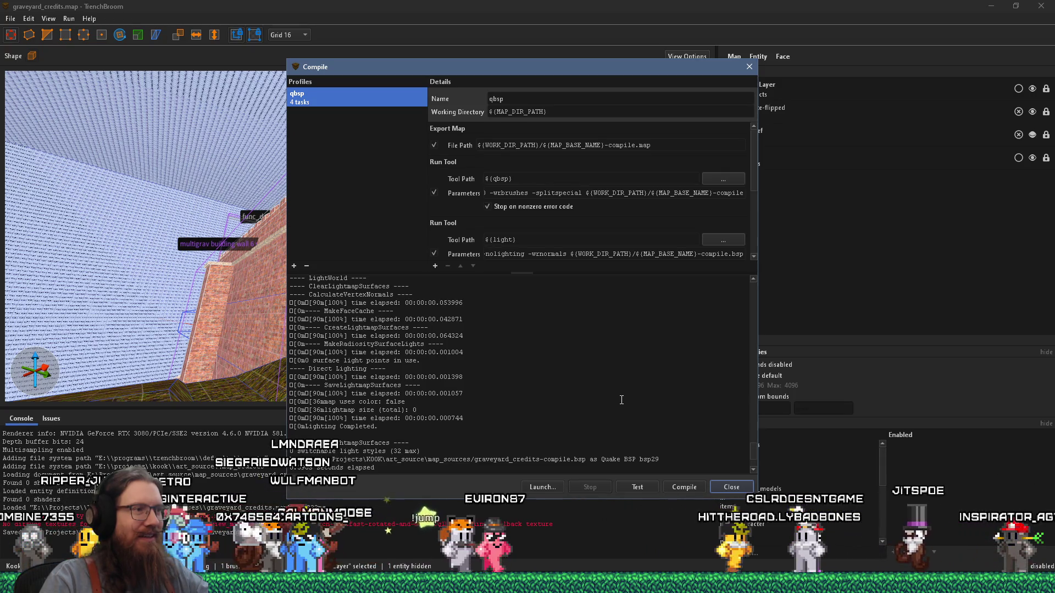
pyautogui.scroll(3)
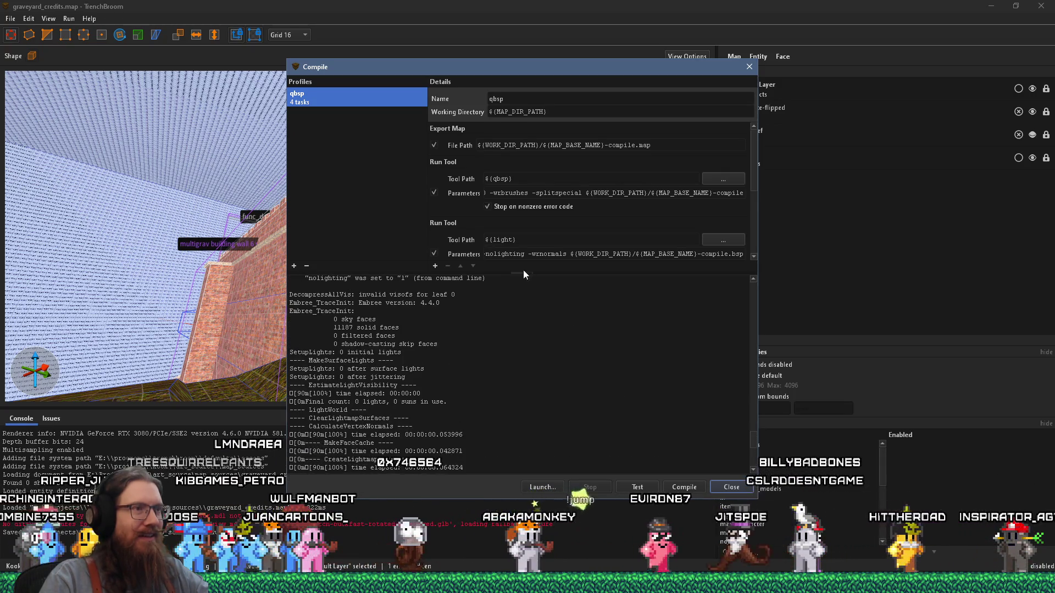
pyautogui.doubleClick(521, 255)
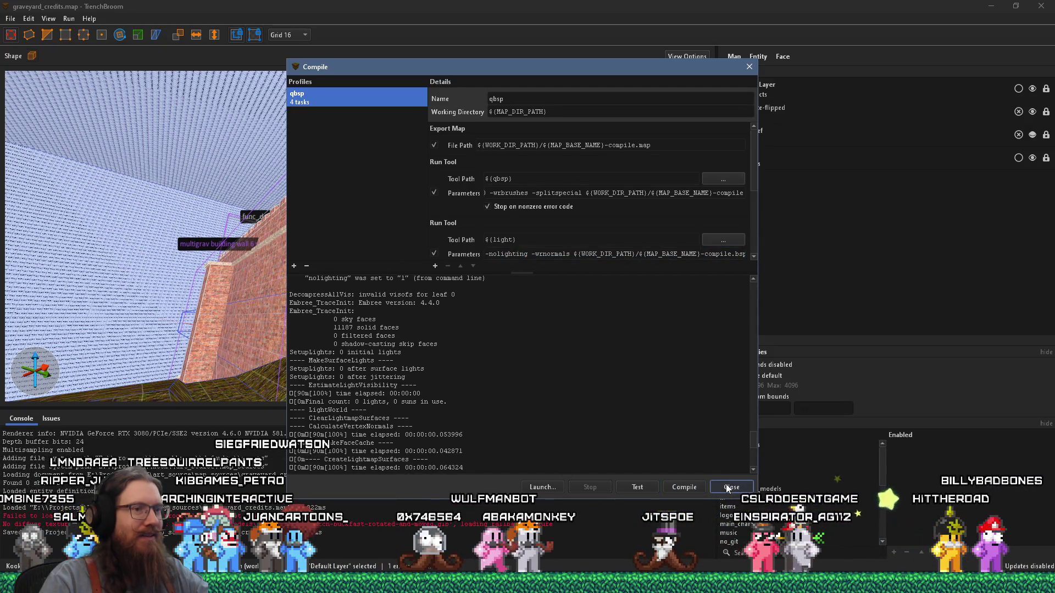
pyautogui.click(727, 488)
pyautogui.hotkey('alt', 'Tab')
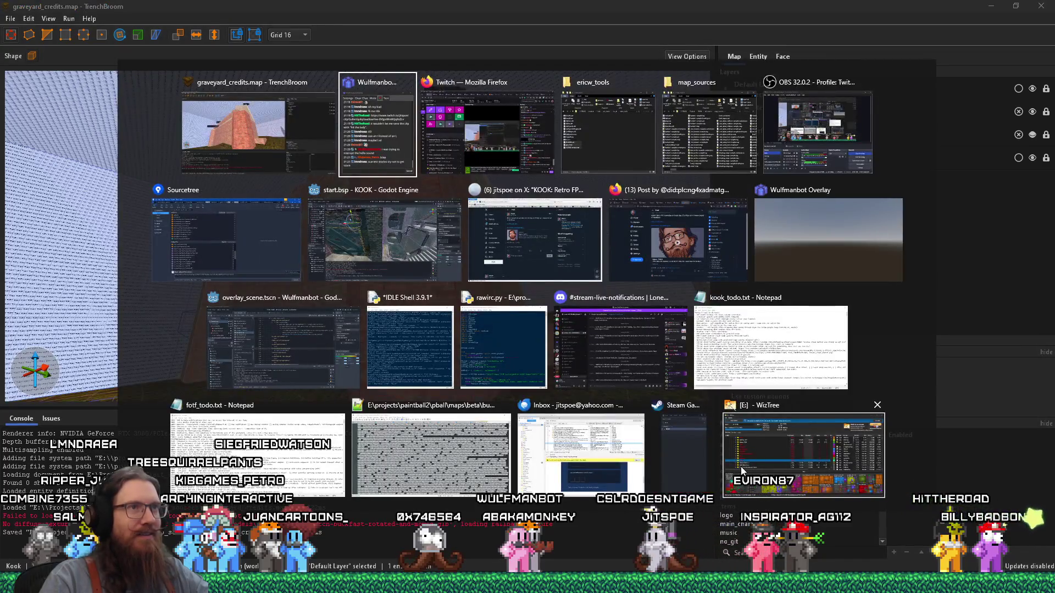
# Switch to Godot, close the start scene, and open graveyard_credits.bsp from FileSystem
pyautogui.press('Tab')
pyautogui.press('Tab')
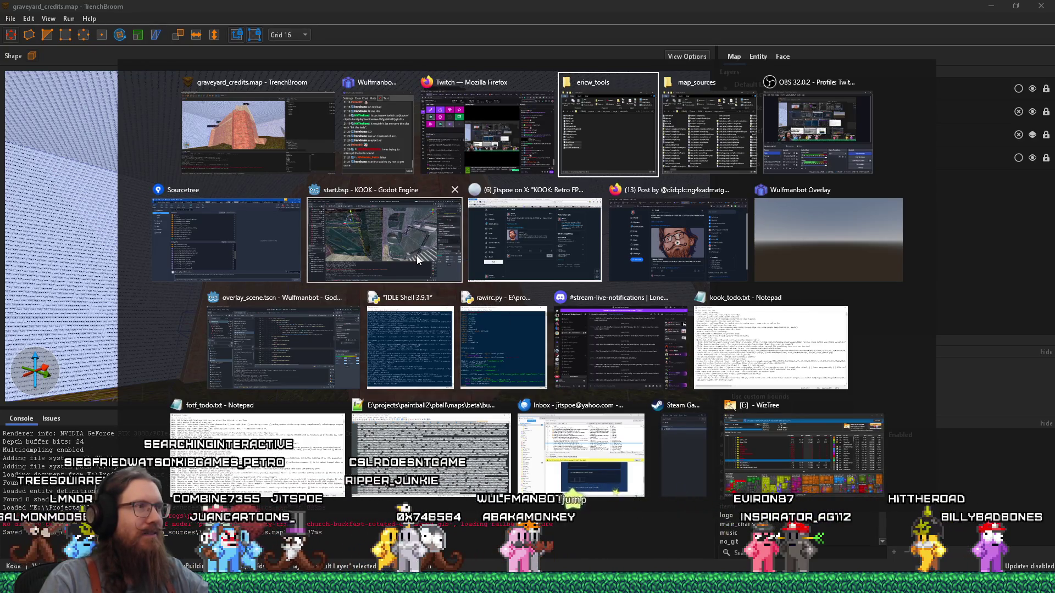
pyautogui.click(417, 259)
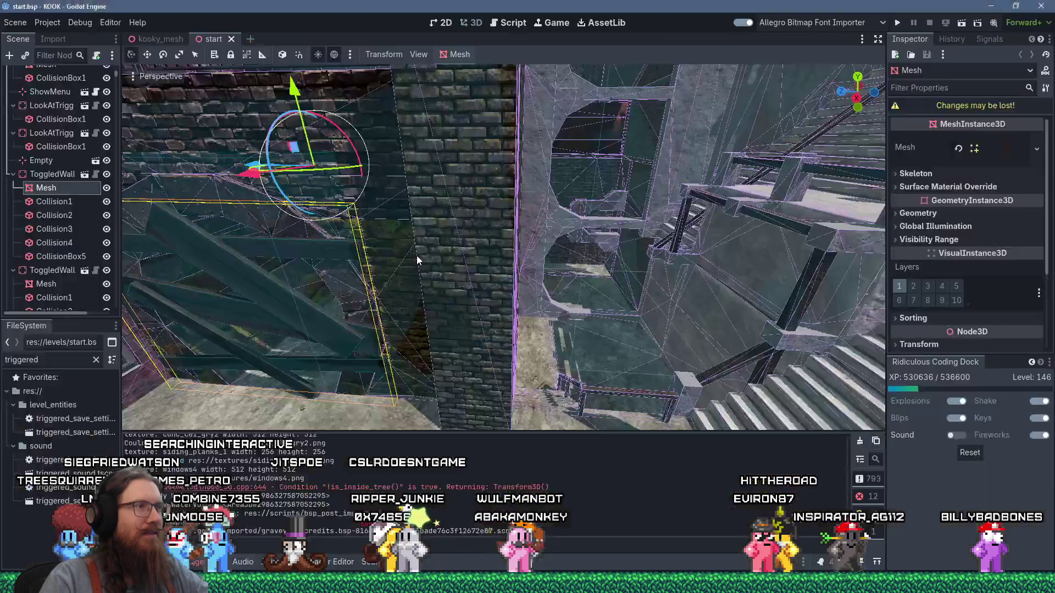
pyautogui.scroll(-3)
pyautogui.moveTo(548, 279); pyautogui.dragTo(468, 367)
pyautogui.scroll(3)
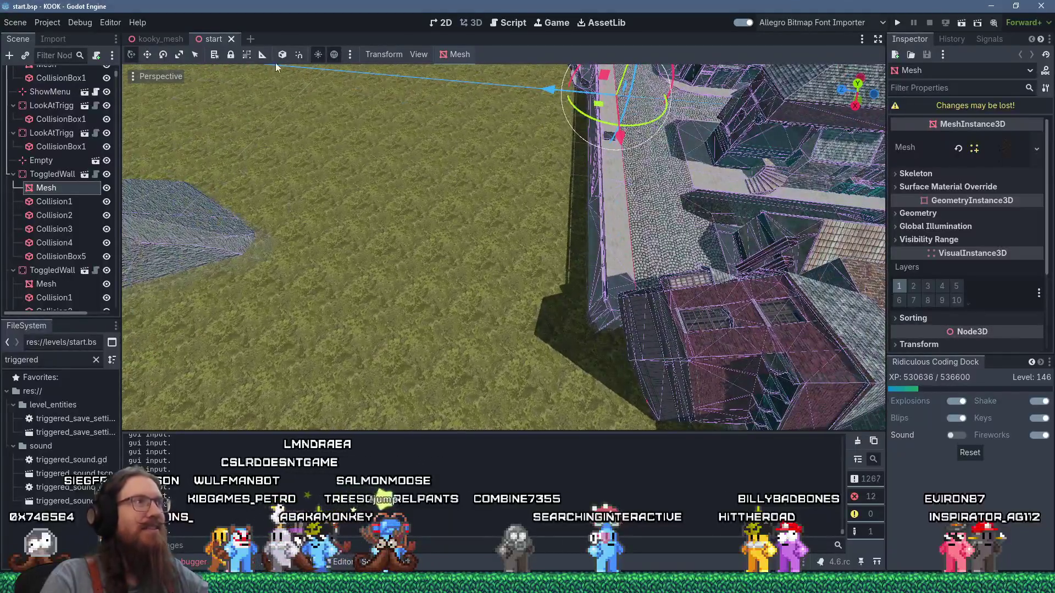
pyautogui.click(234, 40)
pyautogui.write('graveya')
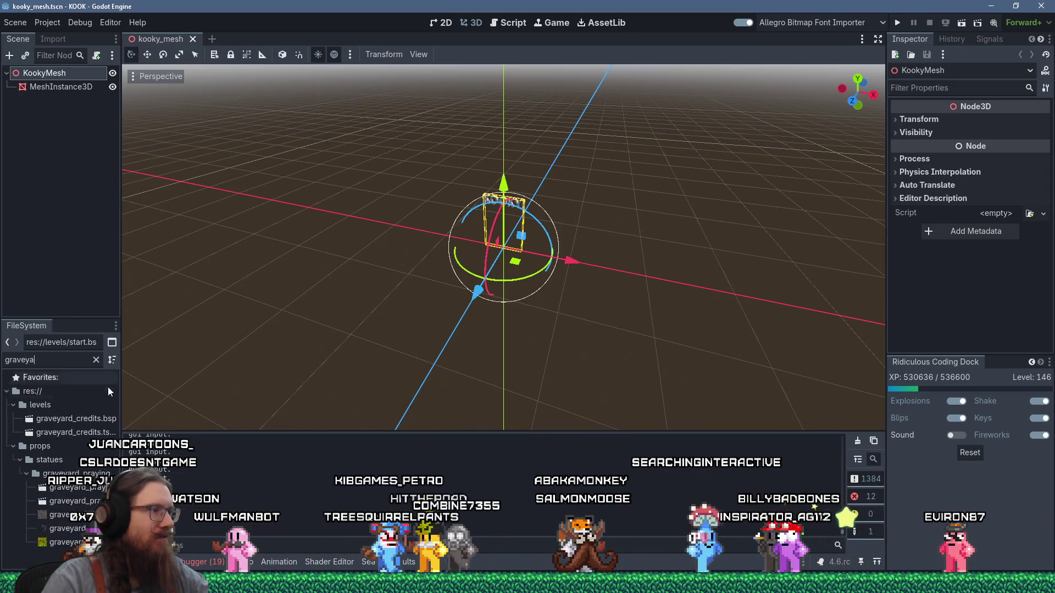
pyautogui.doubleClick(107, 420)
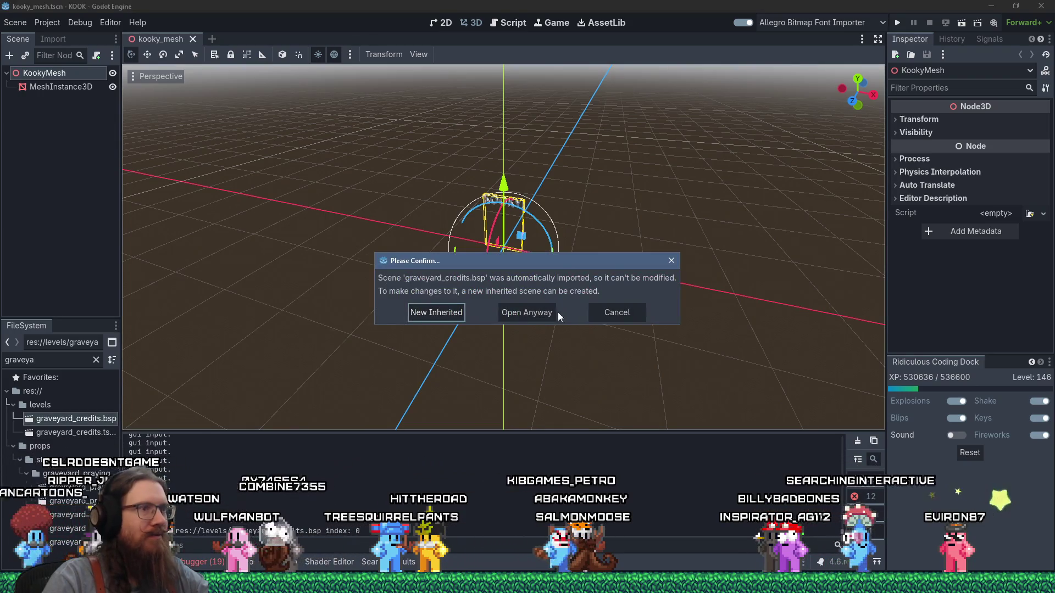
# Open the imported graveyard_credits scene anyway and zoom around the grassy level
pyautogui.click(552, 309)
pyautogui.scroll(3)
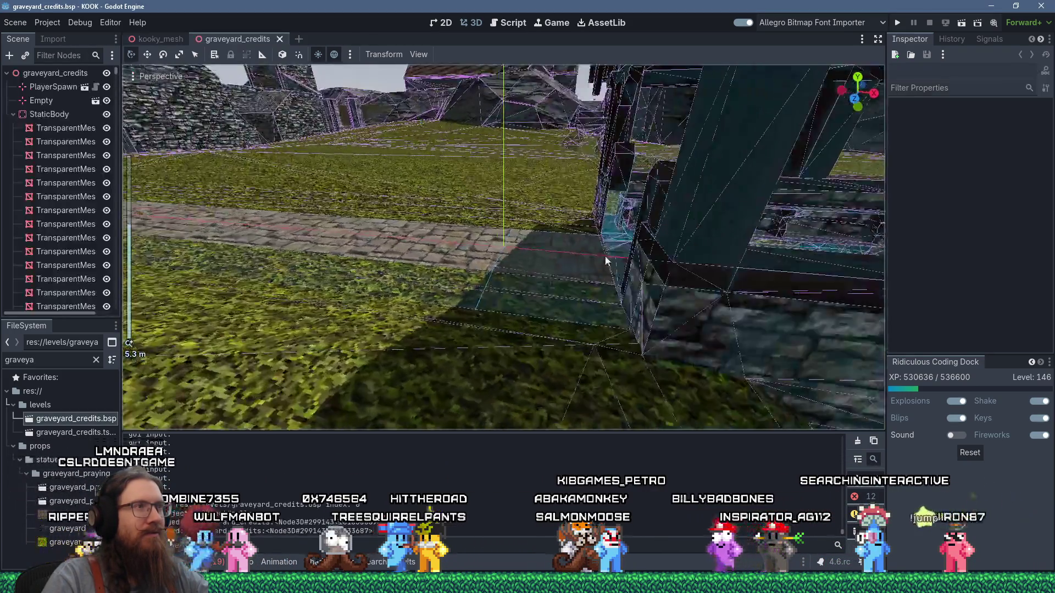
pyautogui.moveTo(607, 260); pyautogui.dragTo(747, 232)
pyautogui.scroll(3)
pyautogui.scroll(3)
pyautogui.scroll(3)
pyautogui.scroll(3)
pyautogui.scroll(-3)
pyautogui.scroll(-3)
pyautogui.scroll(3)
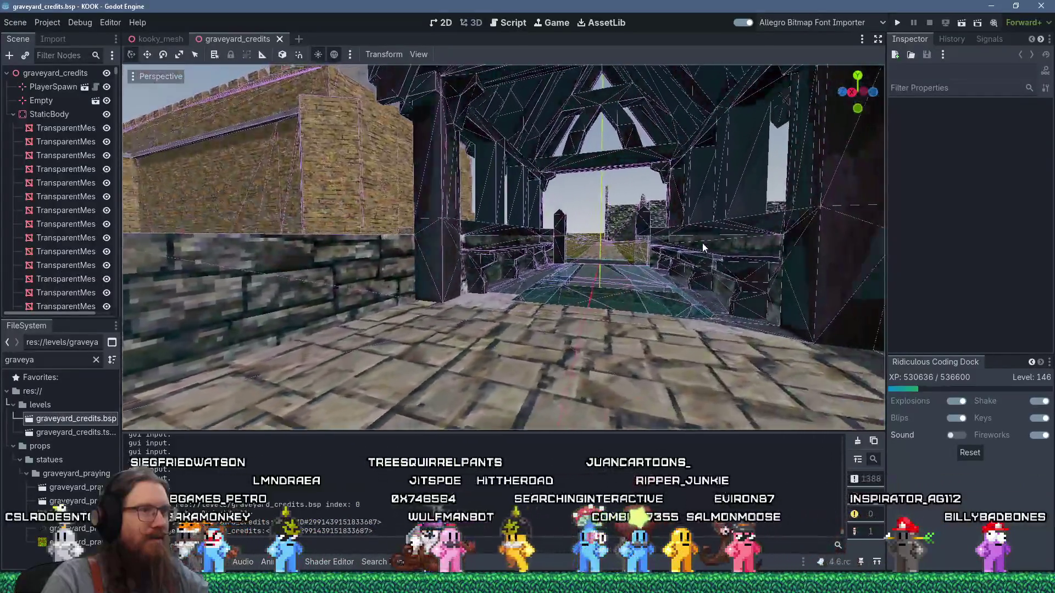
# Orbit past the stone building to a side view of the roofed bridge
pyautogui.moveTo(698, 242); pyautogui.dragTo(542, 282)
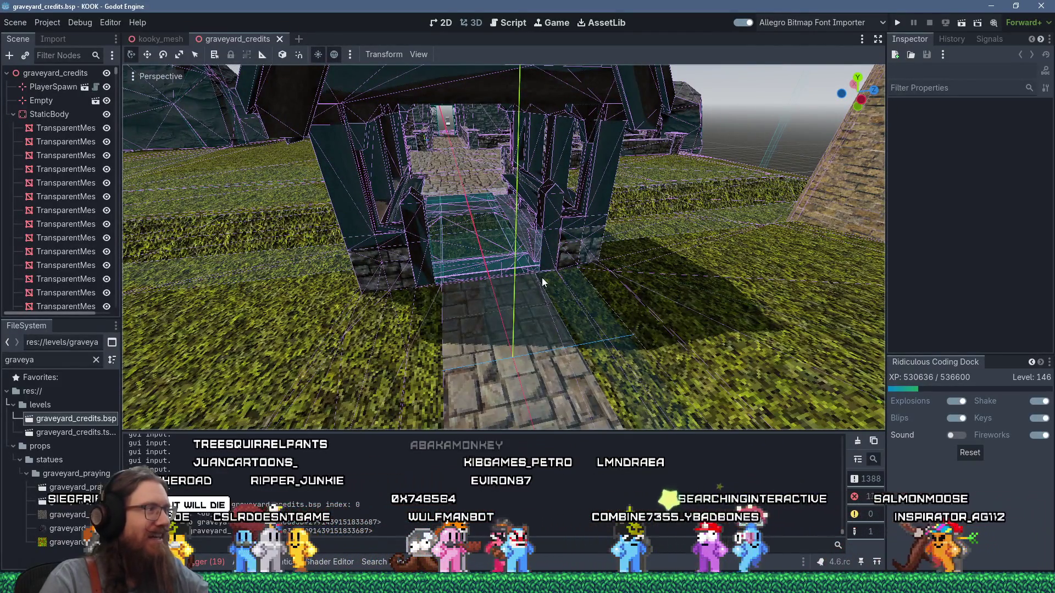
pyautogui.moveTo(542, 282); pyautogui.dragTo(602, 286)
pyautogui.scroll(-3)
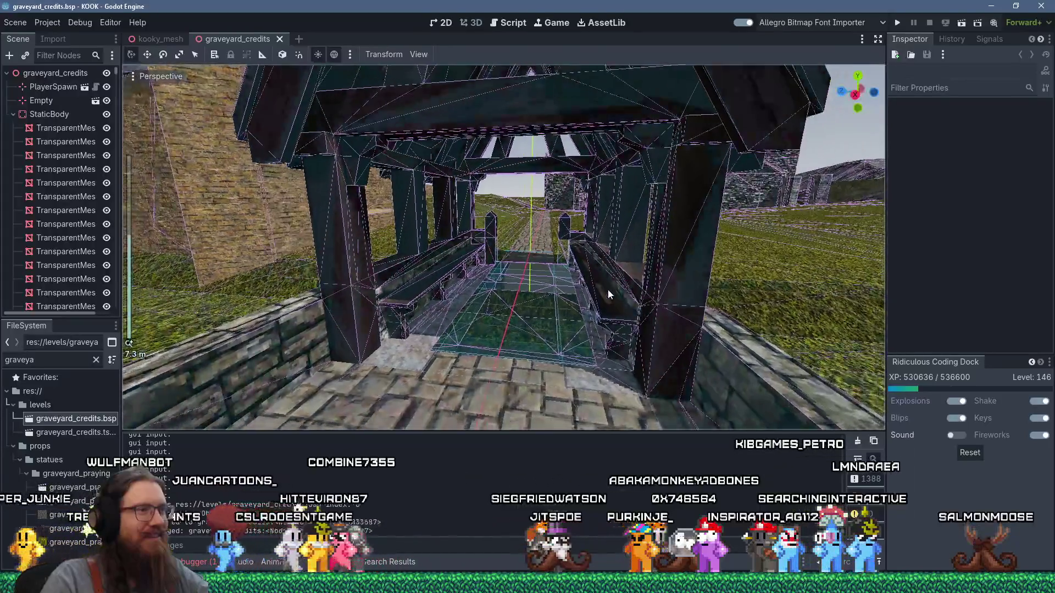
pyautogui.scroll(-3)
pyautogui.moveTo(608, 290); pyautogui.dragTo(613, 244)
pyautogui.scroll(-3)
pyautogui.scroll(3)
# Back in TrenchBroom, inspect the hill's grass brushes and reveal their grass1 material
pyautogui.hotkey('alt', 'Tab')
pyautogui.hotkey('alt', 'Tab')
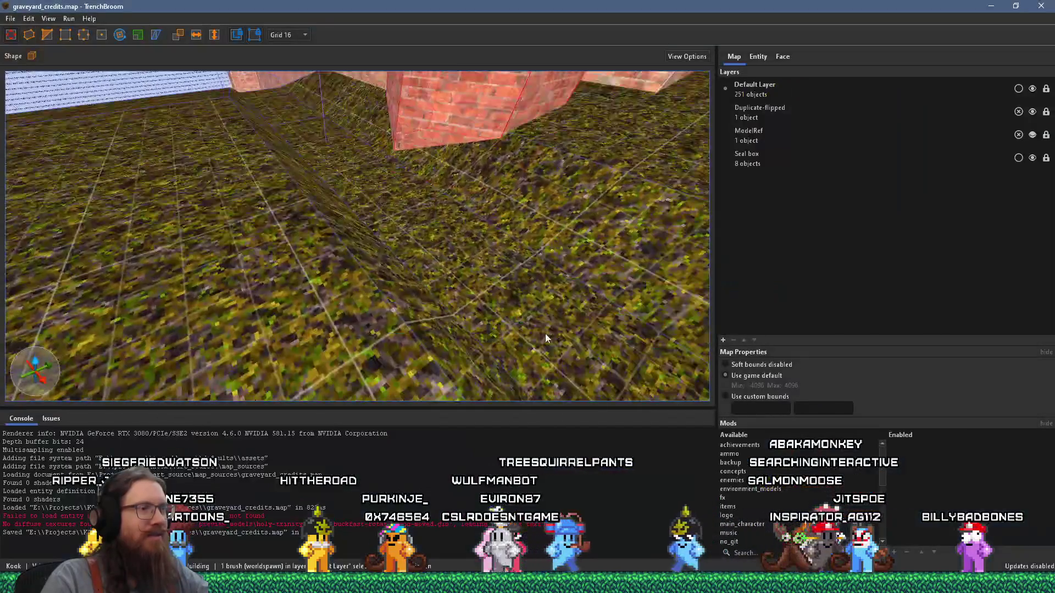
pyautogui.scroll(-3)
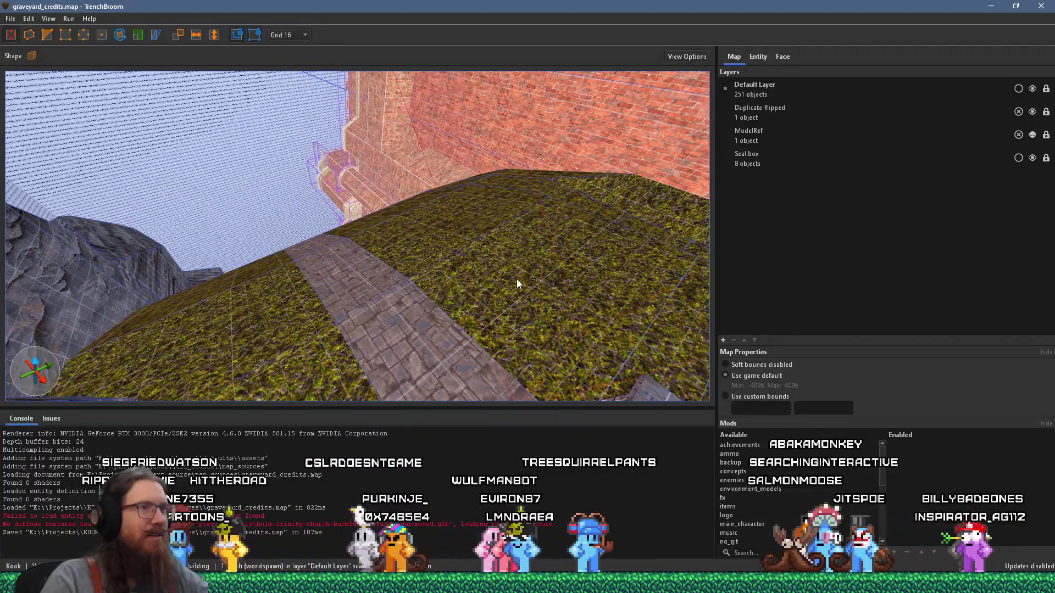
pyautogui.press('Escape')
pyautogui.scroll(3)
pyautogui.click(401, 195)
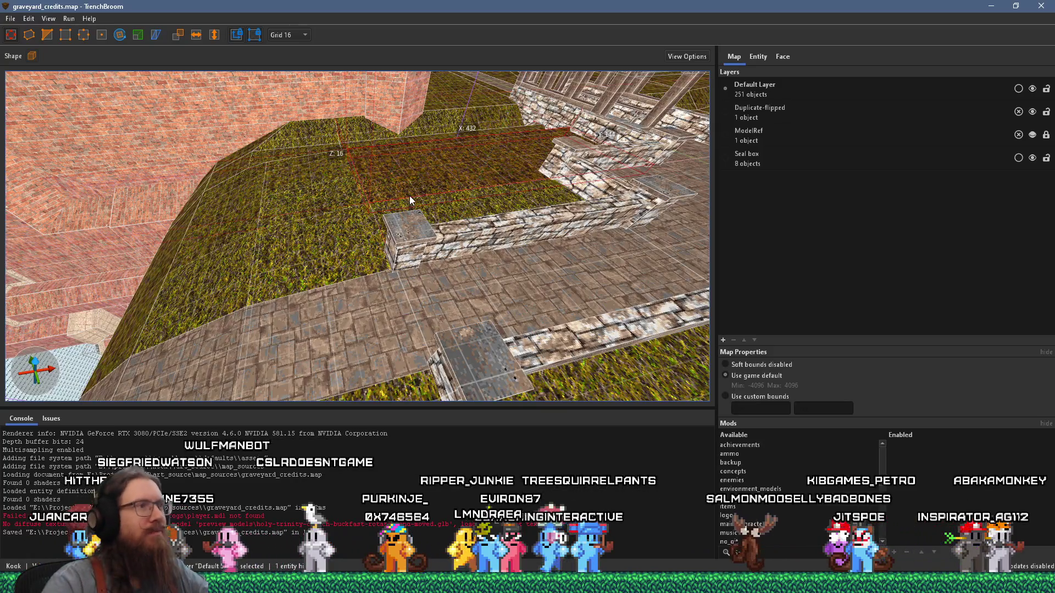
pyautogui.press('Escape')
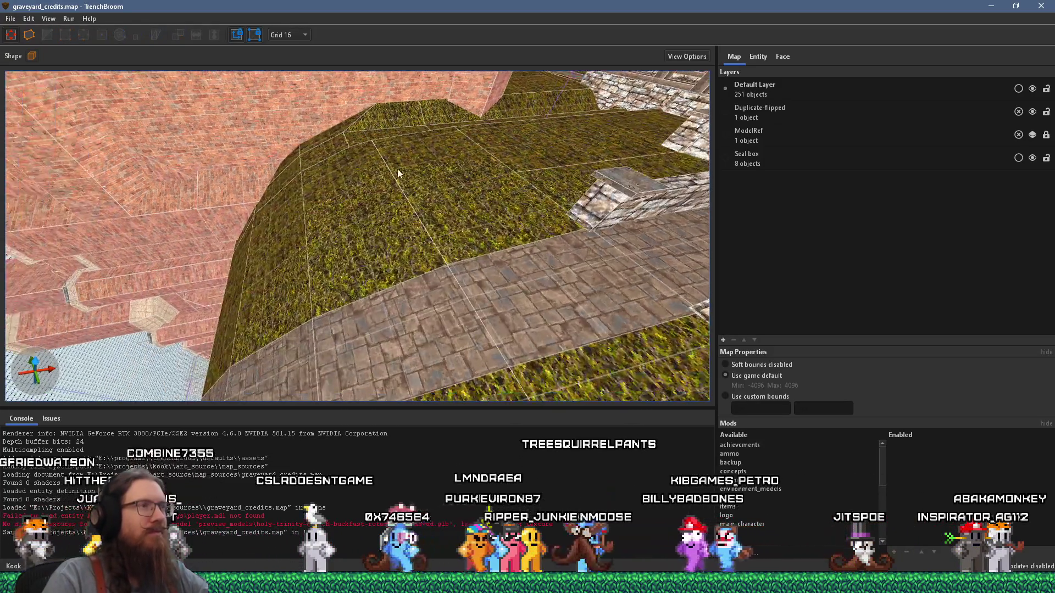
pyautogui.click(538, 155)
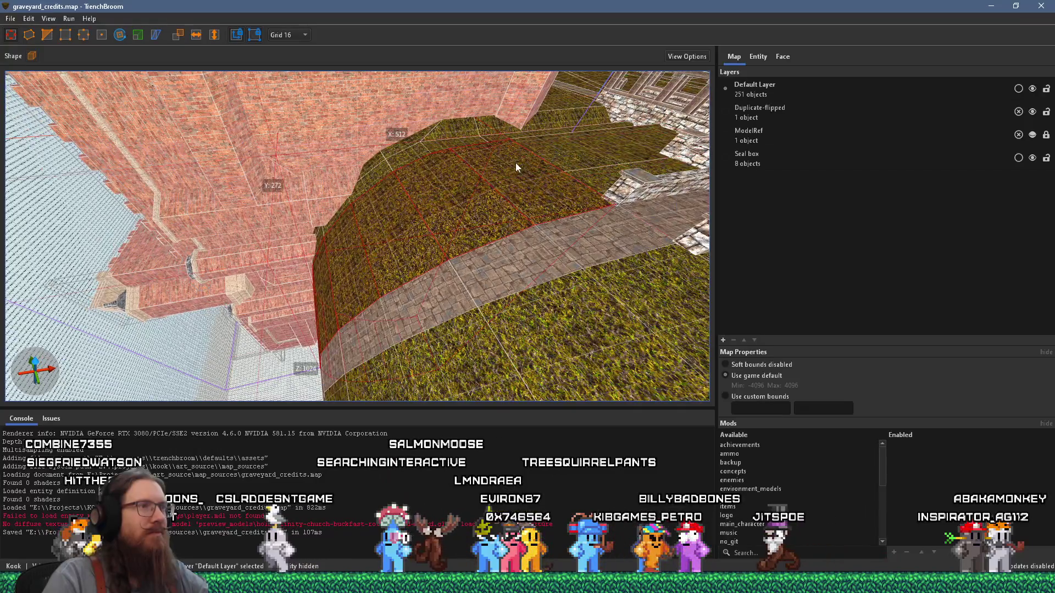
pyautogui.click(400, 192)
pyautogui.rightClick(400, 190)
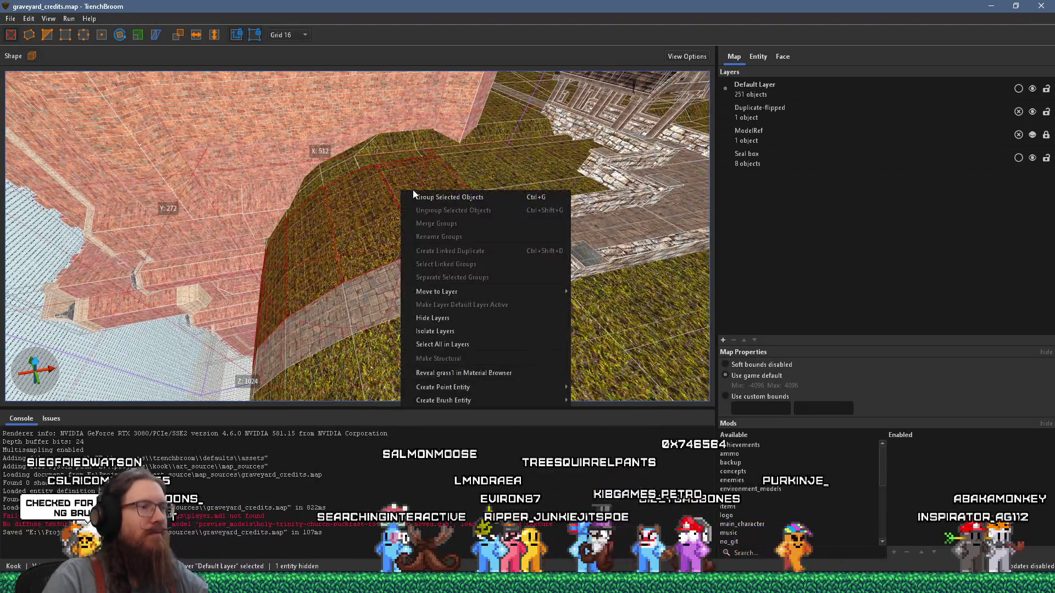
pyautogui.click(484, 376)
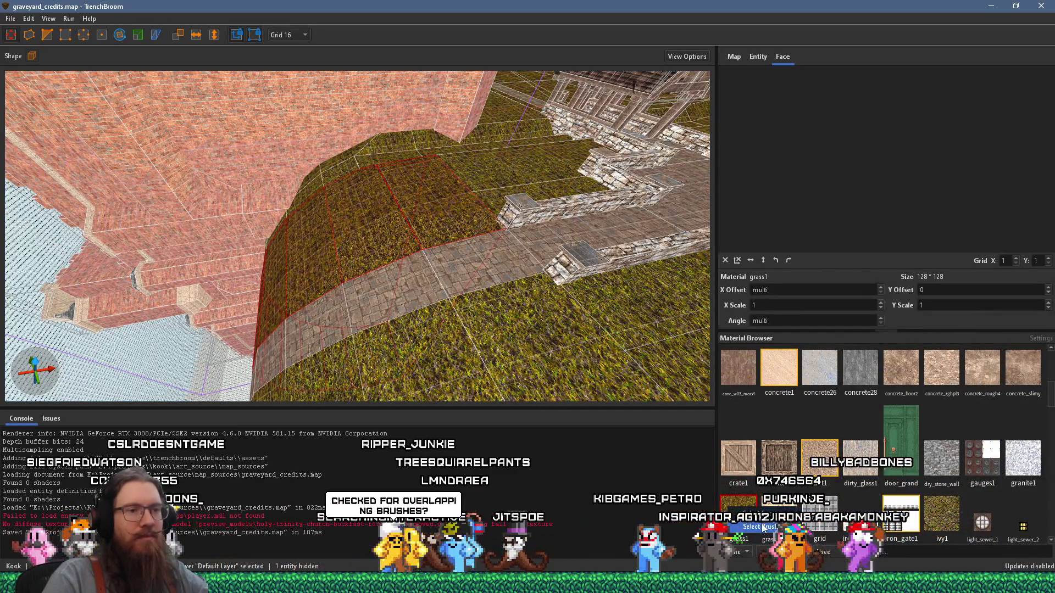
# Select everything with Ctrl+A and view the courtyard from above toward the grey rocks
pyautogui.hotkey('ctrl', 'a')
pyautogui.moveTo(546, 260); pyautogui.dragTo(210, 196)
pyautogui.moveTo(446, 226); pyautogui.dragTo(510, 231)
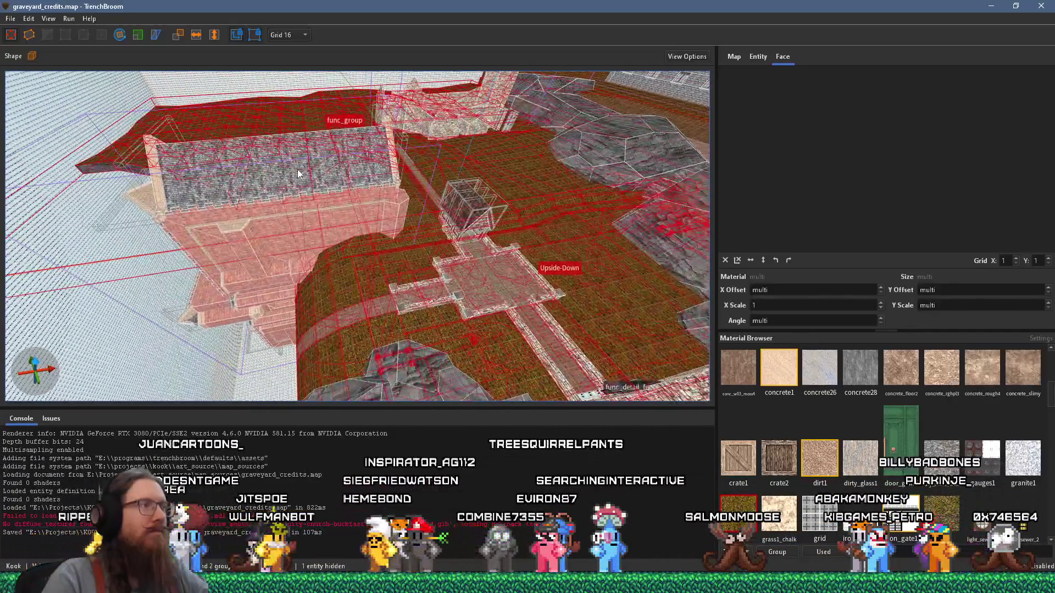
# Select a grass1 terrain brush, then select all and frame the whole map
pyautogui.scroll(3)
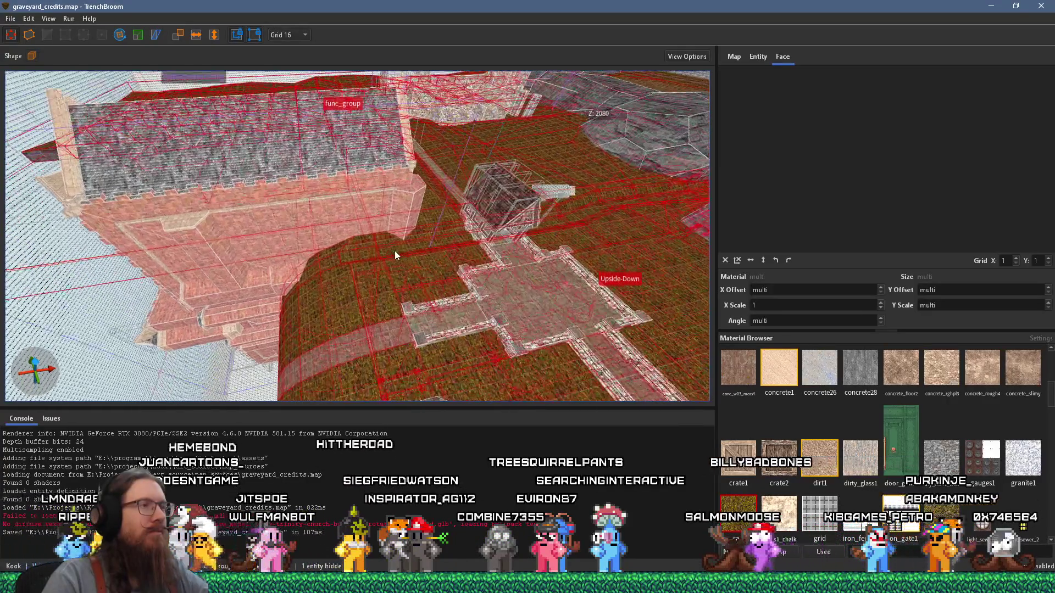
pyautogui.scroll(3)
pyautogui.moveTo(489, 239); pyautogui.dragTo(403, 228)
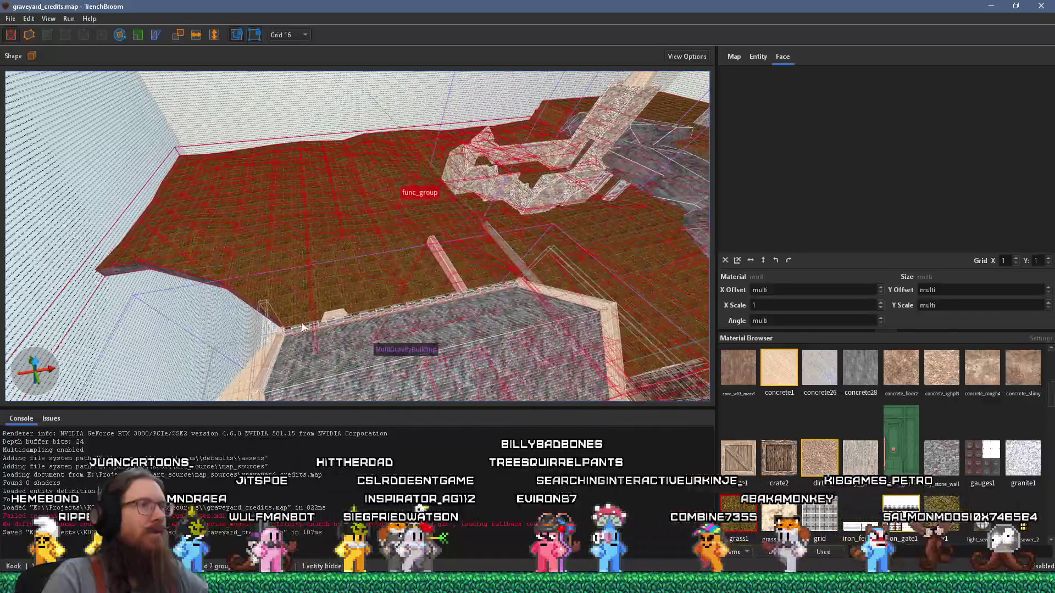
pyautogui.click(395, 206)
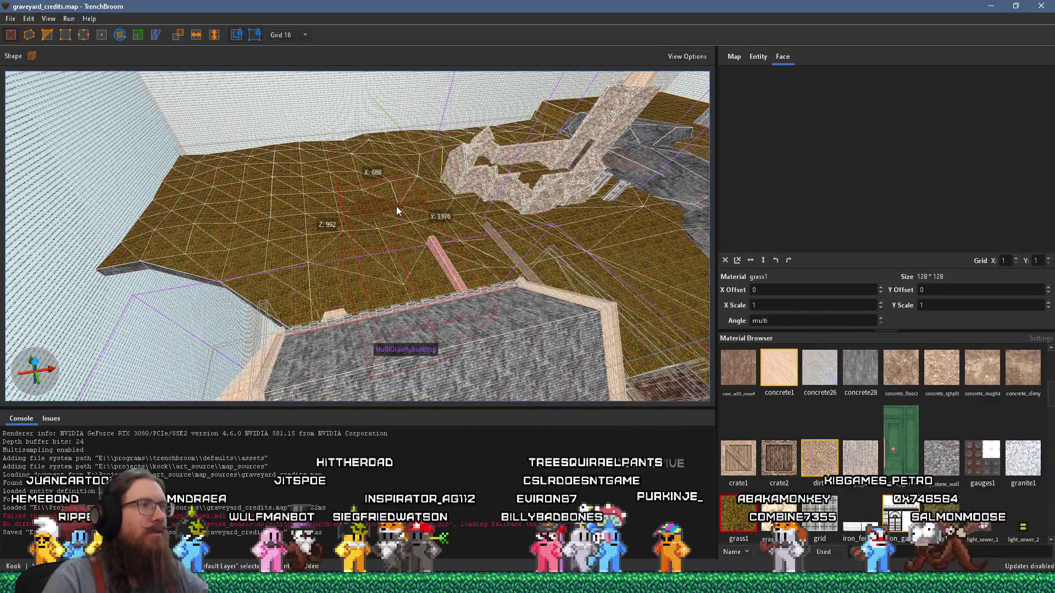
pyautogui.hotkey('ctrl', 'a')
pyautogui.hotkey('ctrl', 'u')
pyautogui.scroll(-3)
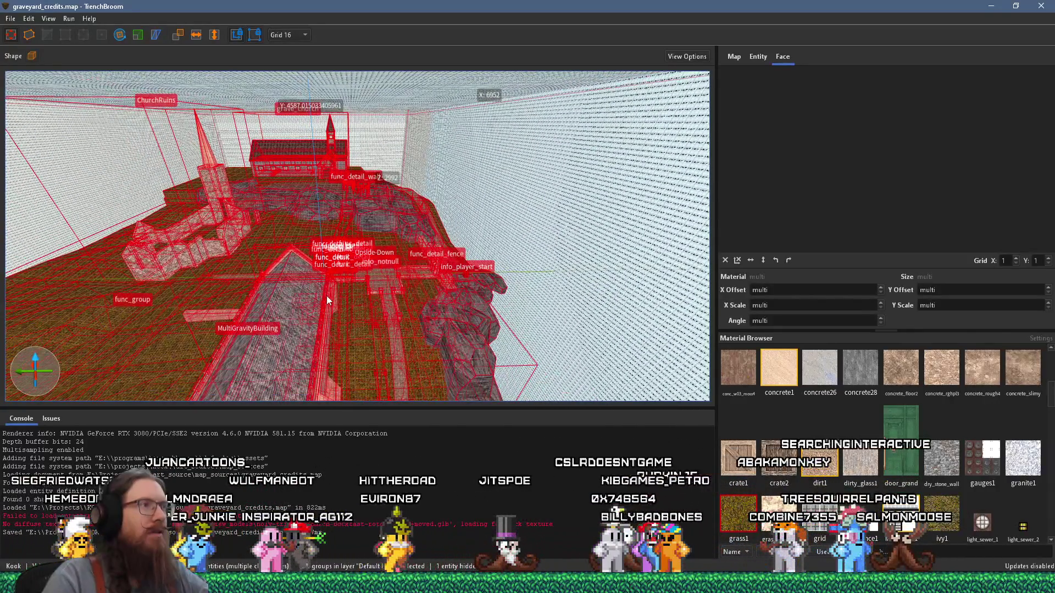
pyautogui.moveTo(470, 352); pyautogui.dragTo(210, 135)
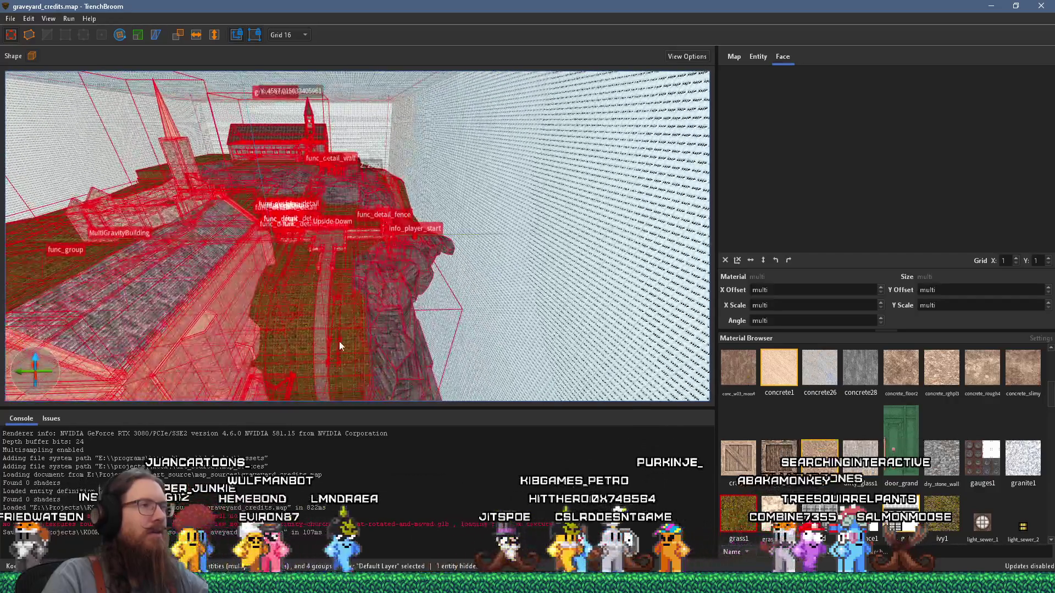
pyautogui.scroll(3)
# Select the grass brush beside the church and dismiss its menu without creating an entity
pyautogui.press('Escape')
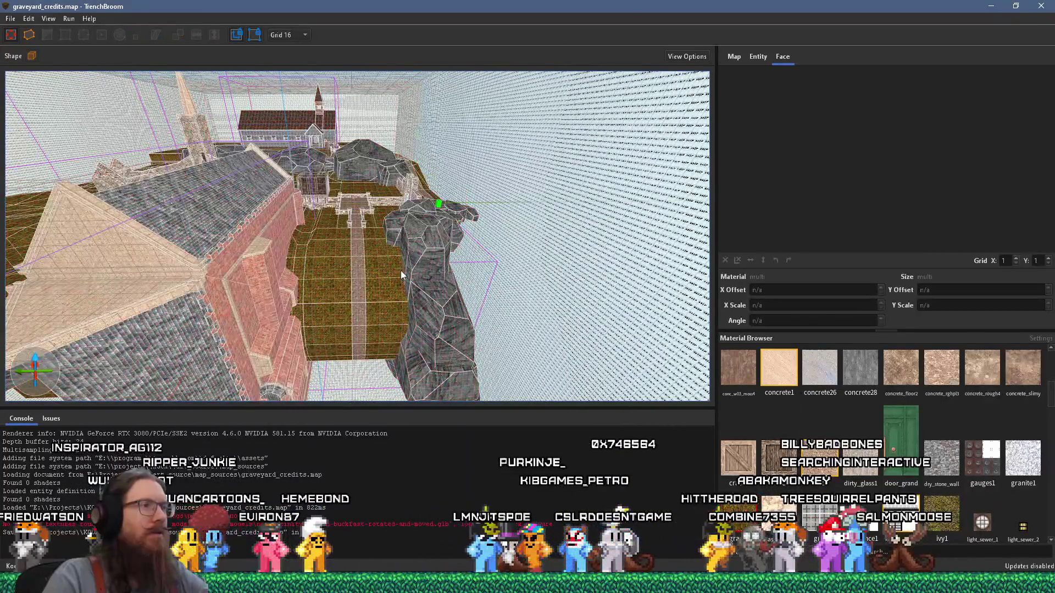
pyautogui.click(400, 272)
pyautogui.rightClick(390, 275)
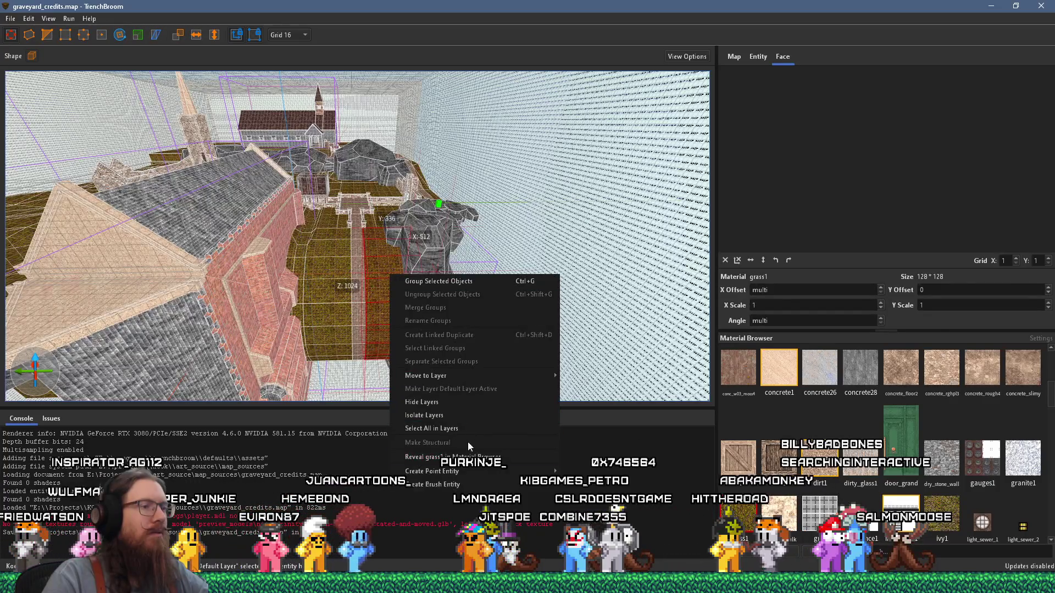
pyautogui.moveTo(468, 470)
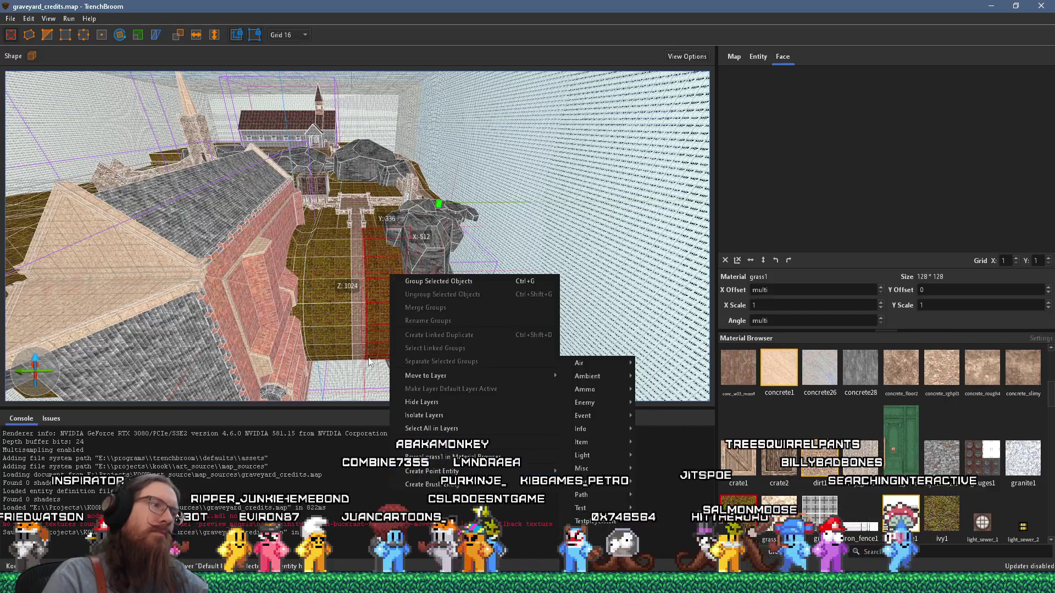
pyautogui.click(375, 291)
pyautogui.rightClick(376, 293)
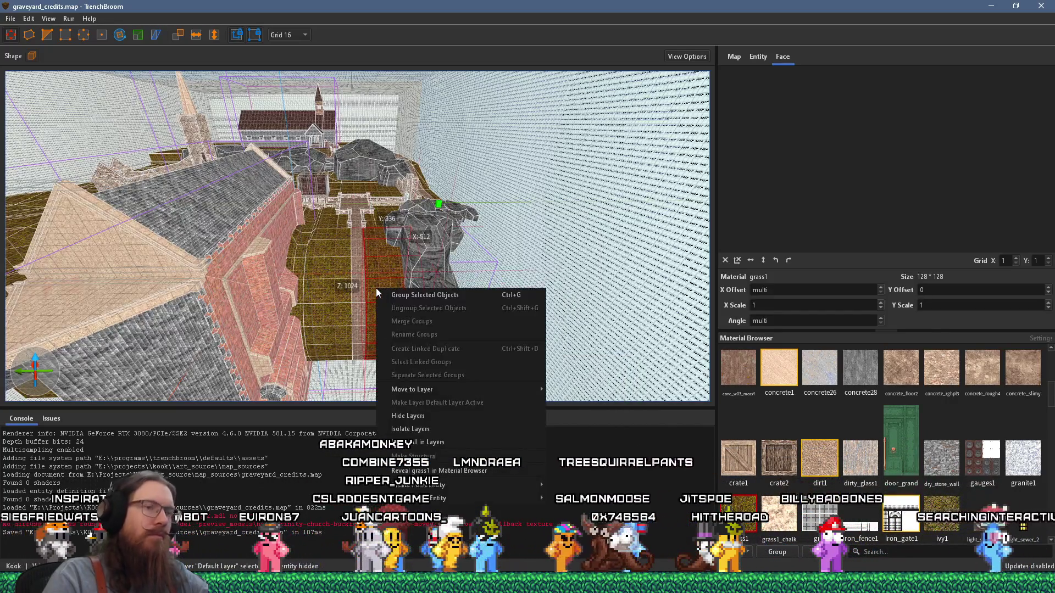
pyautogui.click(483, 295)
# Select every grass1 brush via the Material Browser, recovering from an accidental material change
pyautogui.rightClick(747, 525)
pyautogui.click(769, 531)
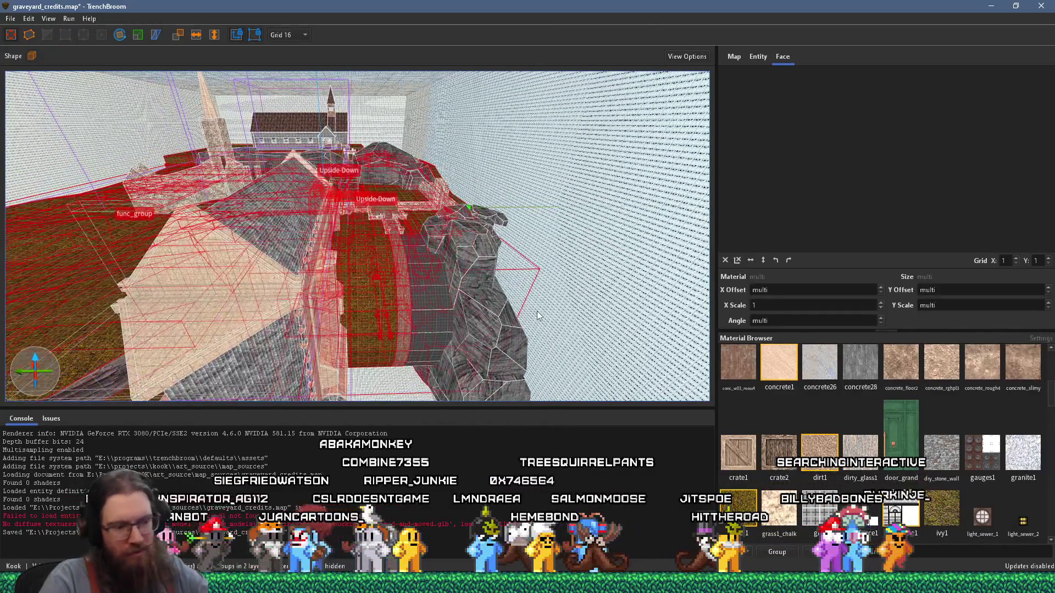
pyautogui.click(474, 305)
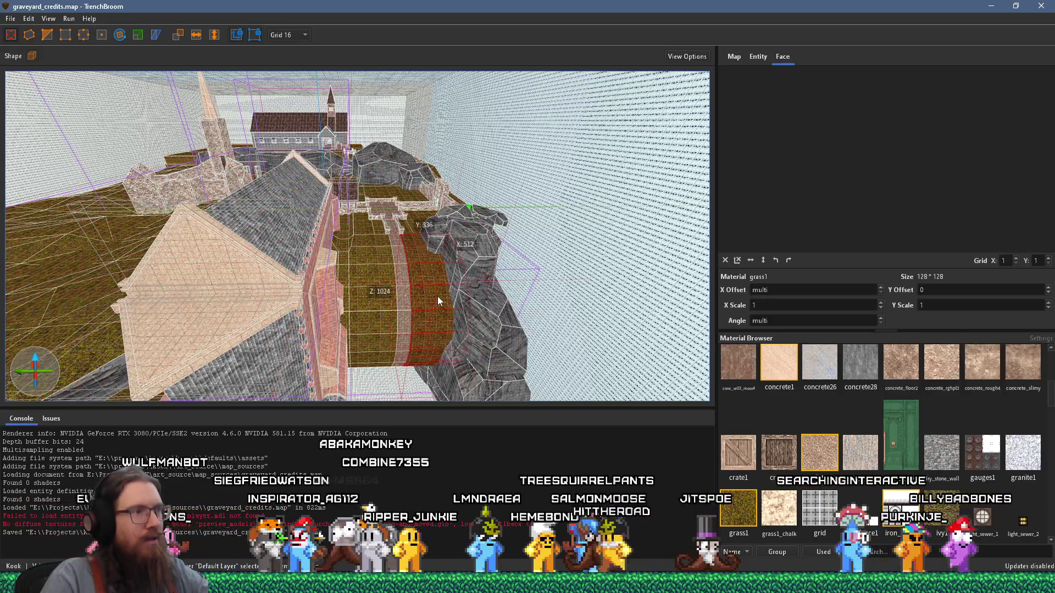
pyautogui.rightClick(438, 295)
pyautogui.click(738, 509)
pyautogui.hotkey('ctrl', 's')
pyautogui.rightClick(742, 504)
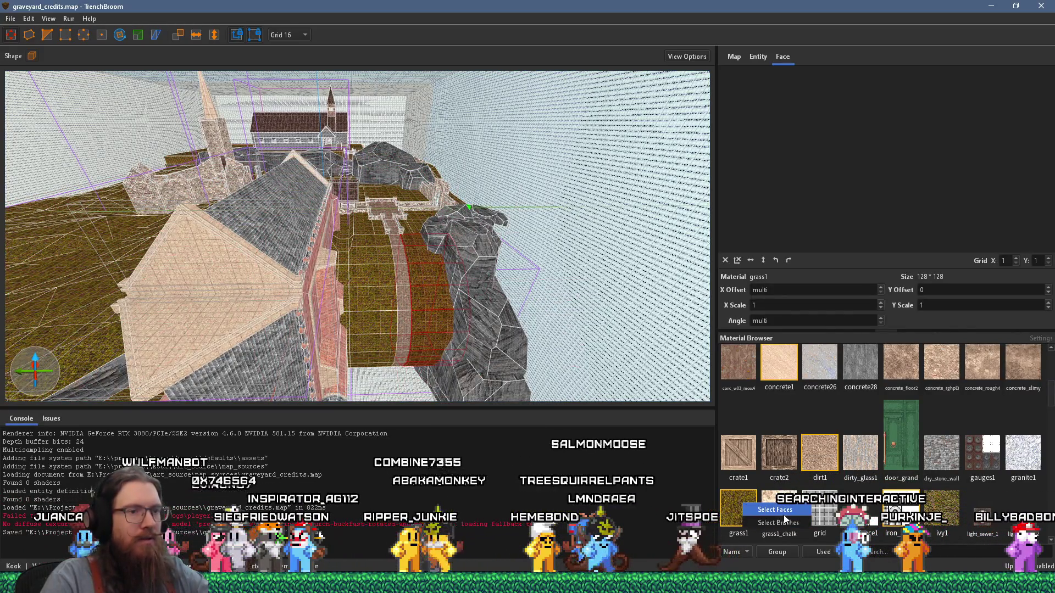
pyautogui.click(768, 521)
# Cancel the grass brushes' entity menu, deselect, and fly to the grassy path by the rocks
pyautogui.rightClick(449, 285)
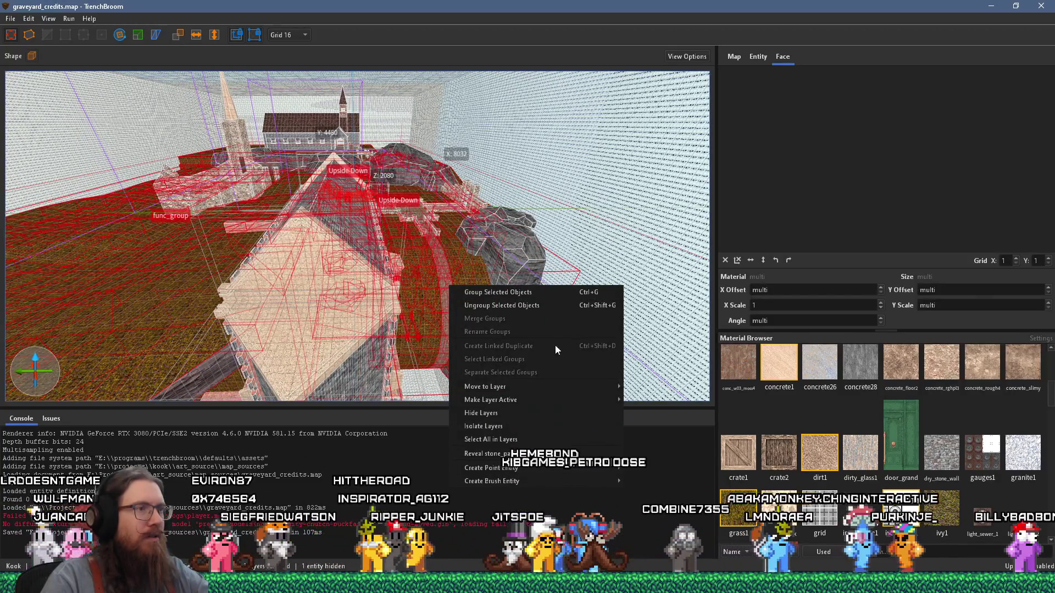
pyautogui.moveTo(527, 482)
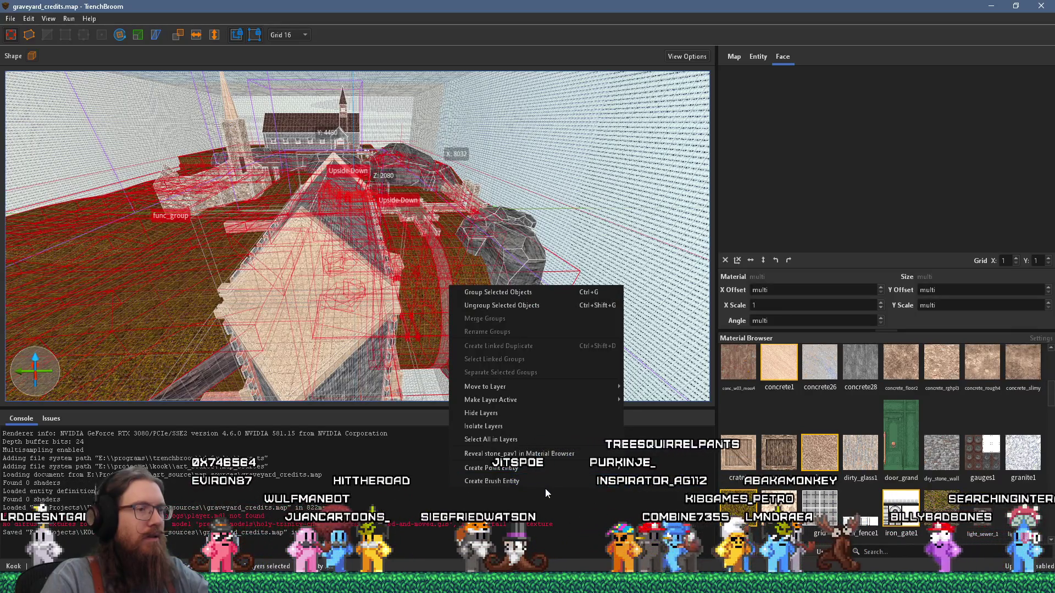
pyautogui.press('Escape')
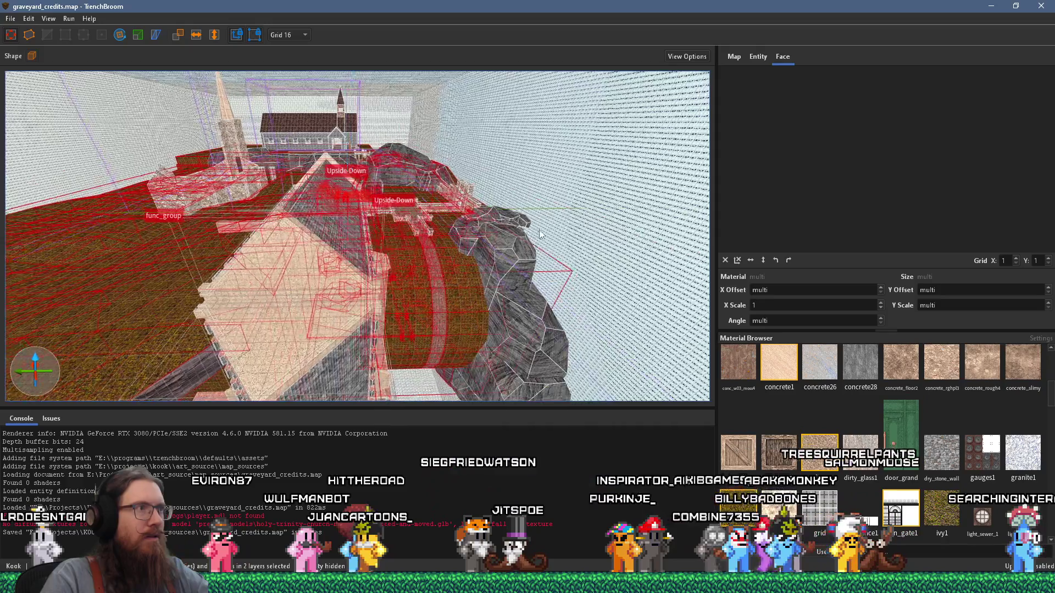
pyautogui.press('s')
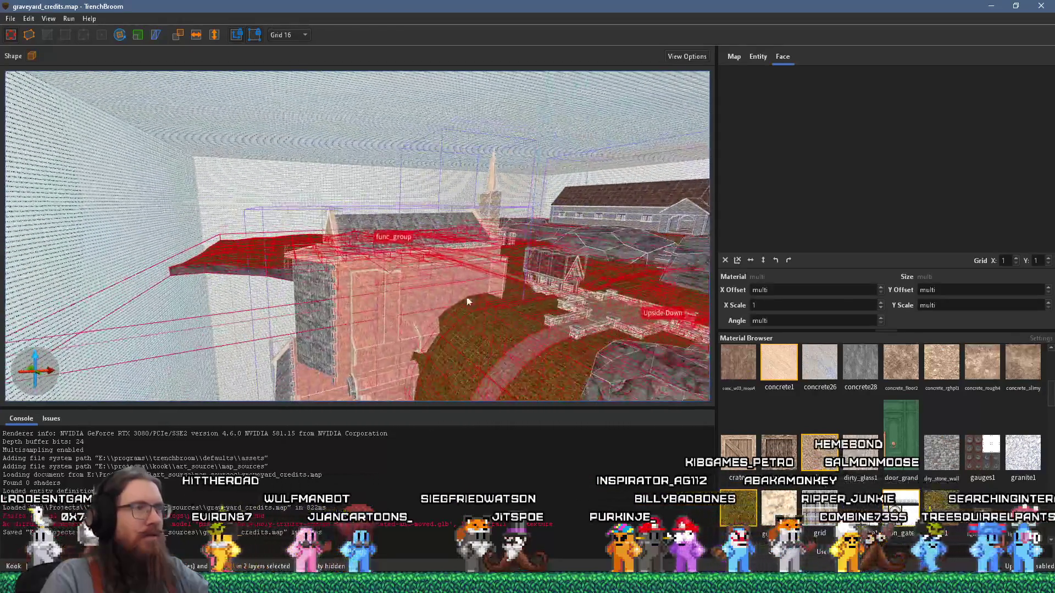
pyautogui.press('w')
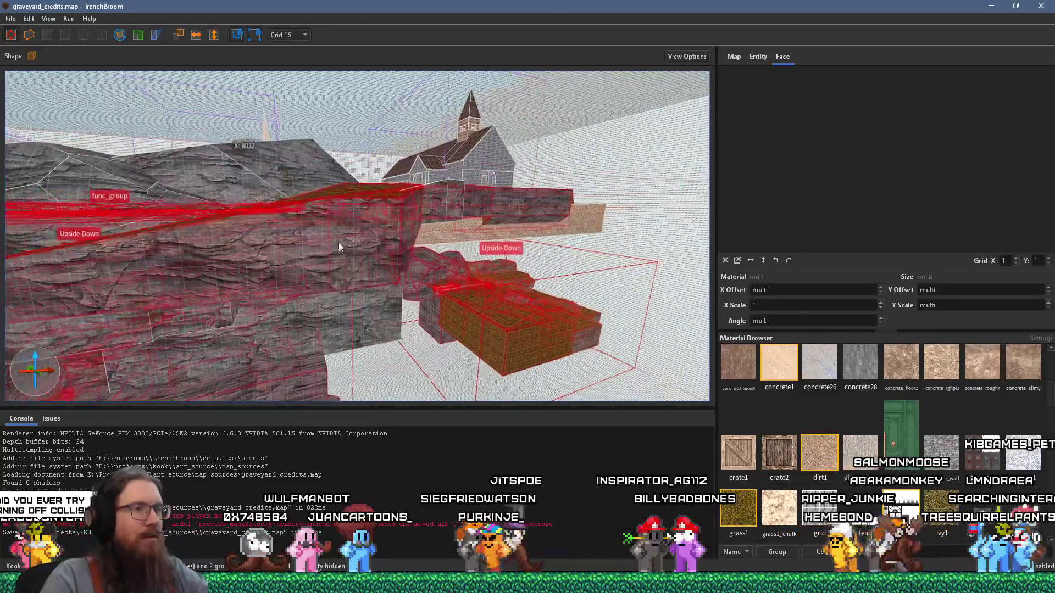
pyautogui.press('Escape')
# Select the first path and grass brushes beside the rocks, undoing an accidental brush move
pyautogui.press('w')
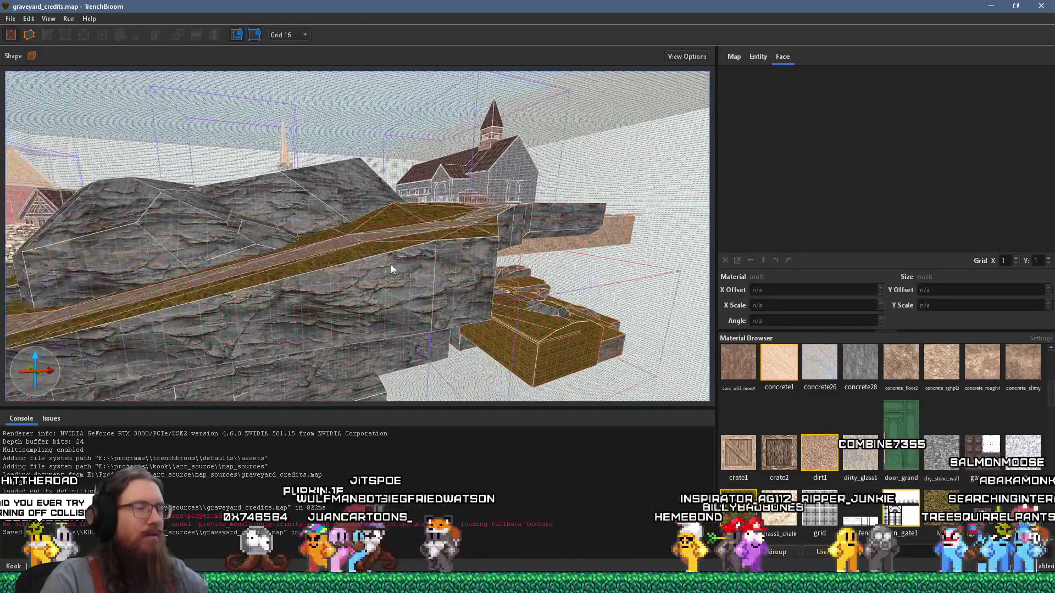
pyautogui.scroll(-3)
pyautogui.click(420, 263)
pyautogui.click(466, 271)
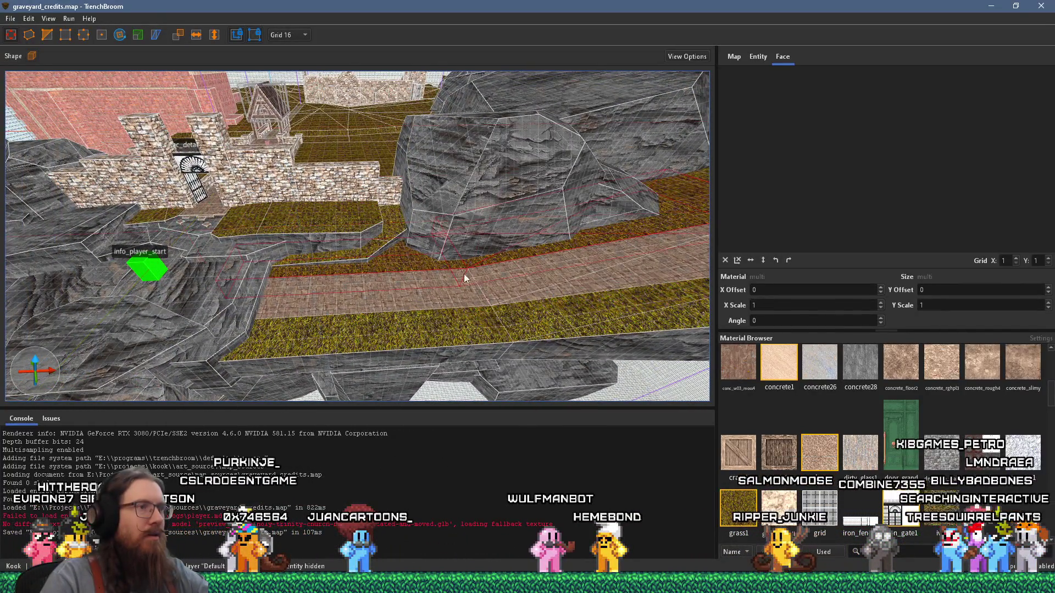
pyautogui.click(455, 327)
pyautogui.click(620, 257)
pyautogui.scroll(3)
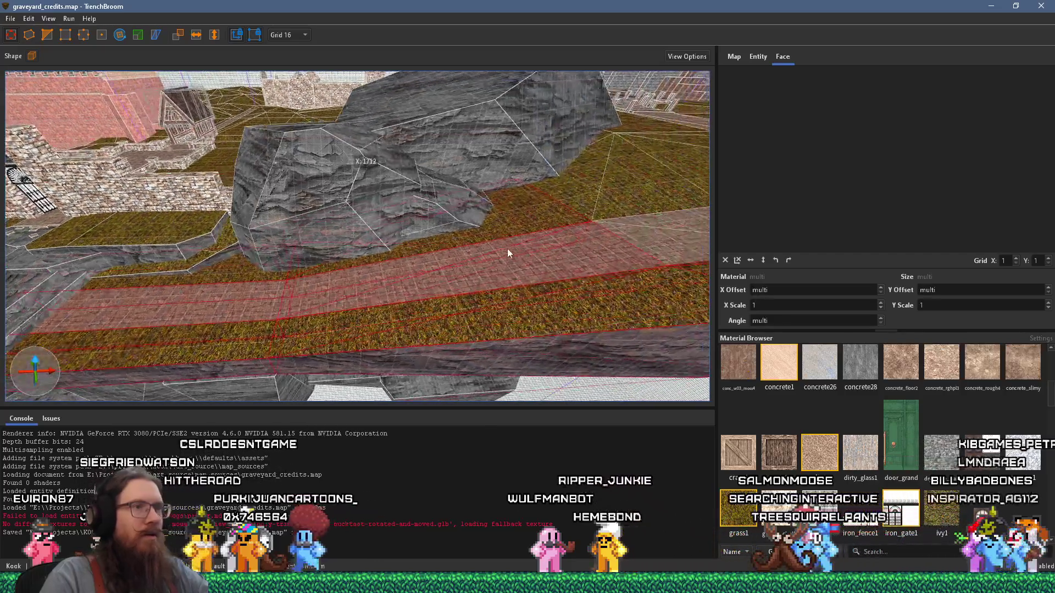
pyautogui.moveTo(502, 246); pyautogui.dragTo(350, 250)
pyautogui.hotkey('ctrl', 'z')
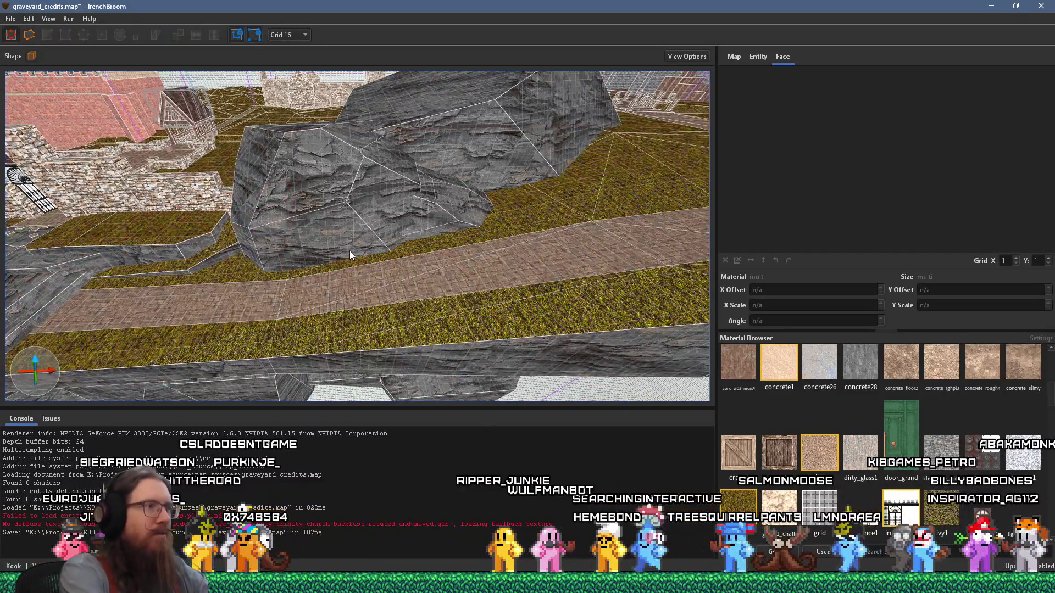
# Add the next path and grass strips and the right-hand slope brush to the selection
pyautogui.click(239, 333)
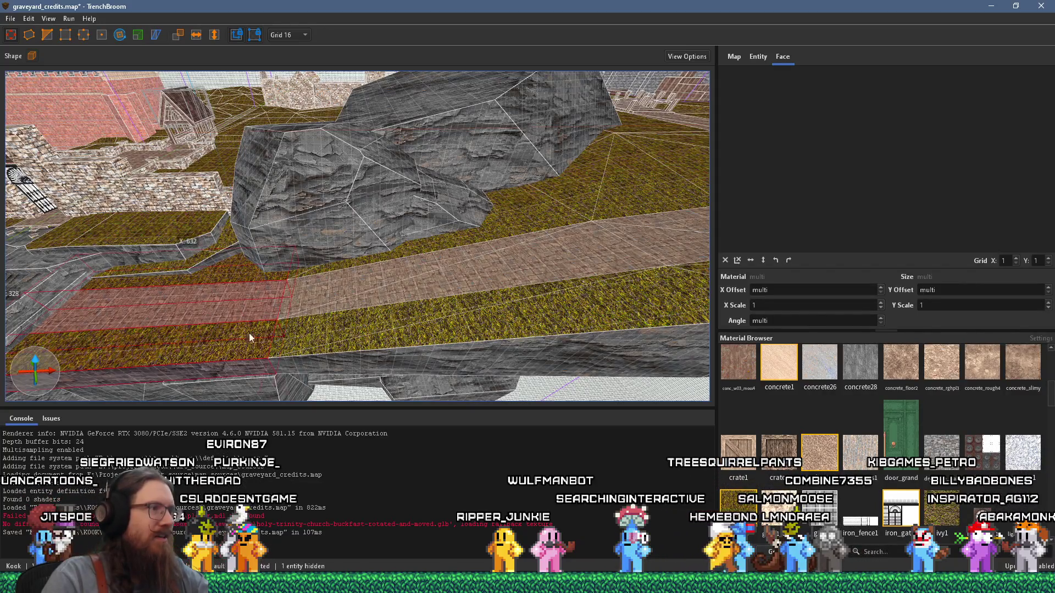
pyautogui.click(345, 302)
pyautogui.click(336, 269)
pyautogui.scroll(3)
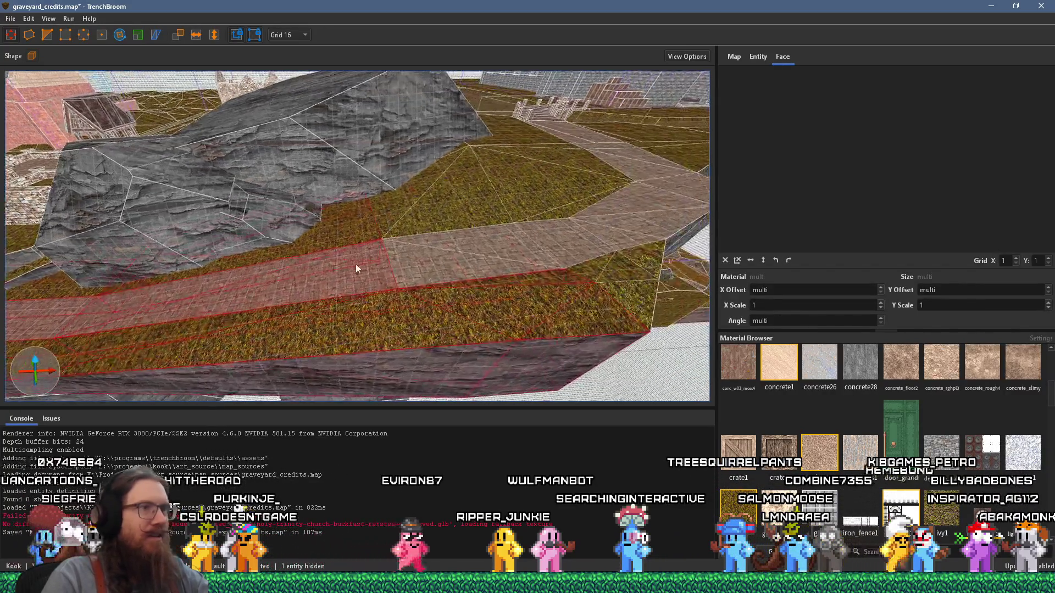
pyautogui.click(370, 213)
pyautogui.click(395, 259)
pyautogui.click(417, 308)
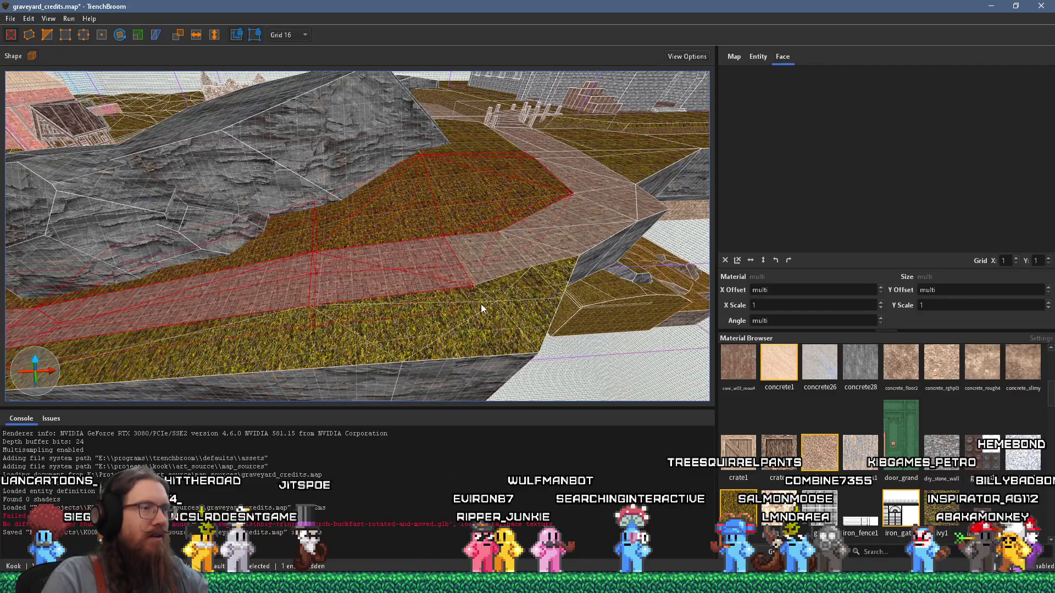
pyautogui.click(420, 318)
pyautogui.click(517, 247)
pyautogui.click(614, 213)
# Add the lower grass, stone path and upper grass slope brushes leading to the stairs
pyautogui.moveTo(599, 157); pyautogui.dragTo(407, 295)
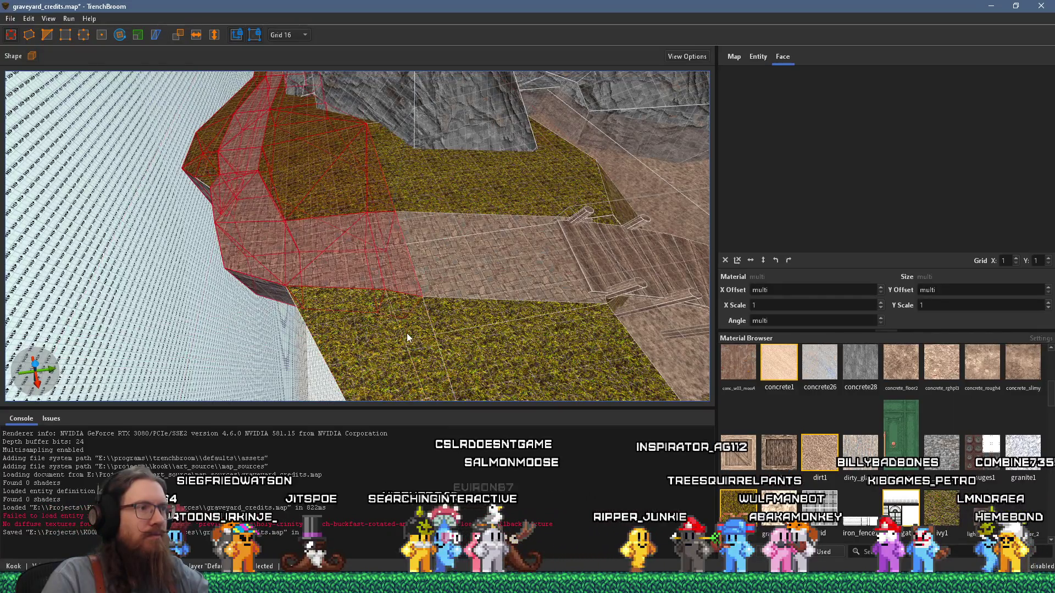
pyautogui.click(407, 333)
pyautogui.click(490, 252)
pyautogui.click(495, 196)
pyautogui.moveTo(490, 218); pyautogui.dragTo(284, 177)
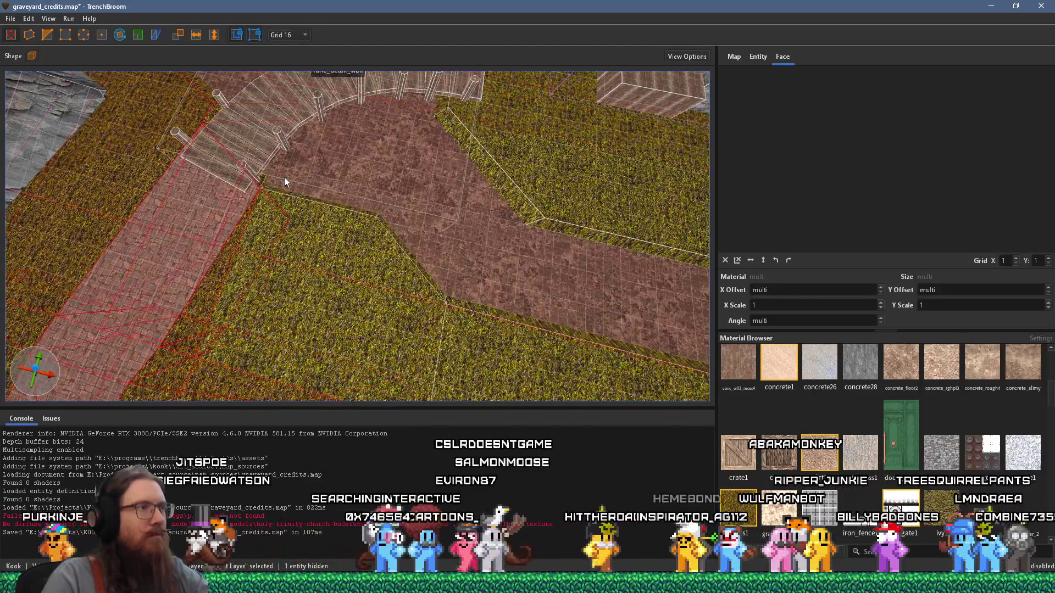
pyautogui.hotkey('ctrl', 'z')
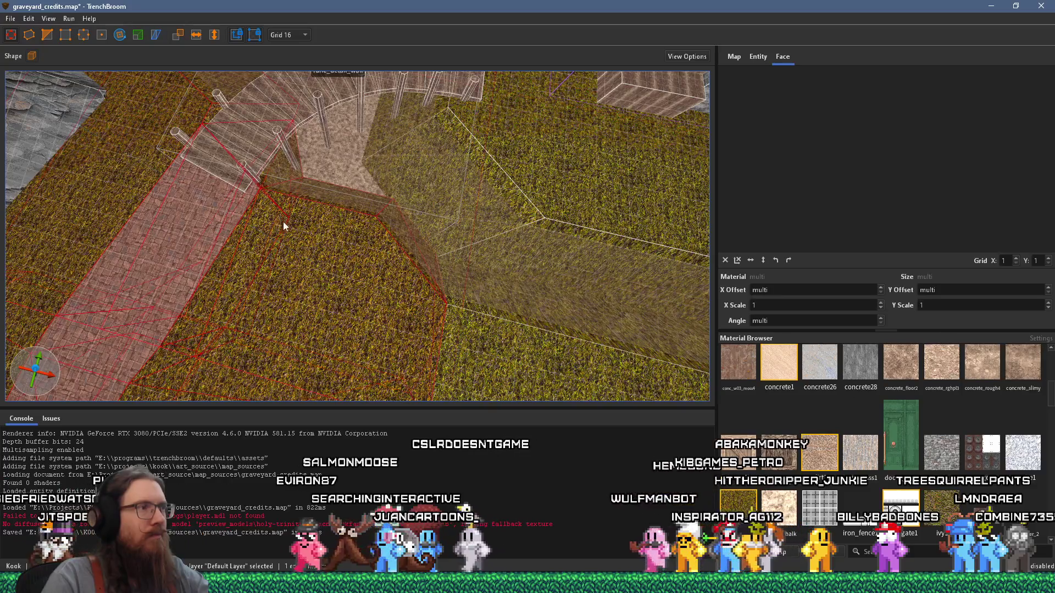
pyautogui.scroll(-3)
pyautogui.moveTo(321, 160); pyautogui.dragTo(328, 232)
pyautogui.moveTo(543, 279); pyautogui.dragTo(373, 267)
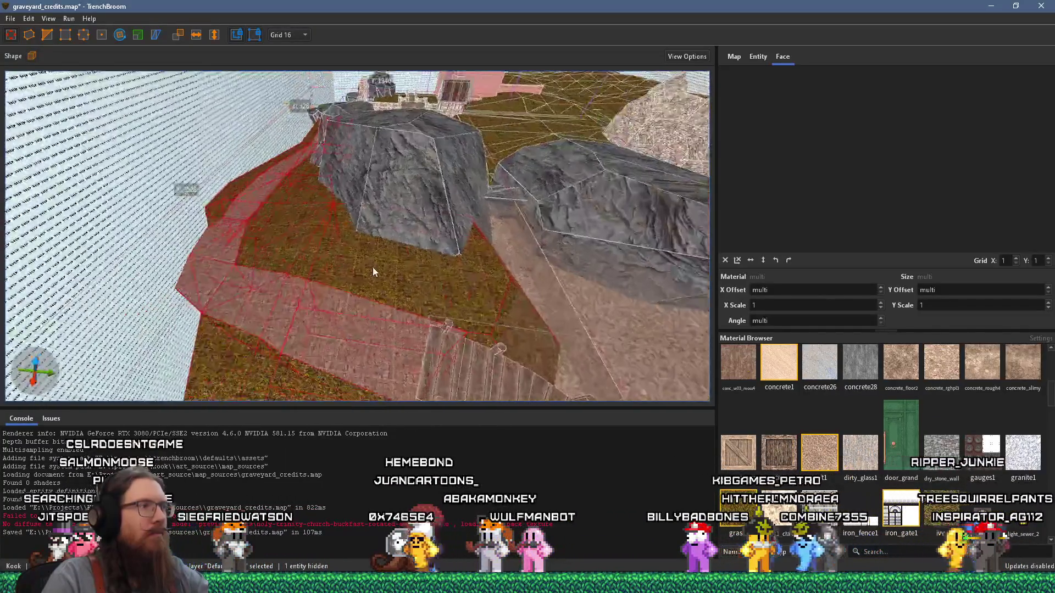
# Turn the selected grass and path brushes into a func_group with _phong set to 1
pyautogui.rightClick(373, 265)
pyautogui.moveTo(456, 464)
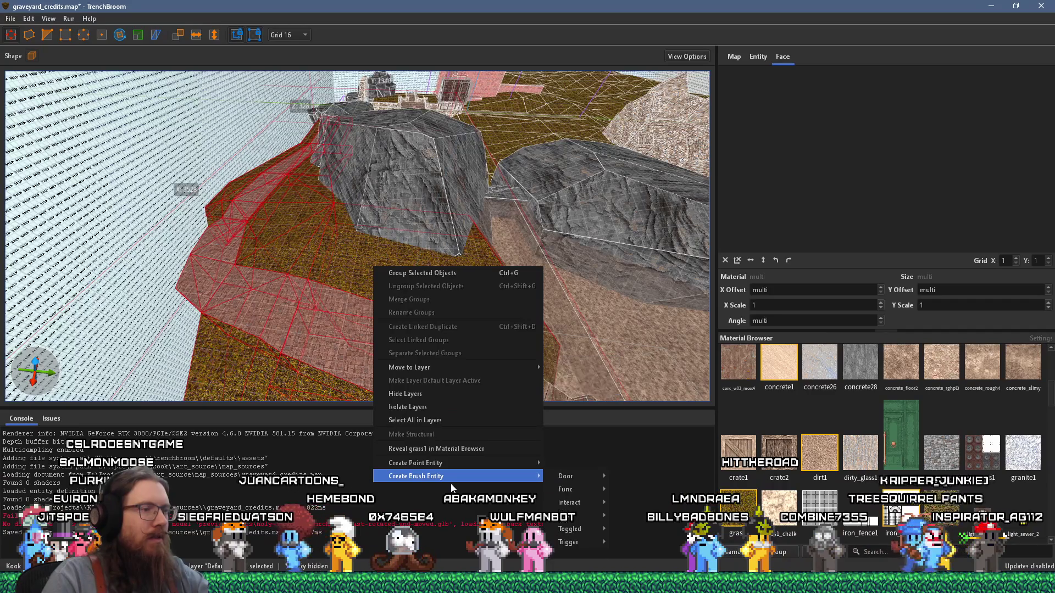
pyautogui.moveTo(572, 489)
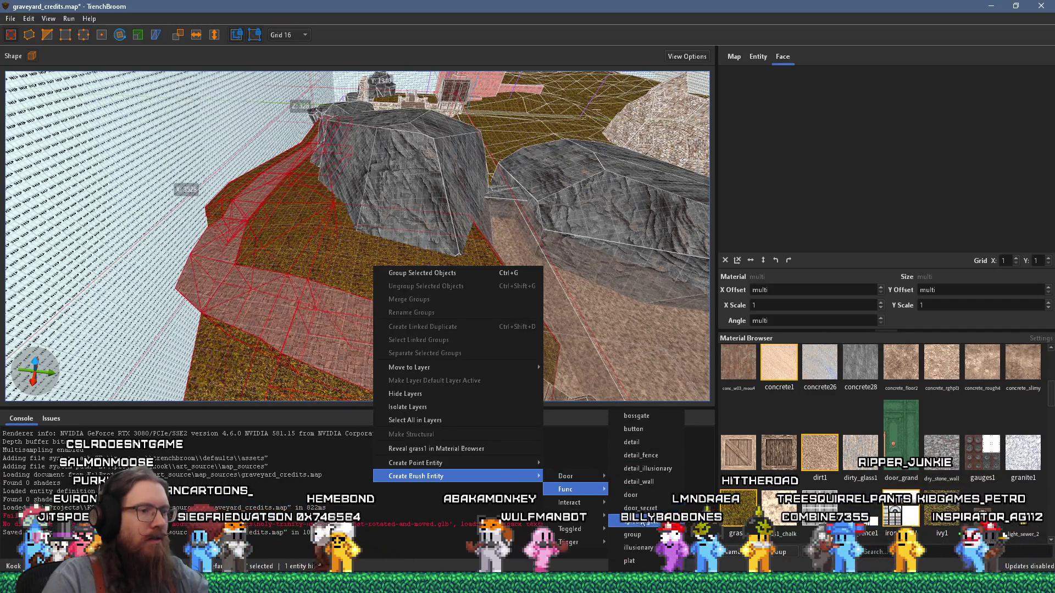
pyautogui.click(633, 533)
pyautogui.click(758, 57)
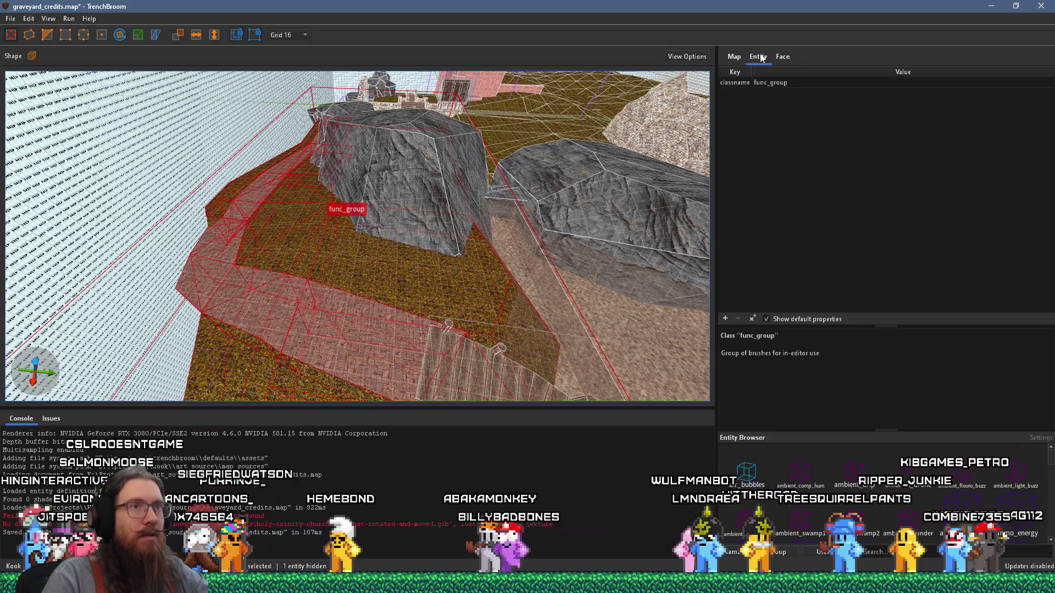
pyautogui.click(725, 319)
pyautogui.write('_phong')
pyautogui.press('Tab')
pyautogui.write('1')
pyautogui.press('Return')
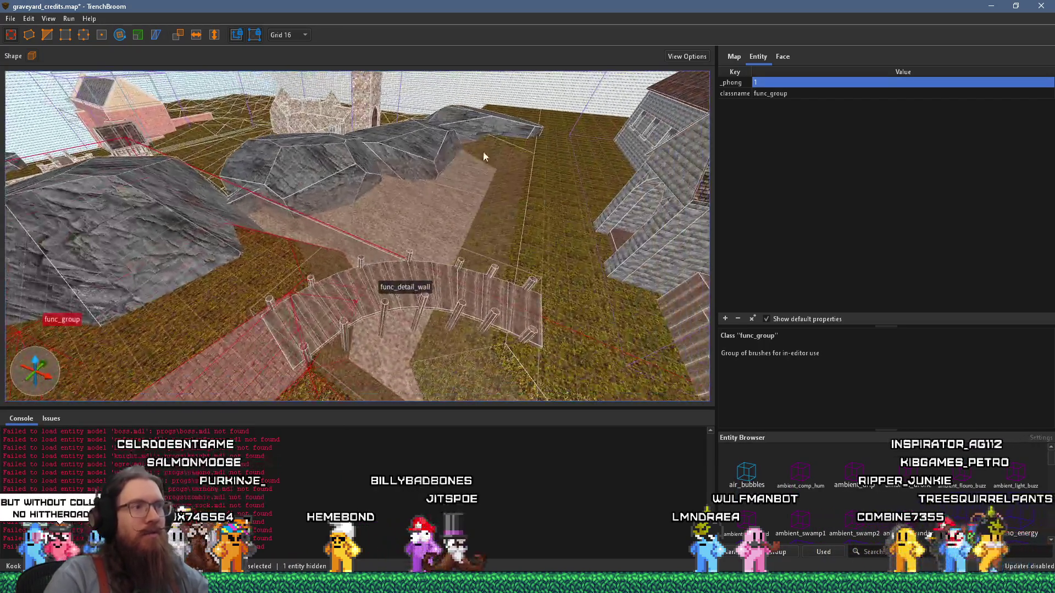
# Select a floor grass brush and the grass brushes near the church
pyautogui.click(569, 232)
pyautogui.moveTo(476, 214); pyautogui.dragTo(266, 156)
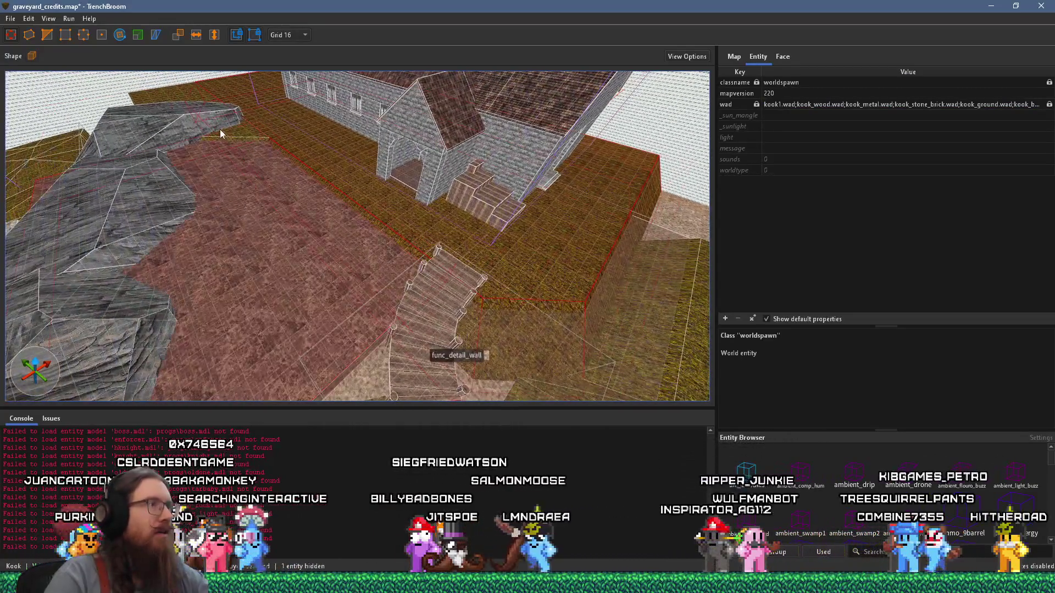
pyautogui.click(223, 133)
pyautogui.click(255, 136)
pyautogui.click(274, 131)
# Group these church-side grass brushes into a second func_group with _phong 1
pyautogui.rightClick(309, 136)
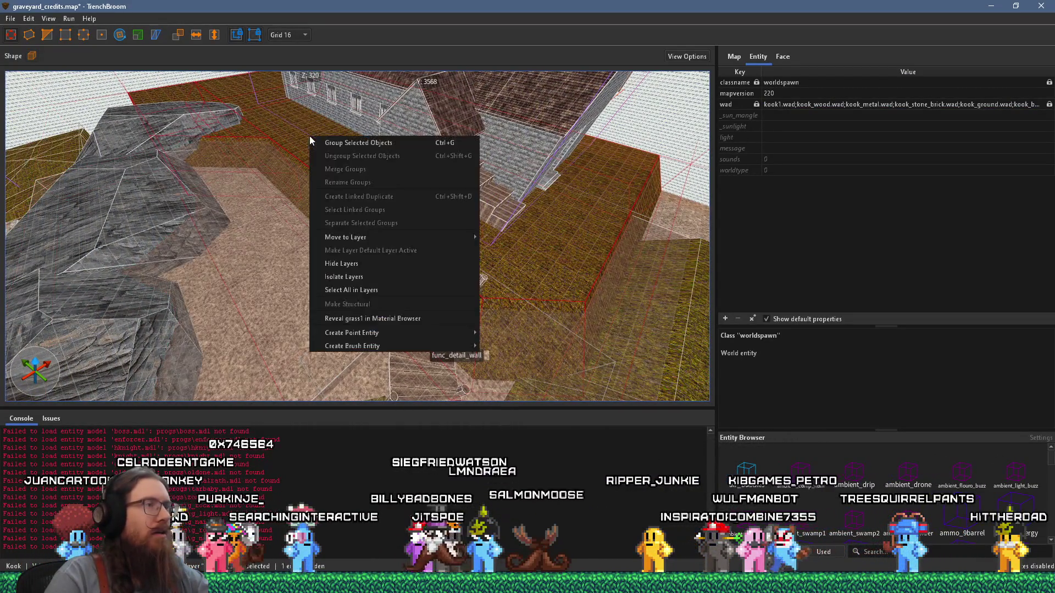
pyautogui.moveTo(418, 346)
pyautogui.moveTo(506, 385)
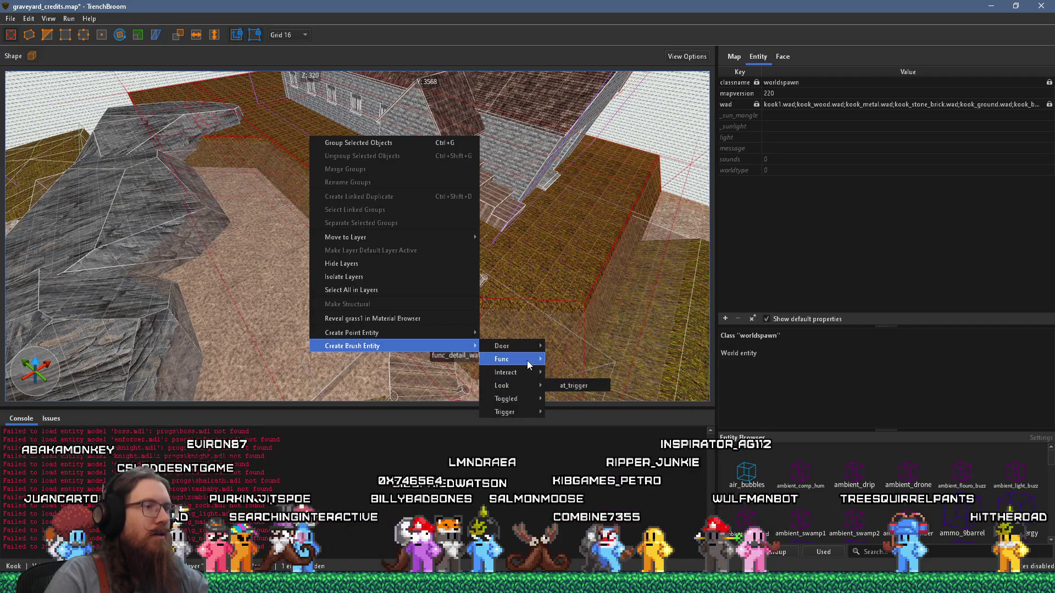
pyautogui.moveTo(502, 359)
pyautogui.click(568, 477)
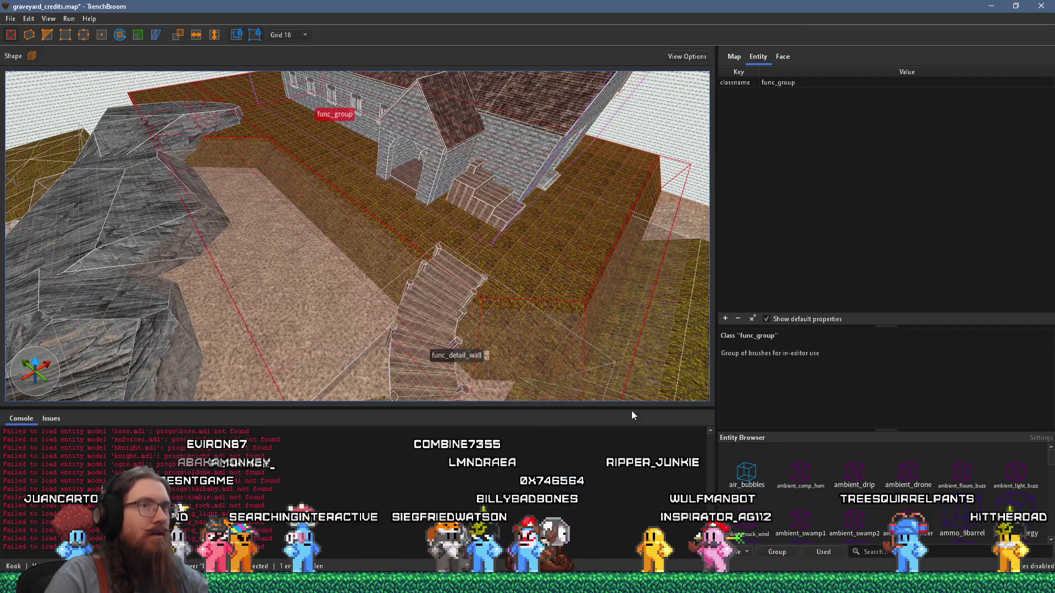
pyautogui.click(725, 318)
pyautogui.write('_phong')
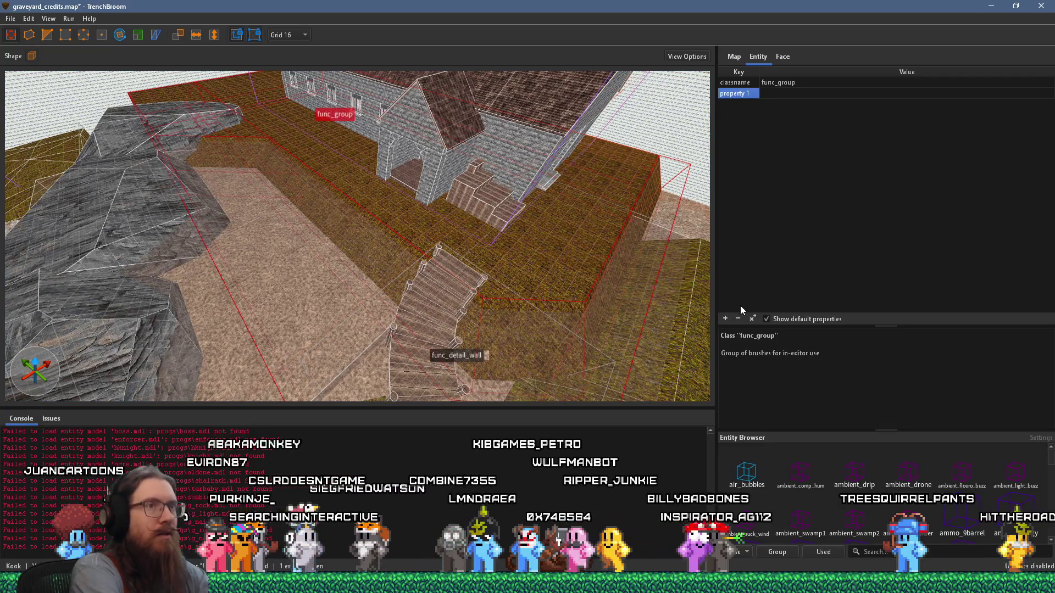
pyautogui.press('Tab')
pyautogui.write('1')
pyautogui.moveTo(335, 234); pyautogui.dragTo(335, 234)
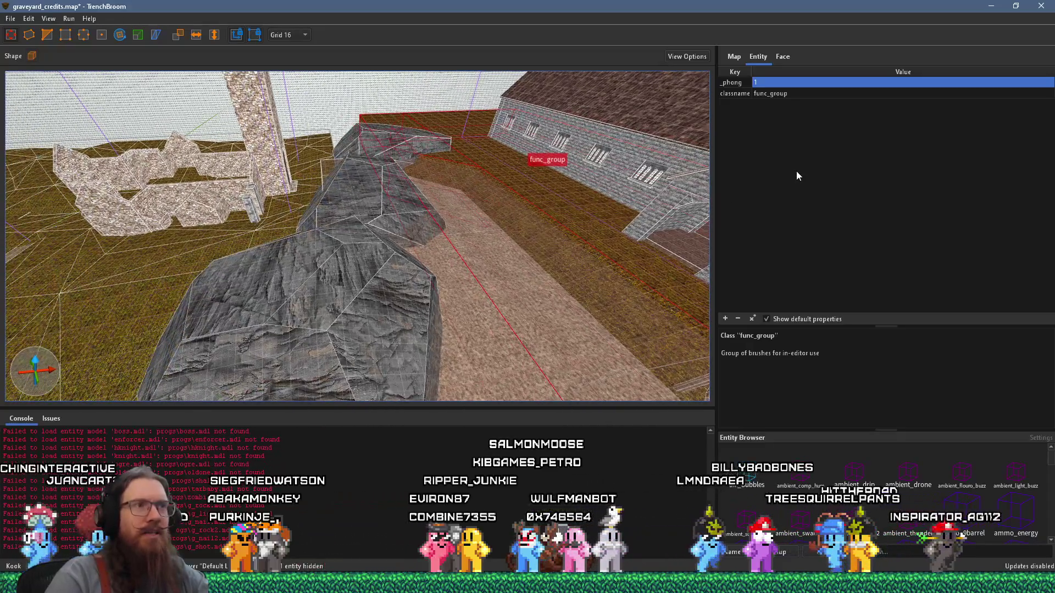
pyautogui.moveTo(686, 187); pyautogui.dragTo(409, 218)
# Select the flat grass terrain, the long grass ridge and the strips on either side
pyautogui.click(408, 219)
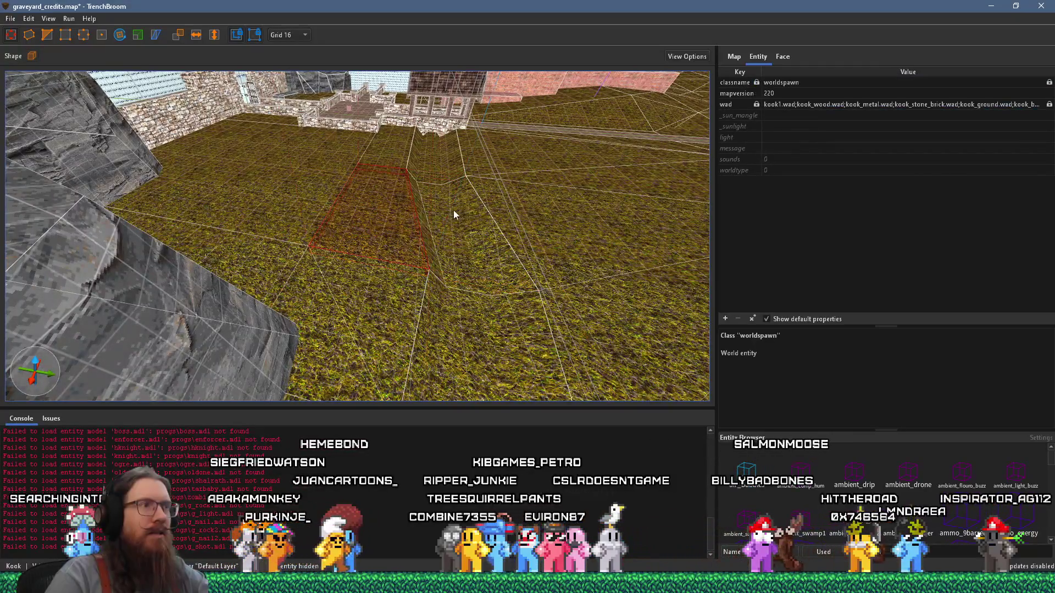
pyautogui.moveTo(513, 195); pyautogui.dragTo(332, 186)
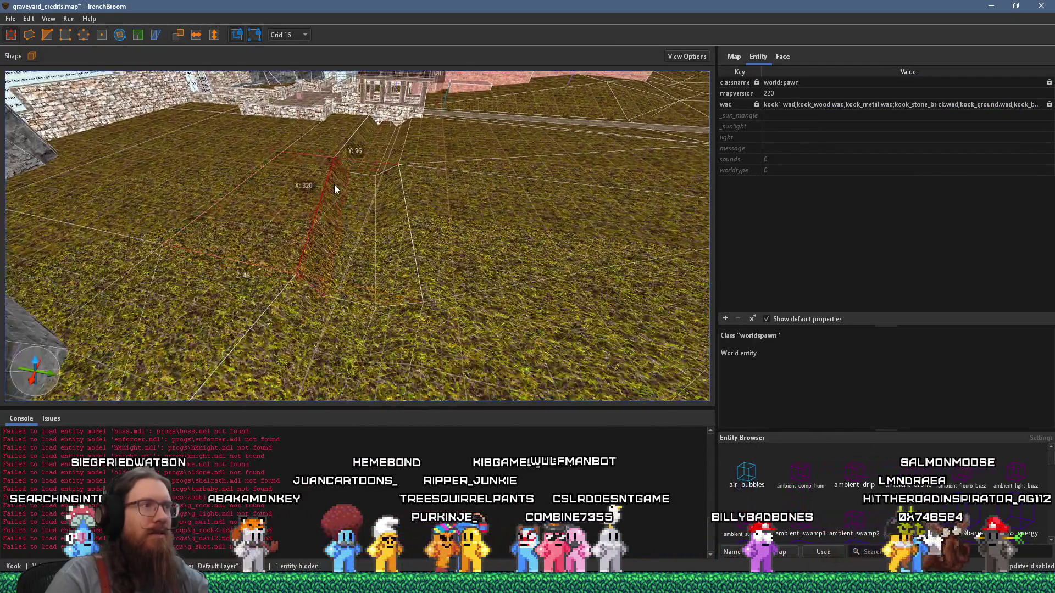
pyautogui.click(353, 136)
pyautogui.click(305, 180)
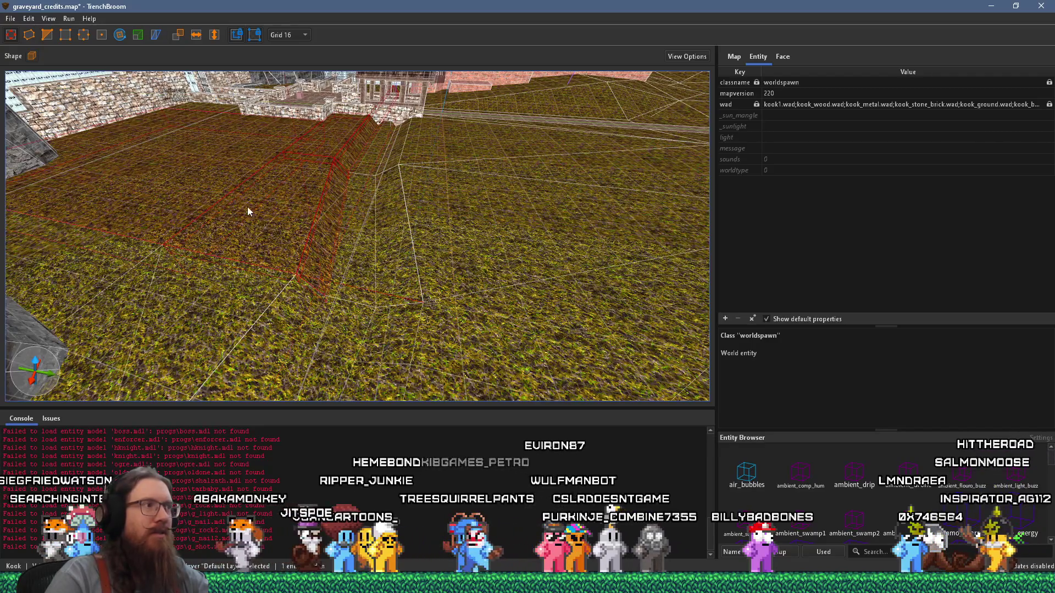
pyautogui.click(159, 253)
pyautogui.click(361, 180)
pyautogui.click(407, 160)
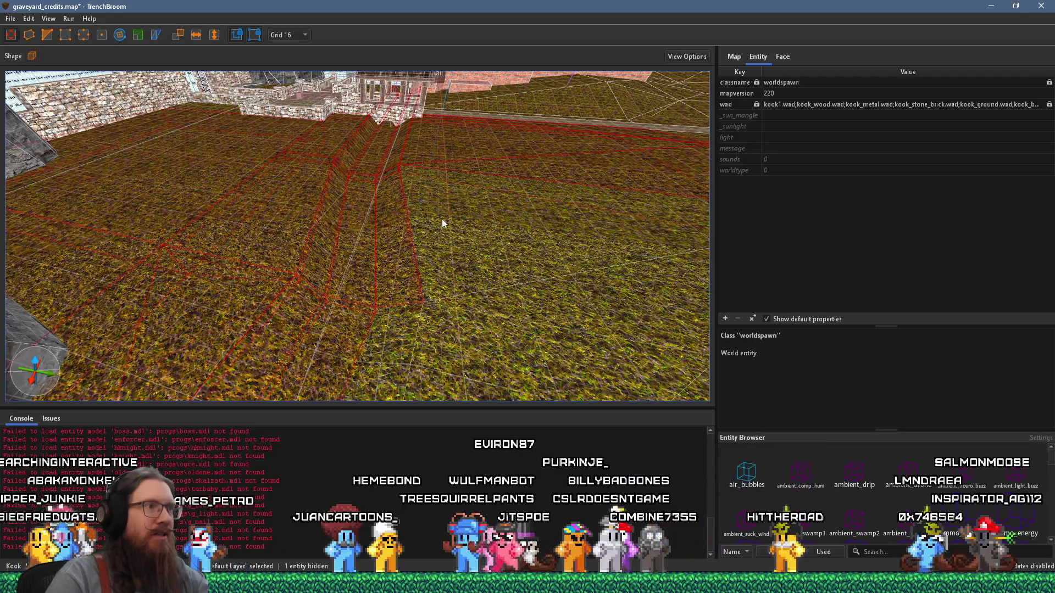
# Add the grass strips of the gully between the rocks
pyautogui.scroll(3)
pyautogui.moveTo(433, 258); pyautogui.dragTo(368, 157)
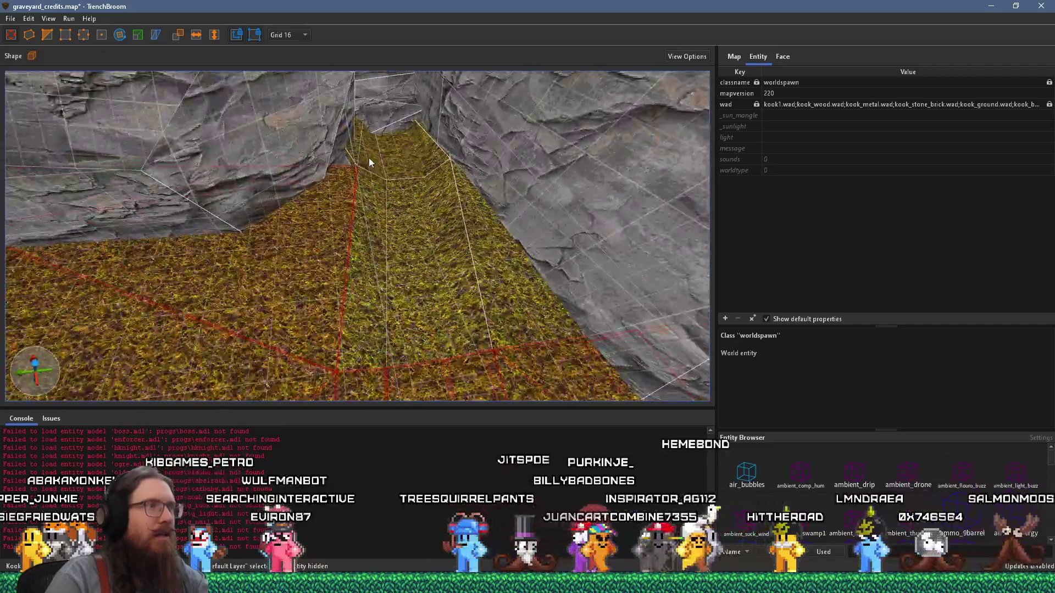
pyautogui.click(414, 222)
pyautogui.click(464, 227)
pyautogui.moveTo(434, 161); pyautogui.dragTo(401, 134)
# After clearing the selection, reselect the slope grass brush and add the one under the overhang
pyautogui.press('Escape')
pyautogui.scroll(-3)
pyautogui.click(486, 131)
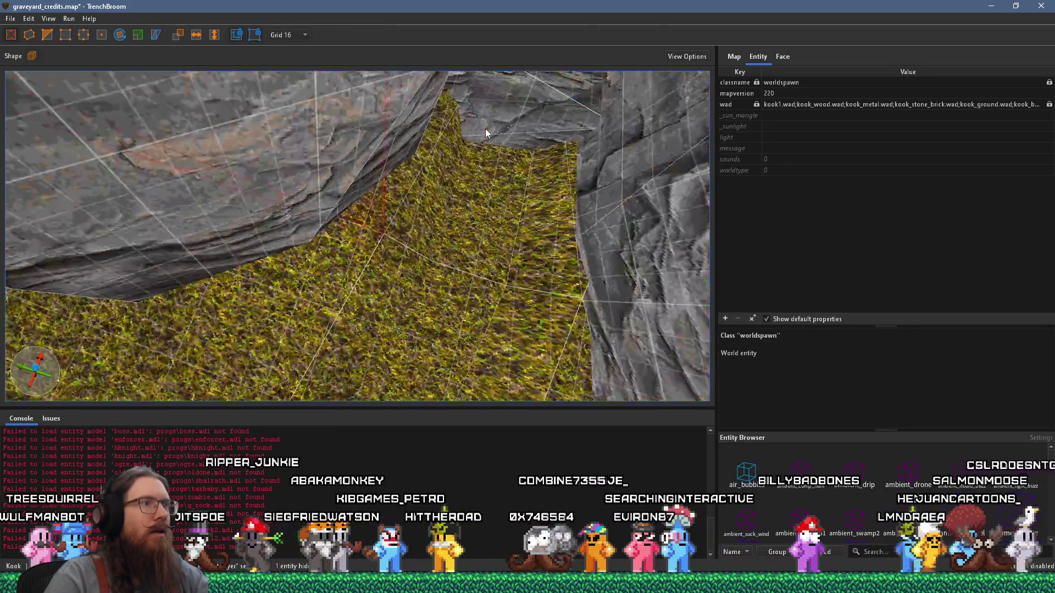
pyautogui.press('Escape')
pyautogui.scroll(3)
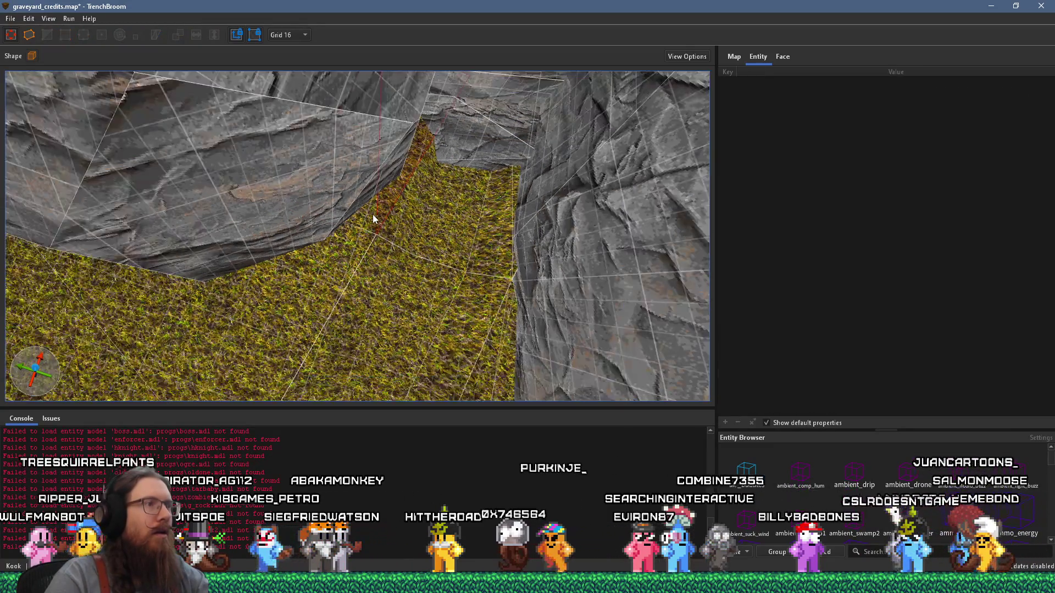
pyautogui.click(373, 214)
pyautogui.scroll(-3)
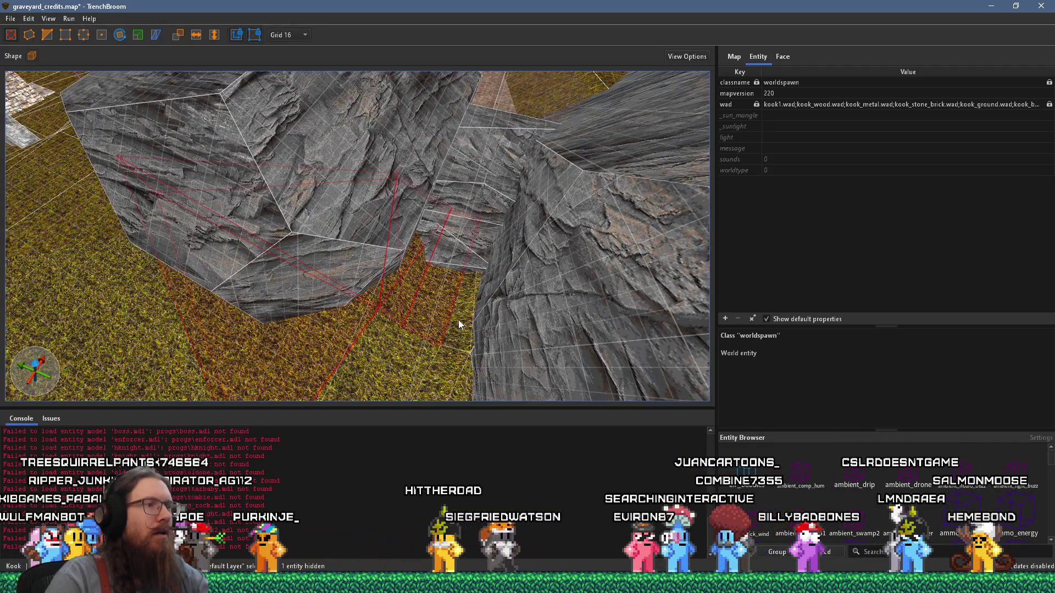
pyautogui.click(457, 318)
pyautogui.moveTo(365, 340); pyautogui.dragTo(364, 295)
# Add the left slope's grass, the central trench strip and an existing grass func_group
pyautogui.click(278, 348)
pyautogui.click(219, 235)
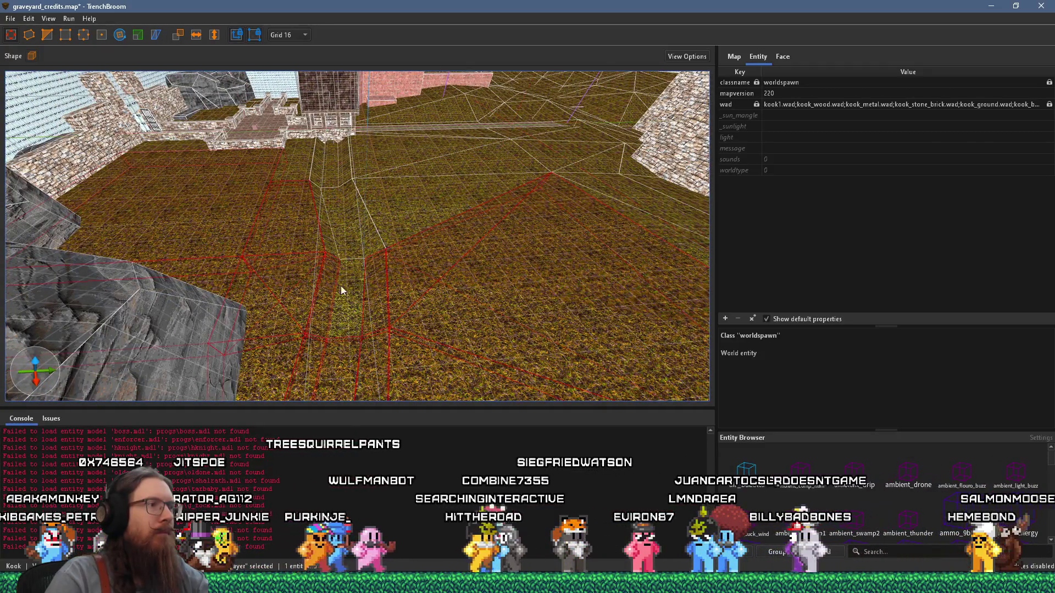
pyautogui.click(336, 168)
pyautogui.click(335, 168)
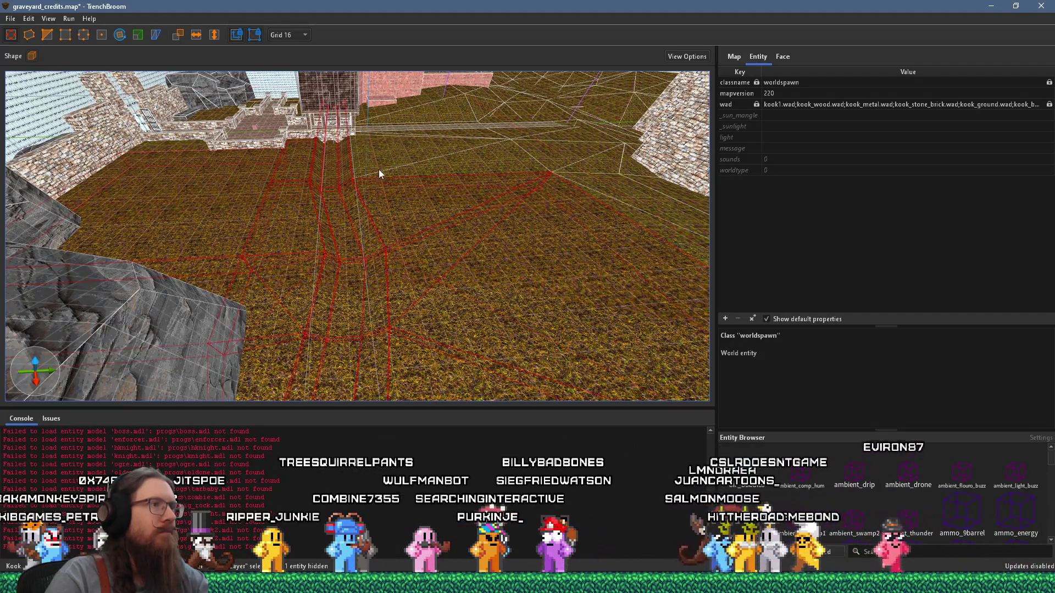
pyautogui.click(552, 162)
# Add the neighbouring grass brush and the upper floor brushes to the selection
pyautogui.scroll(-3)
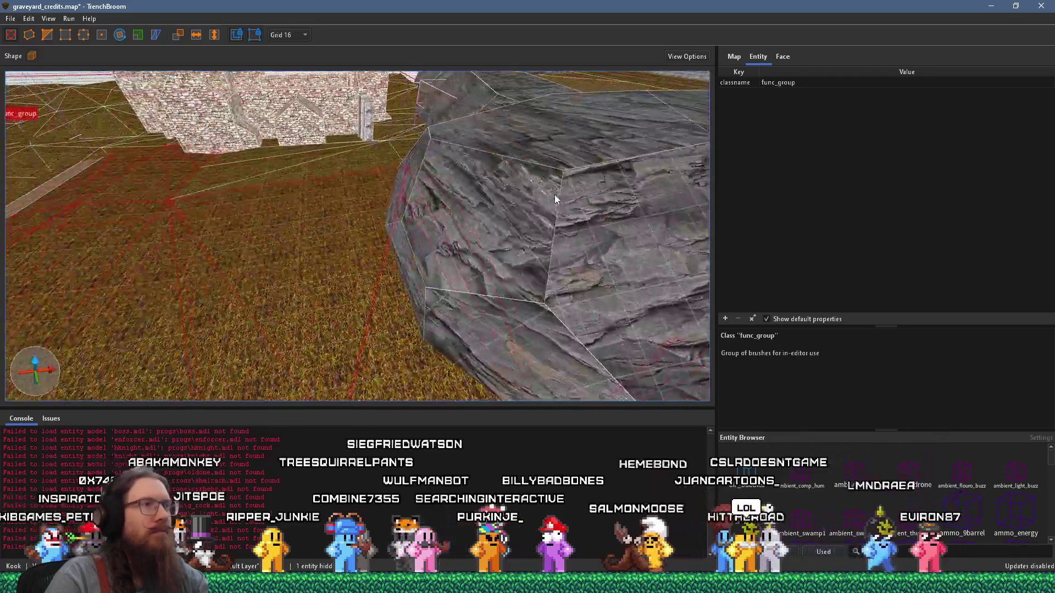
pyautogui.moveTo(511, 177); pyautogui.dragTo(384, 268)
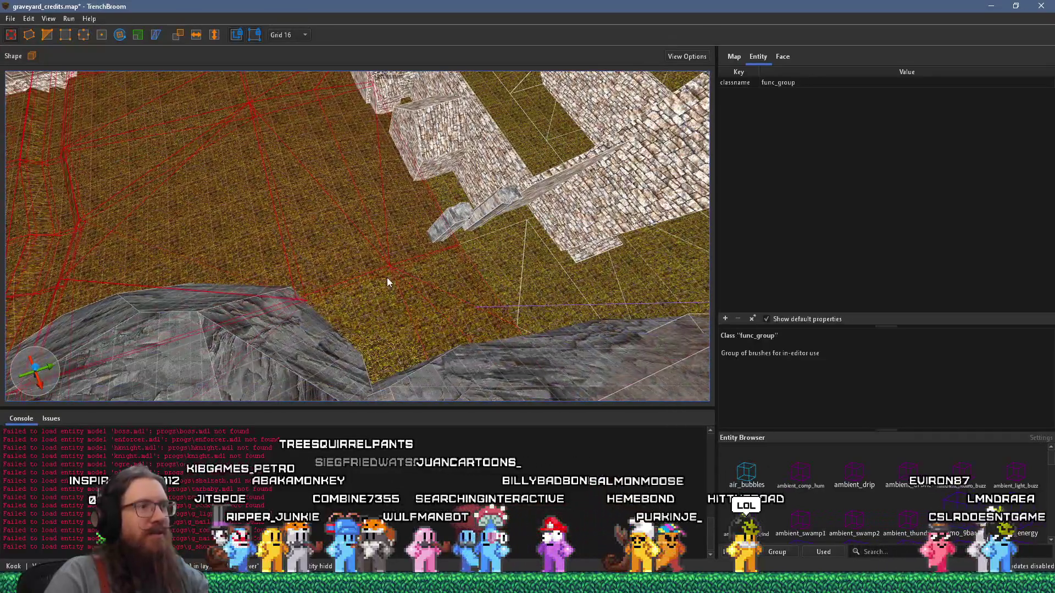
pyautogui.click(386, 277)
pyautogui.scroll(3)
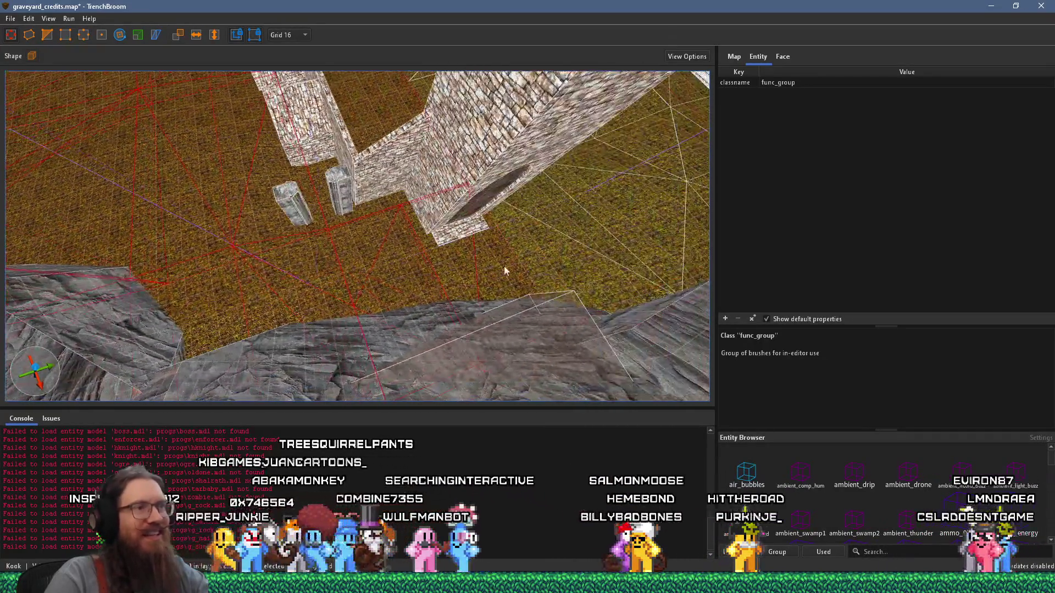
pyautogui.scroll(3)
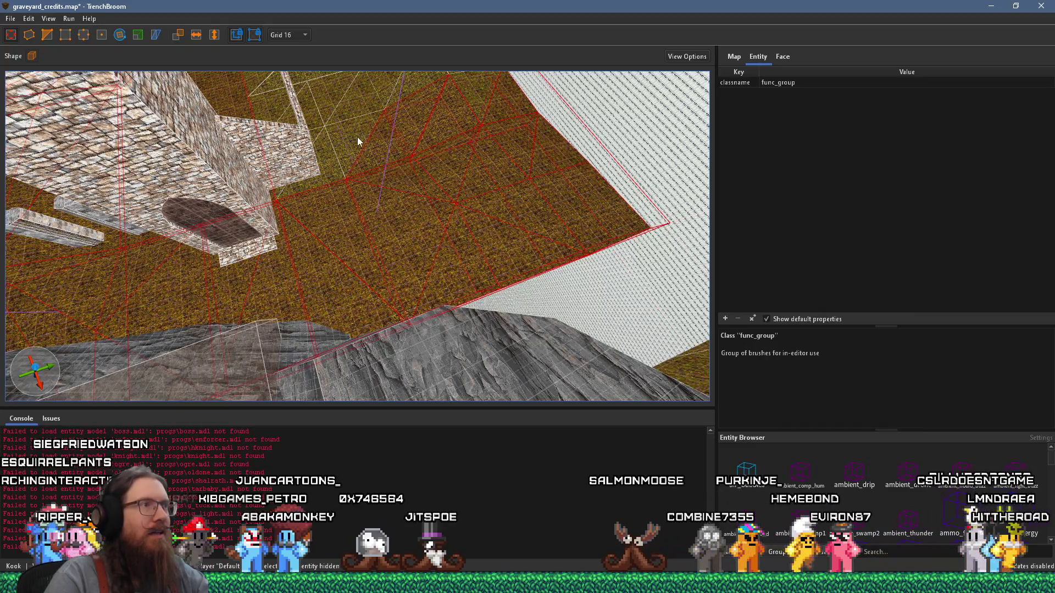
pyautogui.scroll(3)
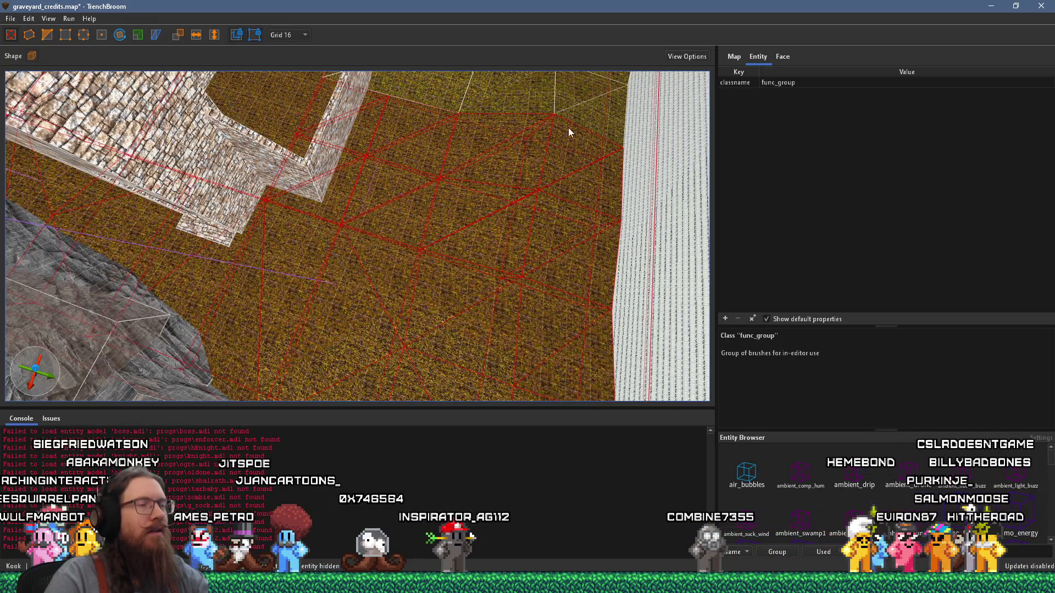
pyautogui.moveTo(568, 132); pyautogui.dragTo(361, 197)
pyautogui.click(383, 103)
pyautogui.click(563, 161)
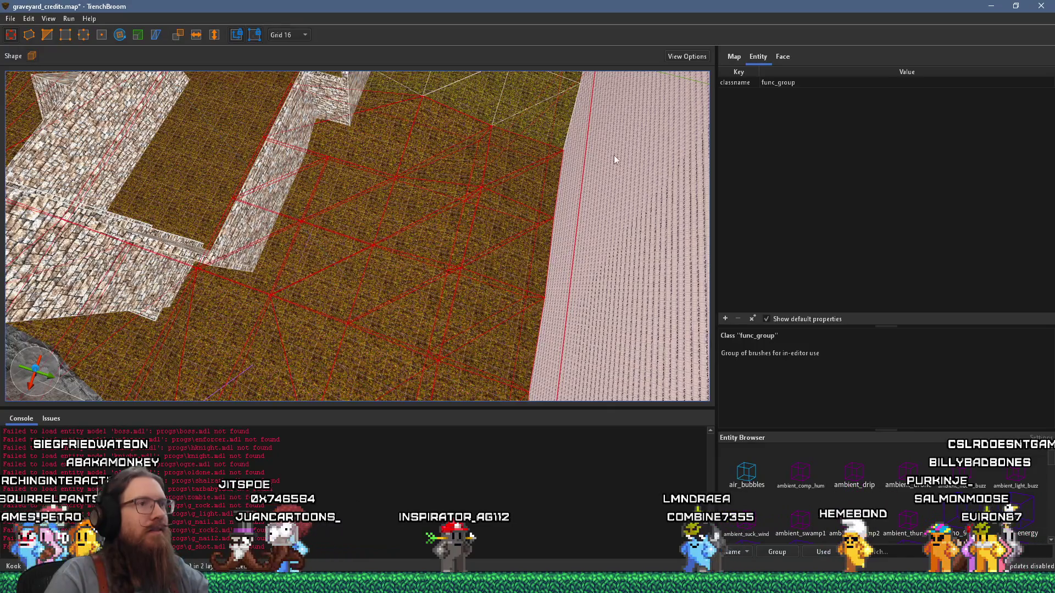
# Add the remaining upper, upper-right and large right-hand grass floor brushes
pyautogui.moveTo(608, 158); pyautogui.dragTo(405, 191)
pyautogui.moveTo(513, 151); pyautogui.dragTo(357, 164)
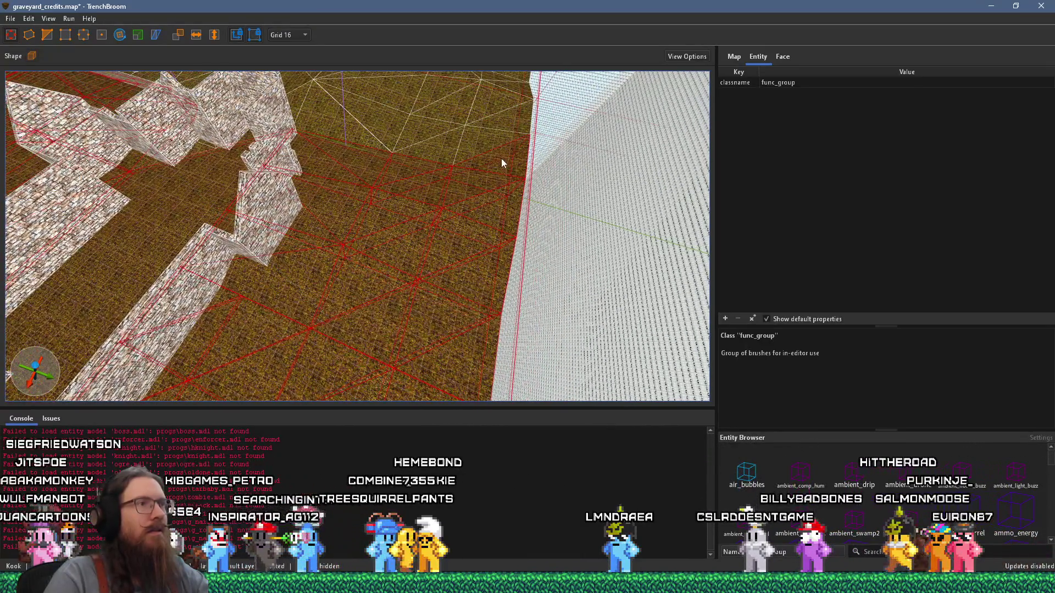
pyautogui.click(381, 129)
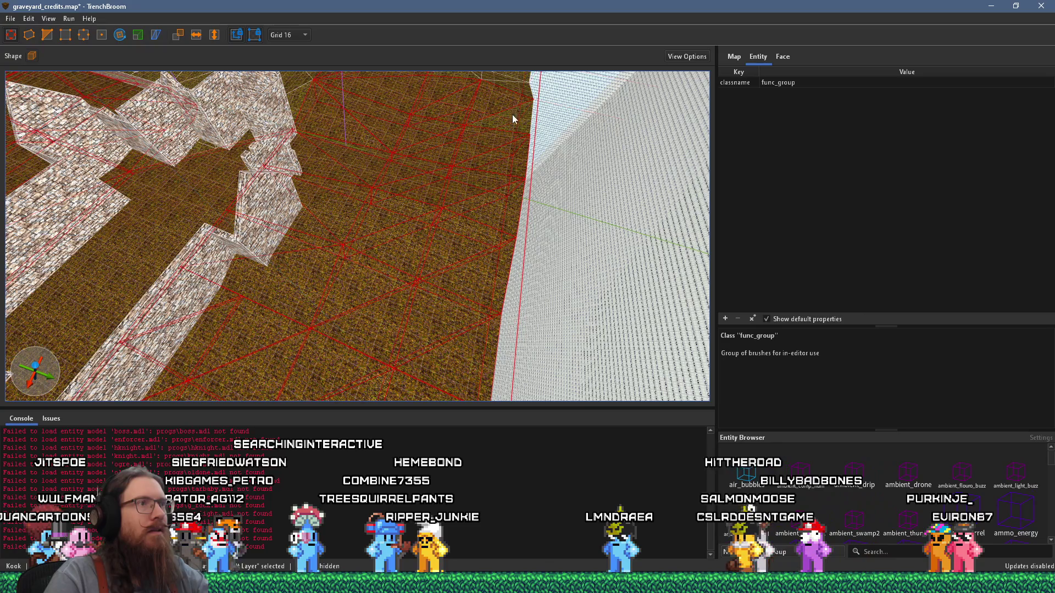
pyautogui.moveTo(518, 125); pyautogui.dragTo(445, 158)
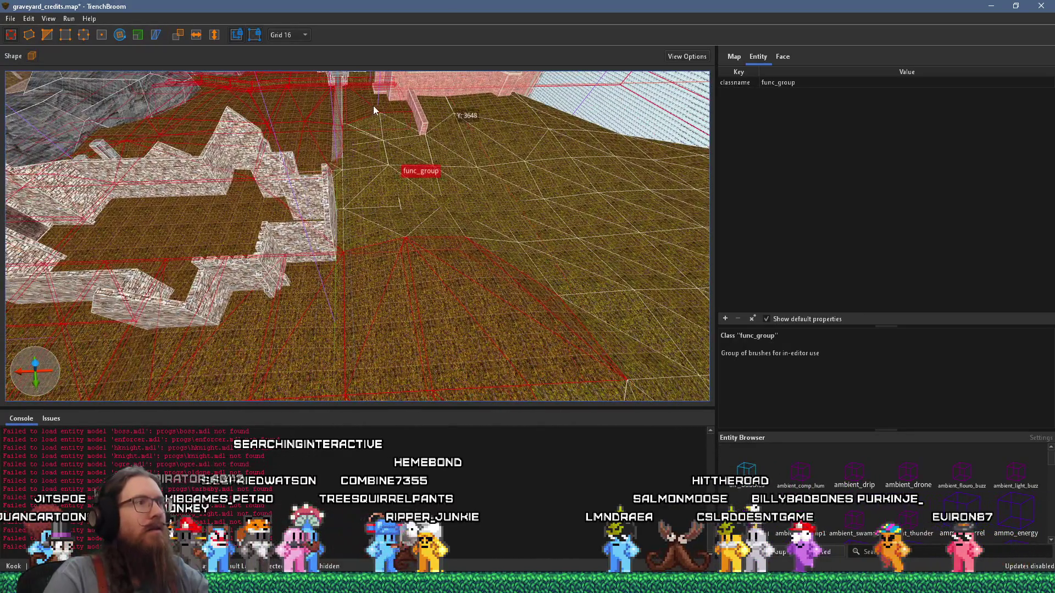
pyautogui.click(348, 126)
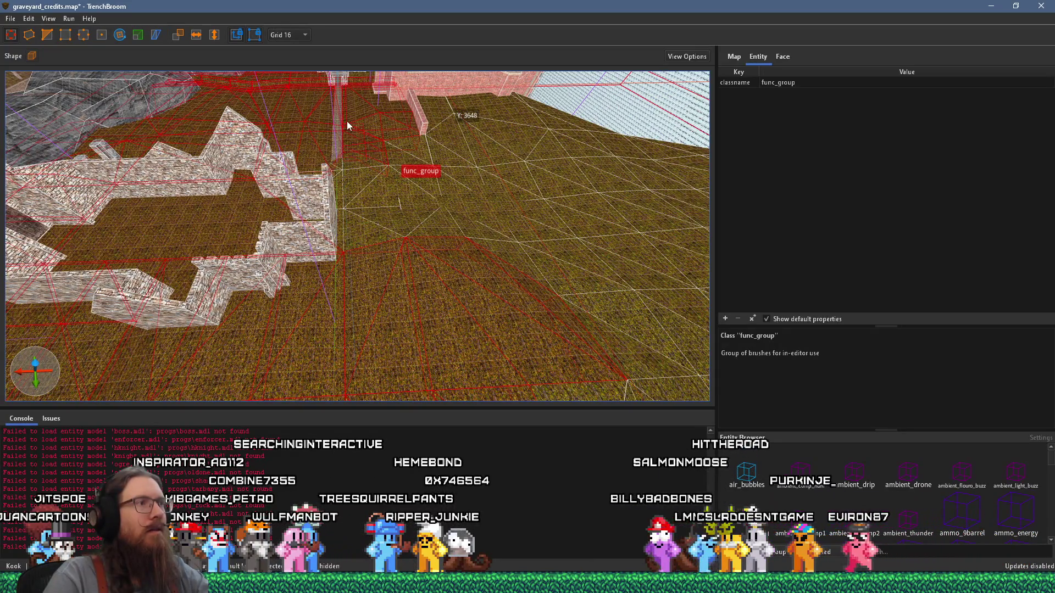
pyautogui.click(358, 209)
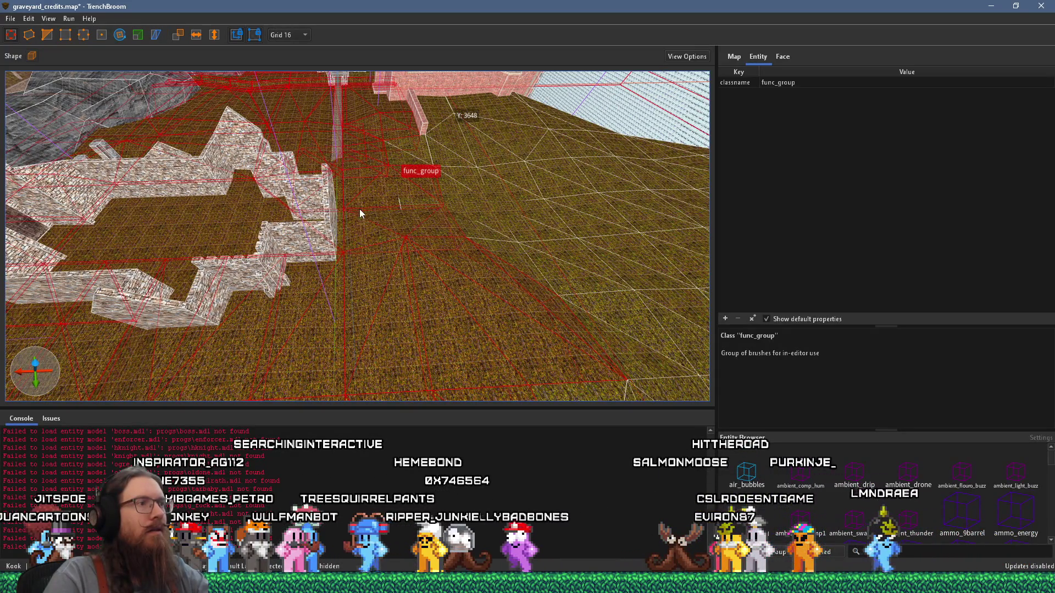
pyautogui.click(450, 223)
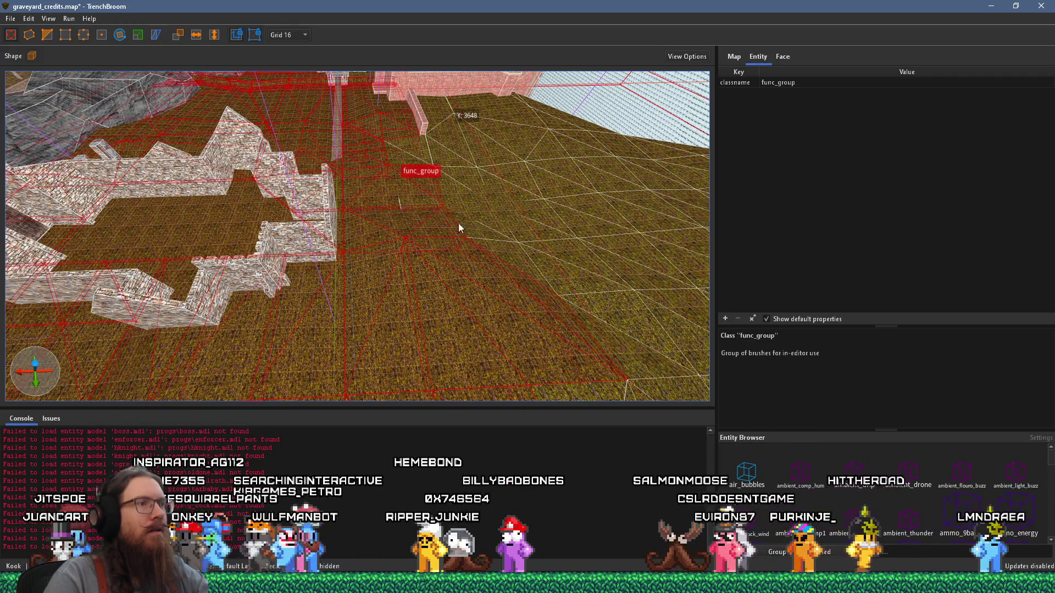
pyautogui.click(516, 157)
pyautogui.click(462, 133)
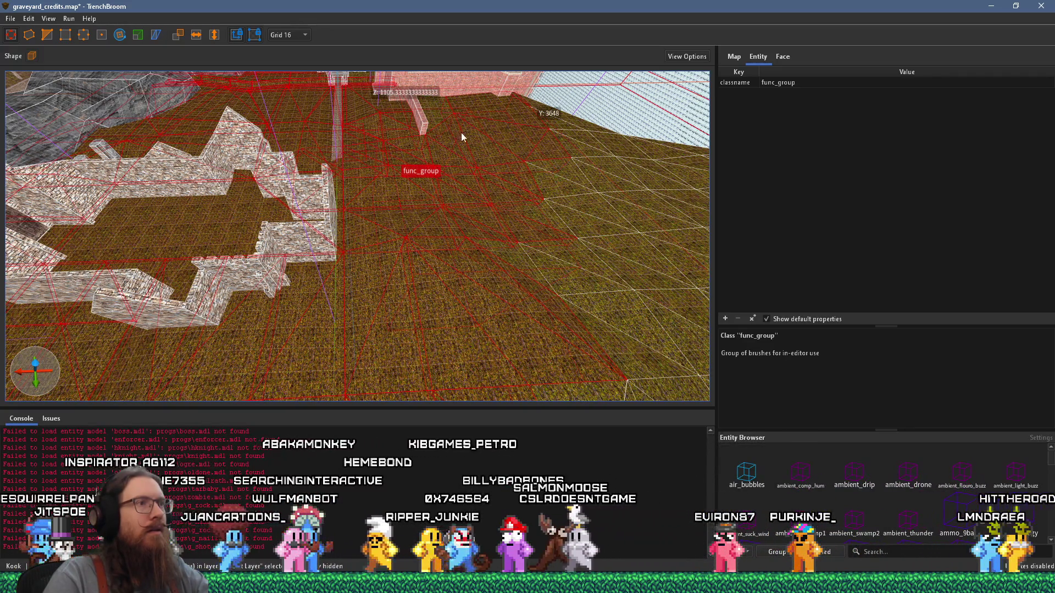
pyautogui.click(563, 128)
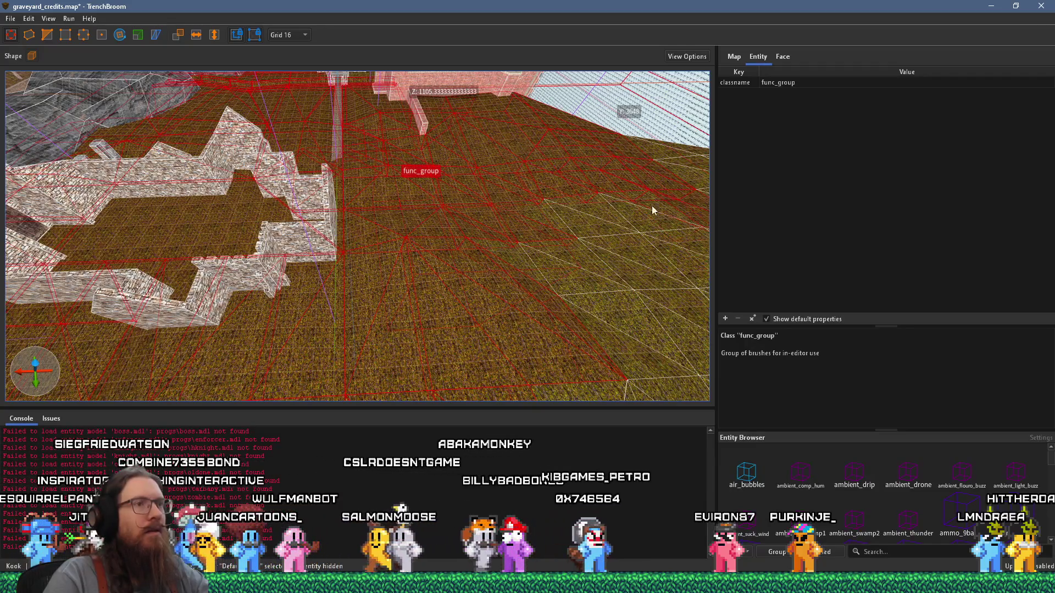
pyautogui.click(659, 205)
# Add one more upper floor brush, then look back over the building and grass
pyautogui.moveTo(643, 312); pyautogui.dragTo(399, 248)
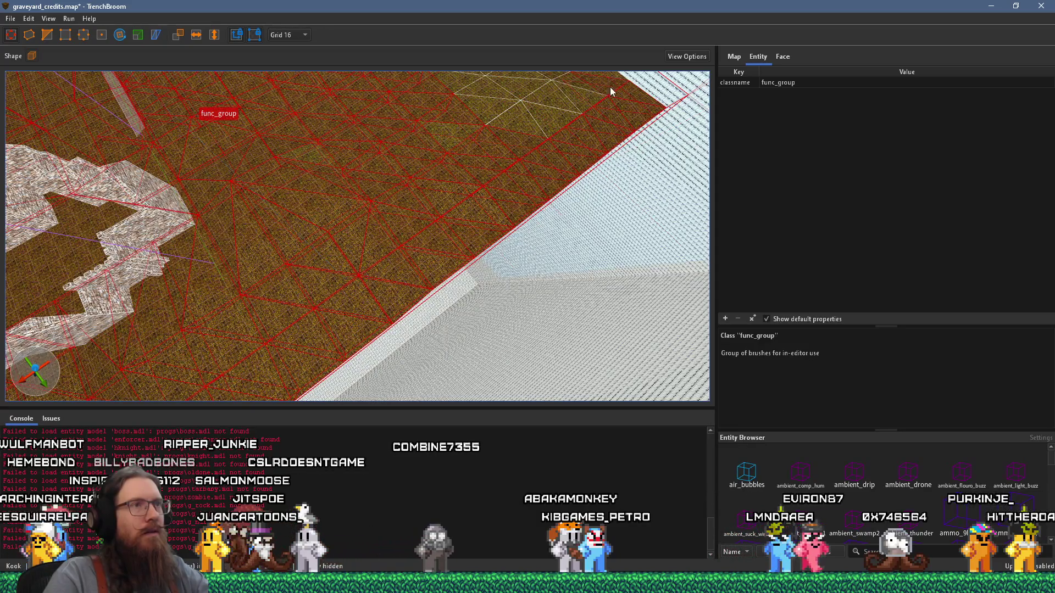
pyautogui.click(512, 130)
pyautogui.moveTo(536, 112); pyautogui.dragTo(405, 237)
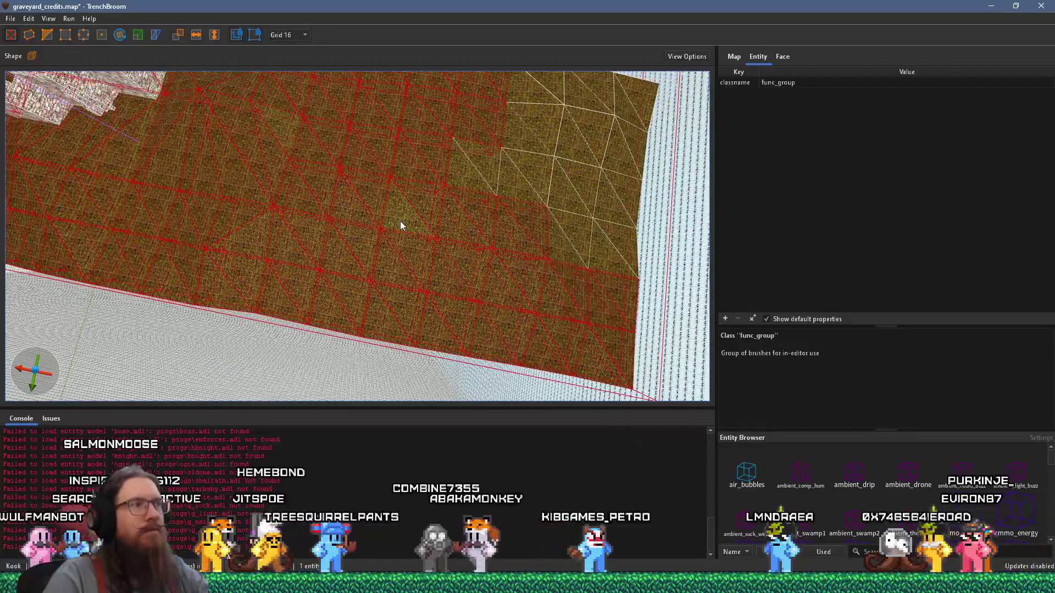
pyautogui.moveTo(272, 118); pyautogui.dragTo(454, 243)
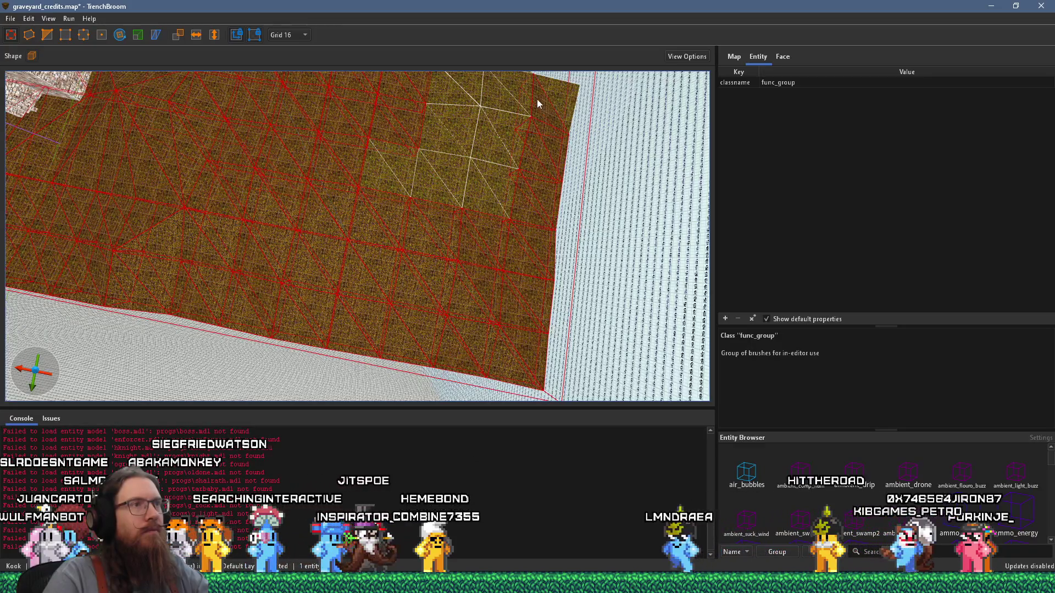
pyautogui.moveTo(465, 179); pyautogui.dragTo(333, 163)
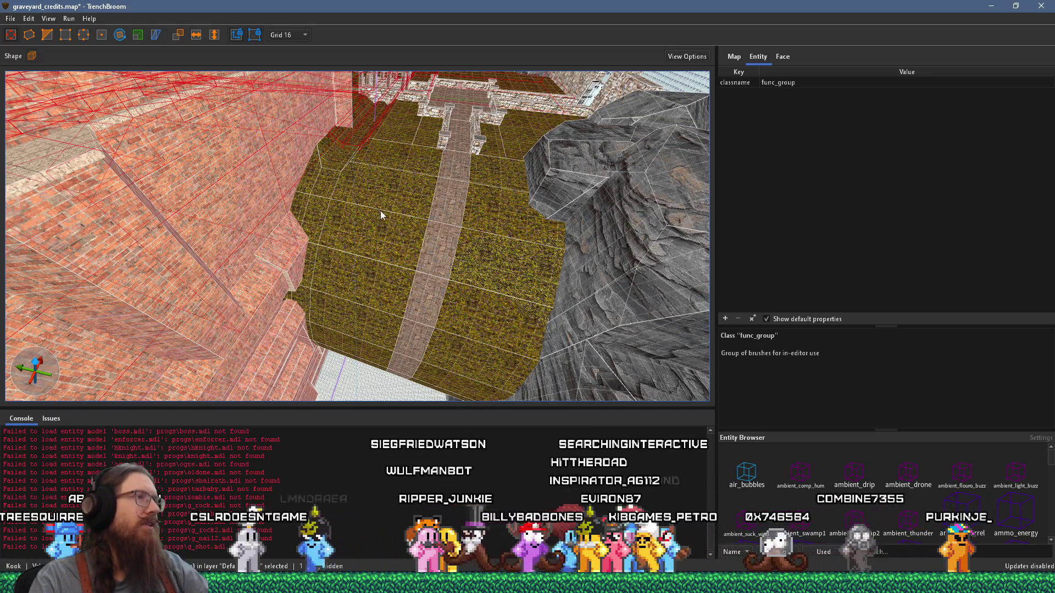
# Add the stone path brush crossing the grass courtyard by the brick wall to the selection
pyautogui.scroll(3)
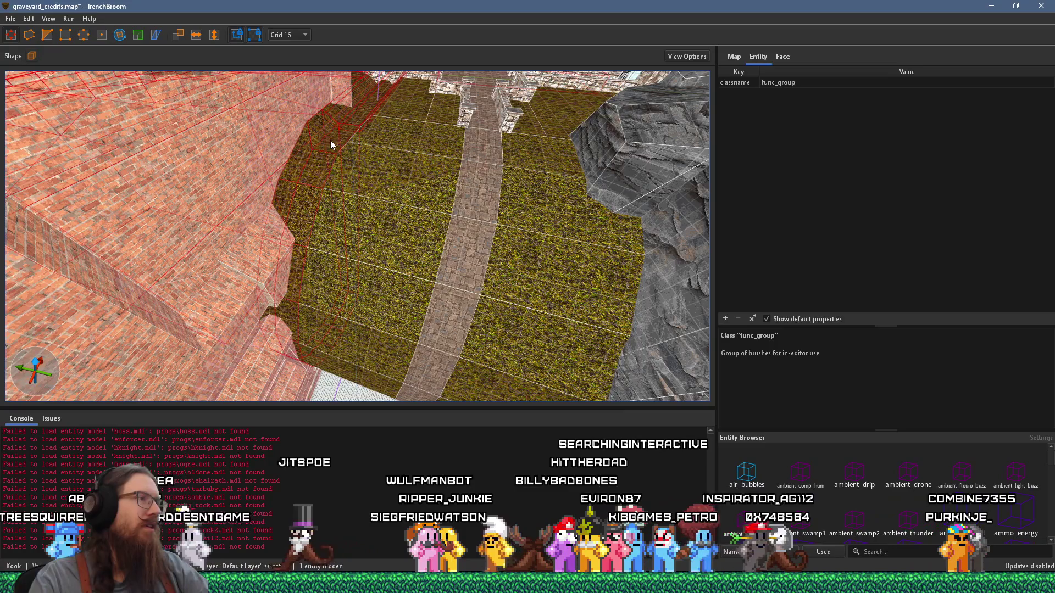
pyautogui.scroll(3)
pyautogui.moveTo(400, 175); pyautogui.dragTo(455, 216)
pyautogui.moveTo(674, 269); pyautogui.dragTo(395, 212)
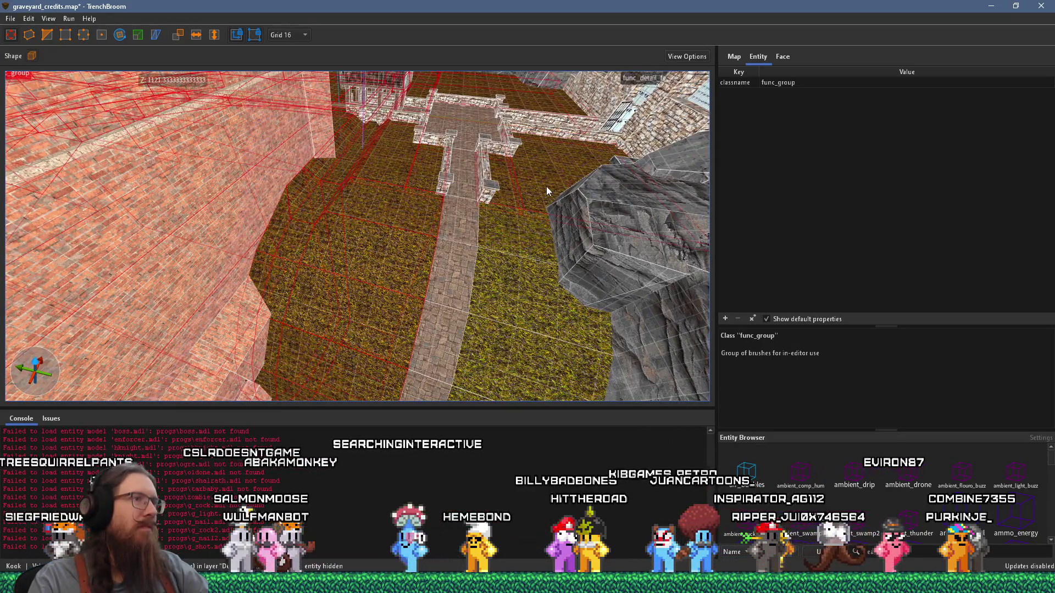
pyautogui.click(470, 234)
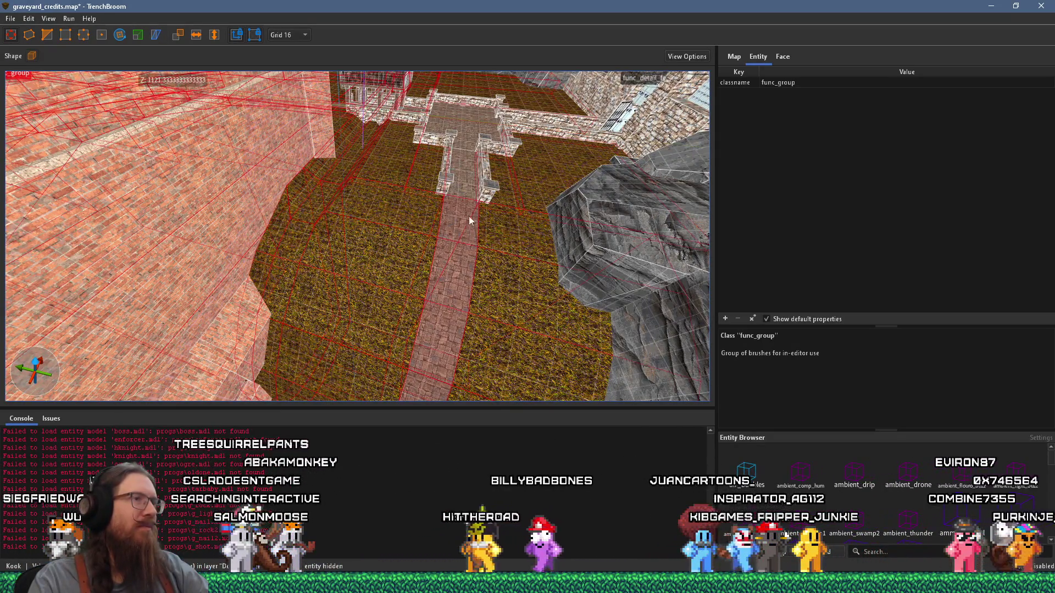
pyautogui.moveTo(514, 351); pyautogui.dragTo(383, 122)
# Select the grass func_group brushes in the pit without creating a new entity
pyautogui.hotkey('ctrl', 't')
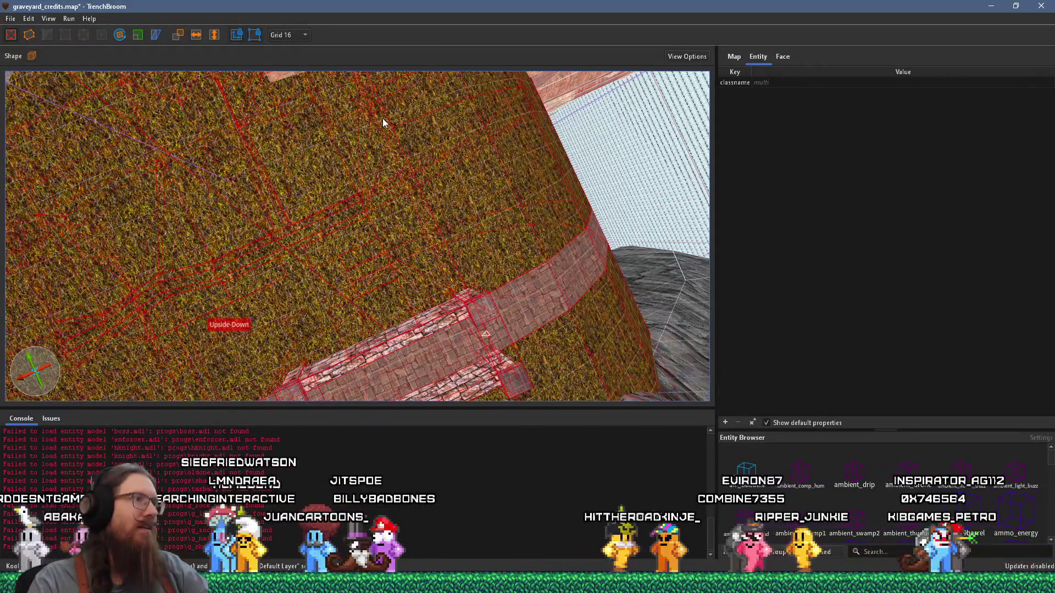
pyautogui.click(383, 122)
pyautogui.moveTo(383, 122); pyautogui.dragTo(445, 170)
pyautogui.moveTo(352, 173); pyautogui.dragTo(351, 277)
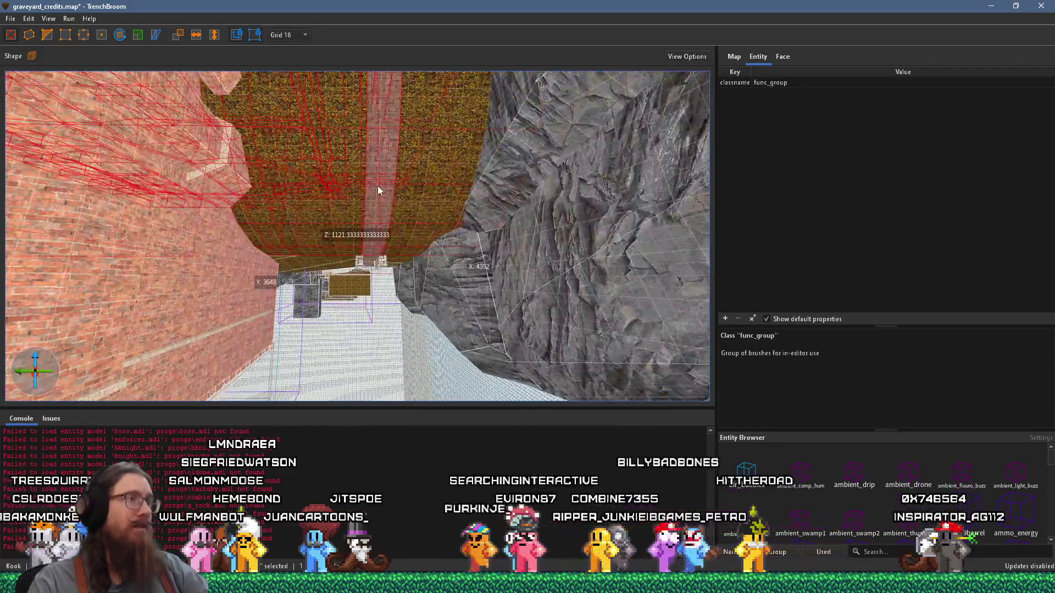
pyautogui.rightClick(377, 186)
pyautogui.moveTo(455, 395)
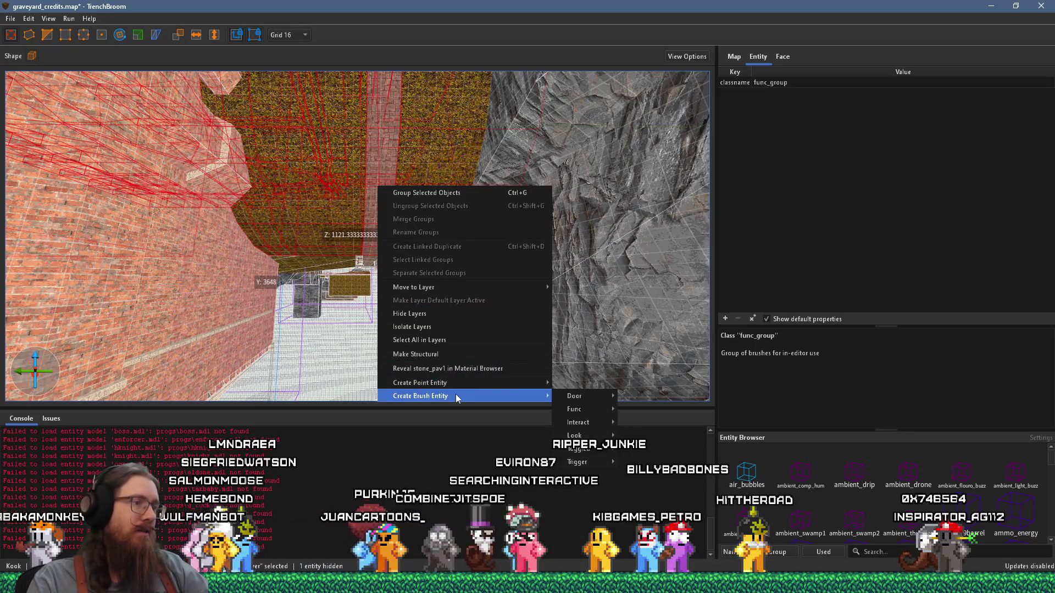
pyautogui.moveTo(574, 409)
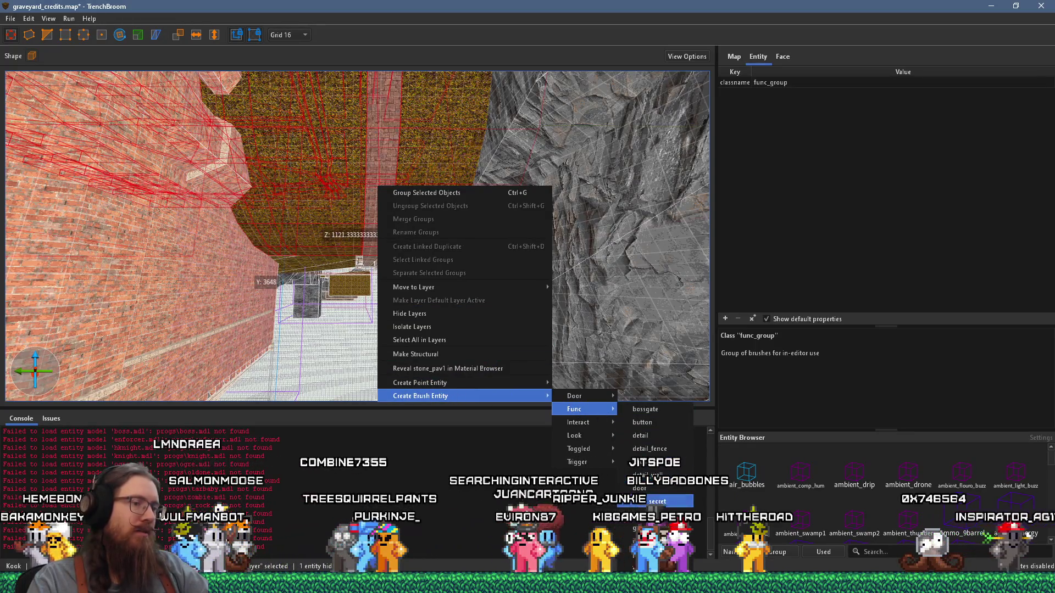
pyautogui.click(777, 181)
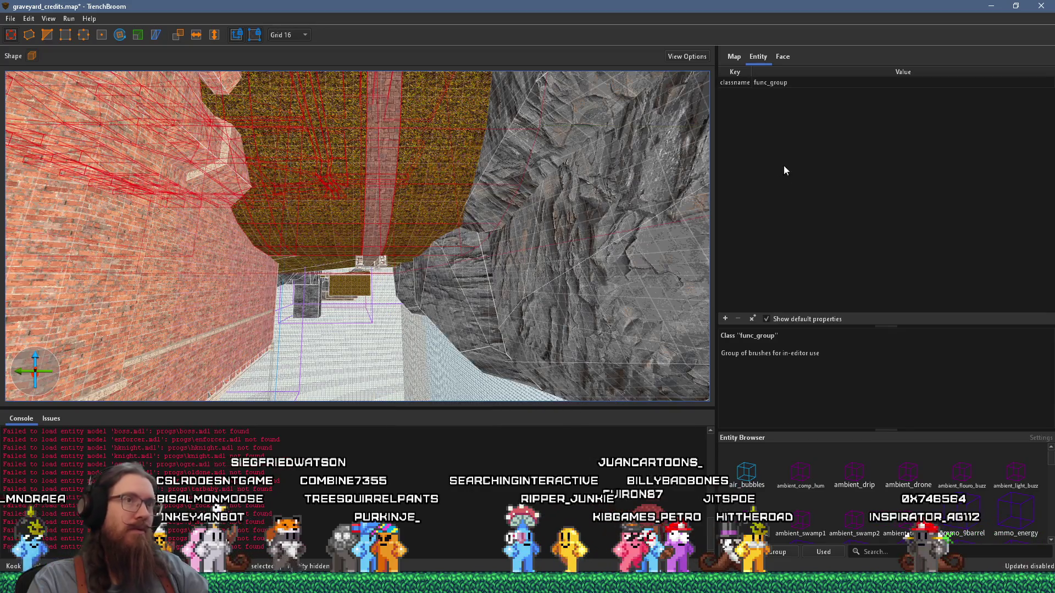
# Add the _phong property with value 1 to the func_group and save the map
pyautogui.click(725, 318)
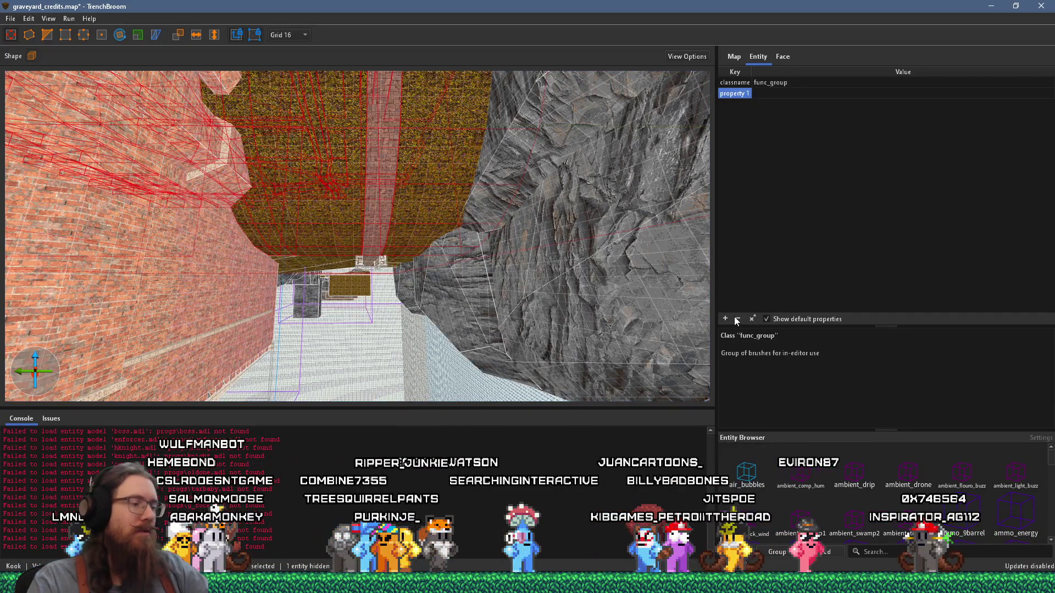
pyautogui.write('_p')
pyautogui.press('Tab')
pyautogui.write('1')
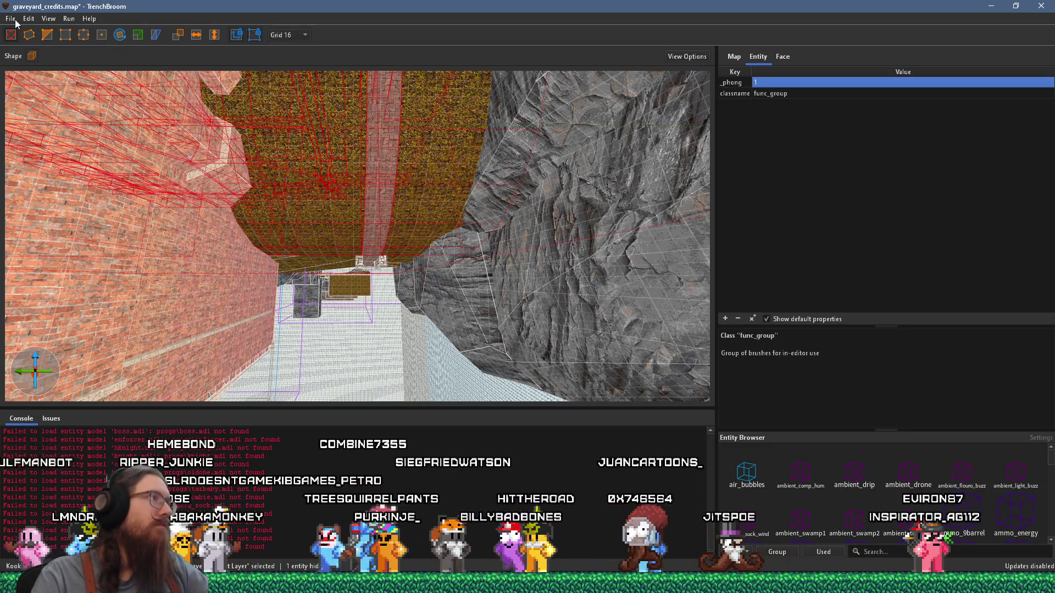
pyautogui.click(11, 18)
pyautogui.click(33, 72)
# Compile the map into graveyard_credits.bsp and close the compile window after exit code 0
pyautogui.click(68, 18)
pyautogui.click(82, 28)
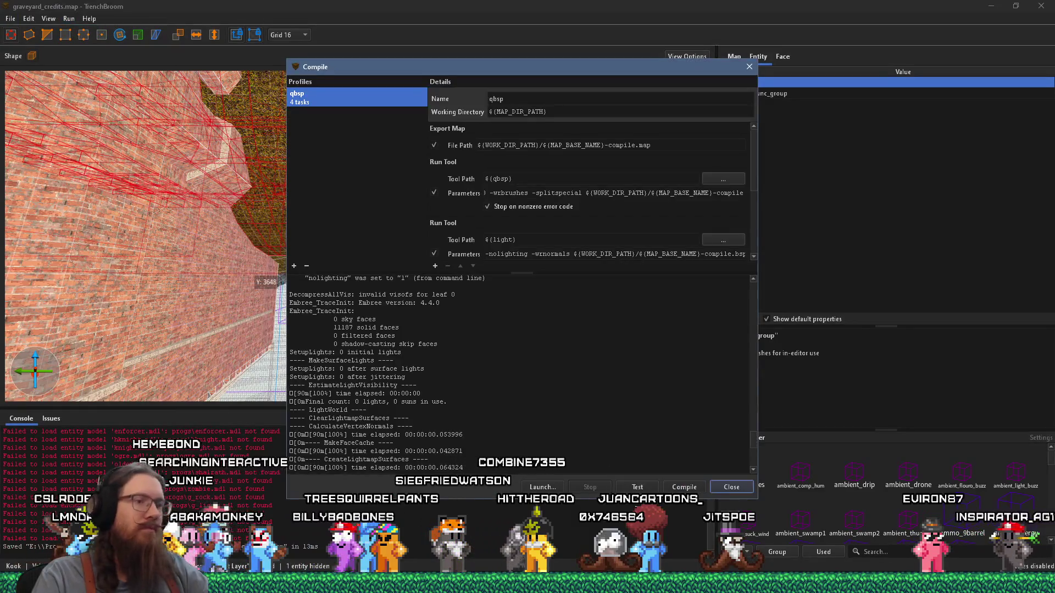
pyautogui.click(683, 487)
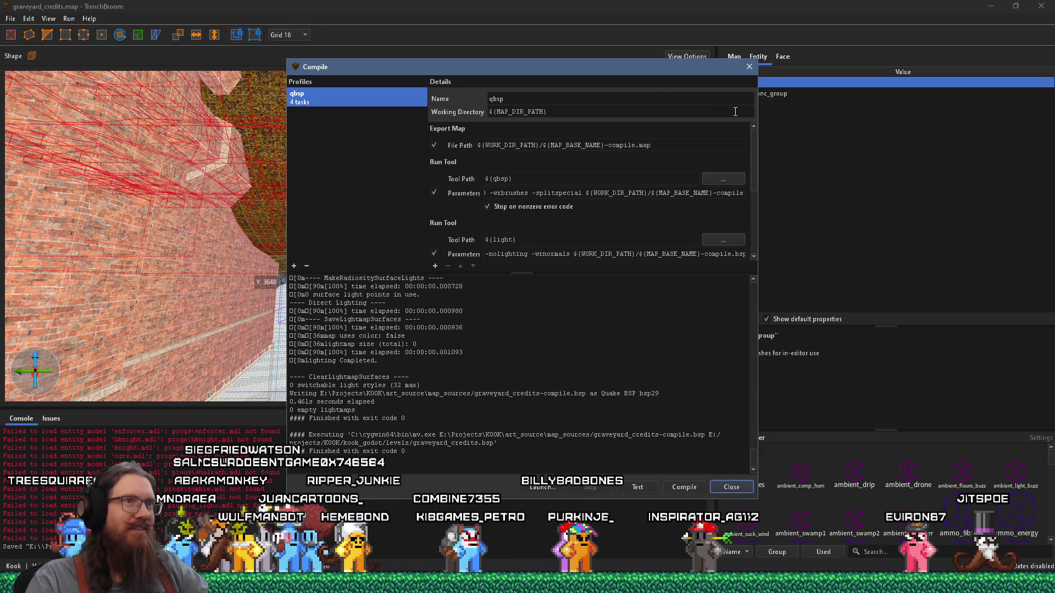
pyautogui.moveTo(683, 76); pyautogui.dragTo(630, 35)
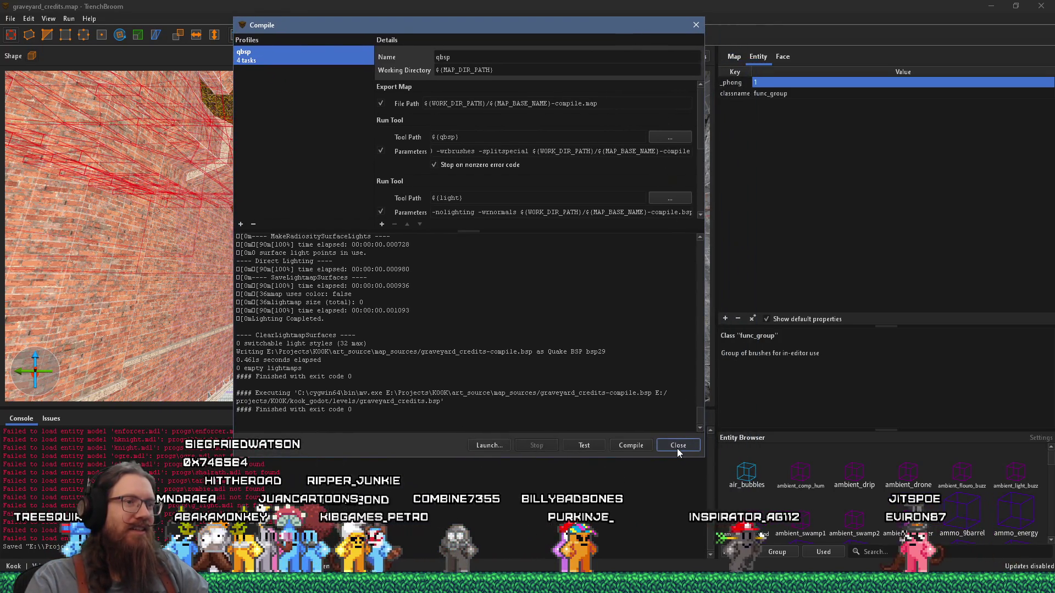
pyautogui.click(677, 448)
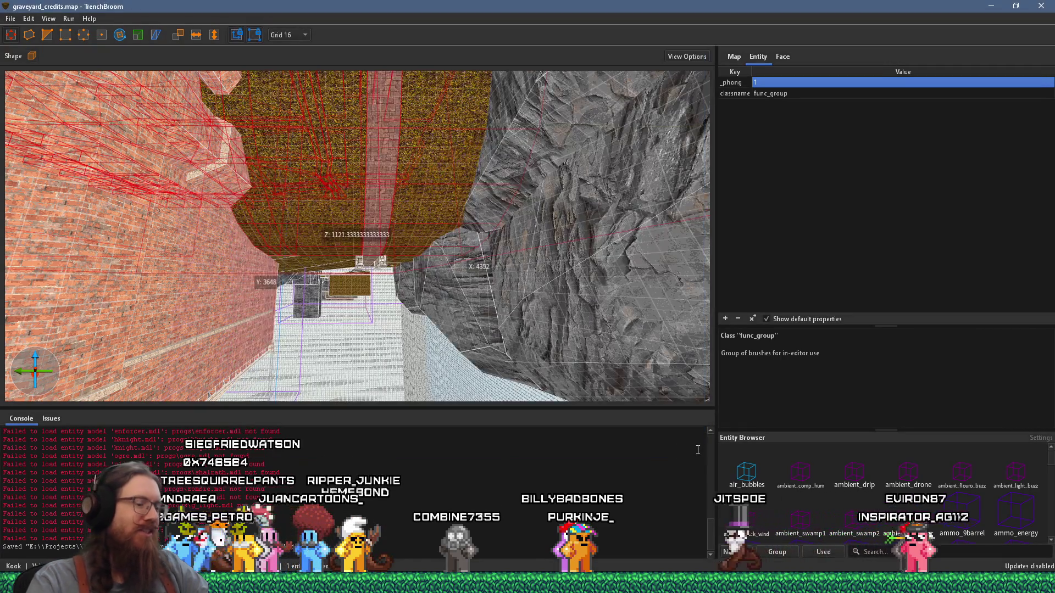
pyautogui.hotkey('alt', 'Tab')
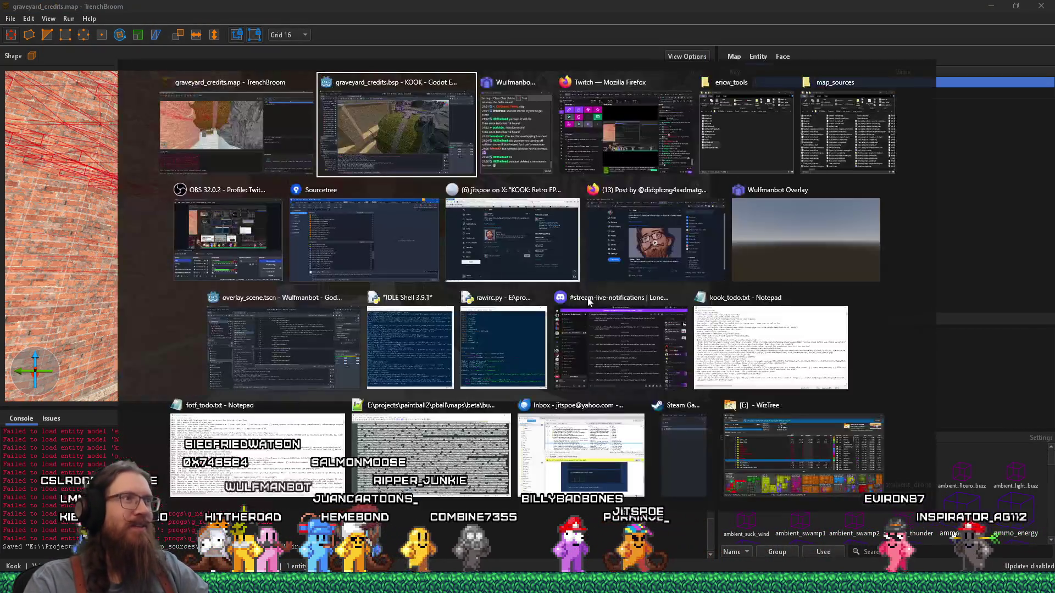
# Playtest the recompiled graveyard_credits level in Godot and open the development console
pyautogui.moveTo(562, 265); pyautogui.dragTo(690, 211)
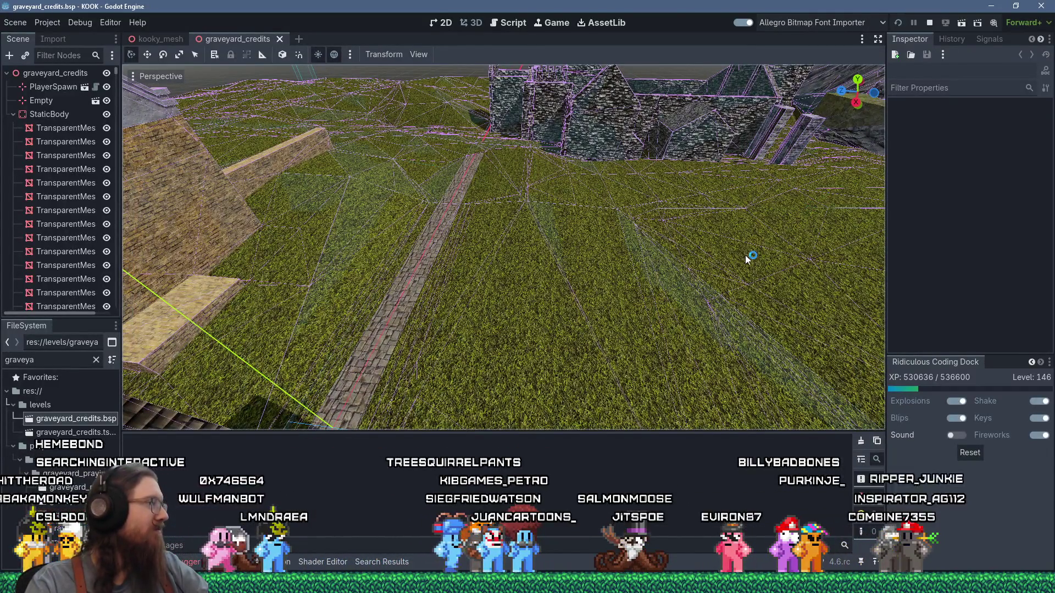
pyautogui.press('F6')
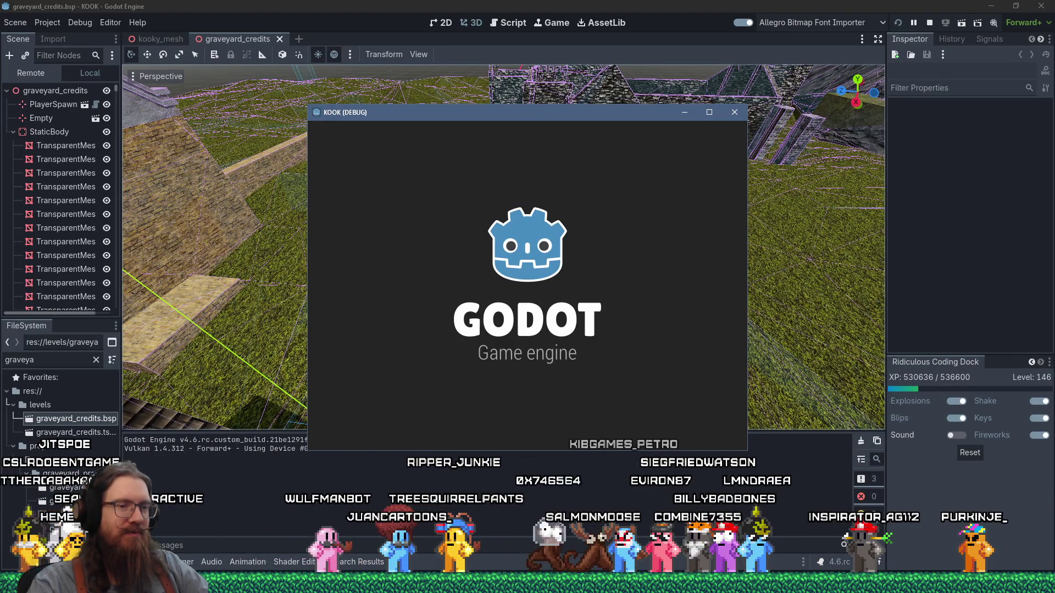
pyautogui.rightClick(893, 584)
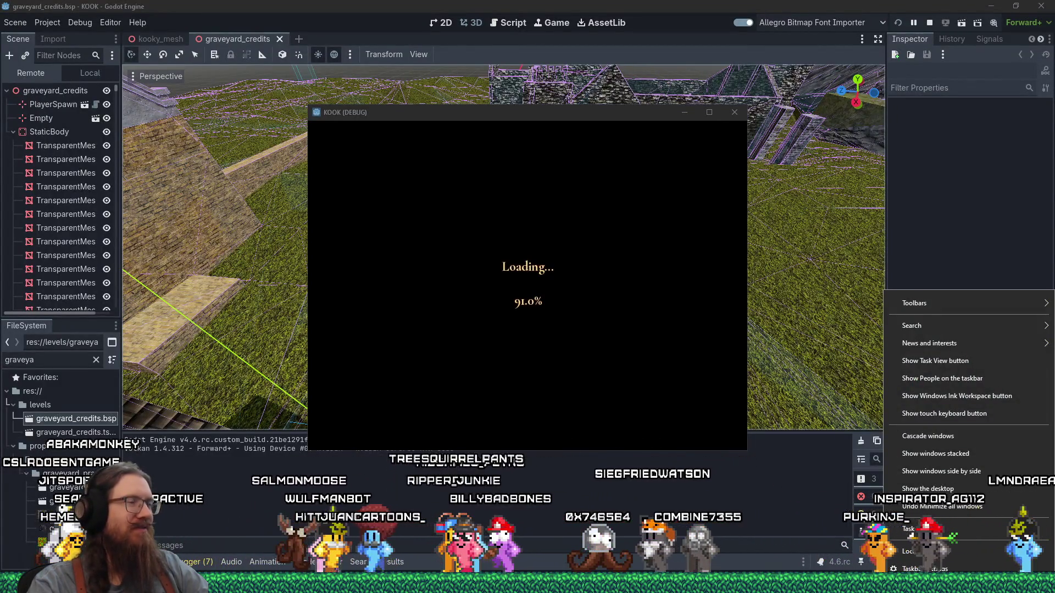
pyautogui.press('Escape')
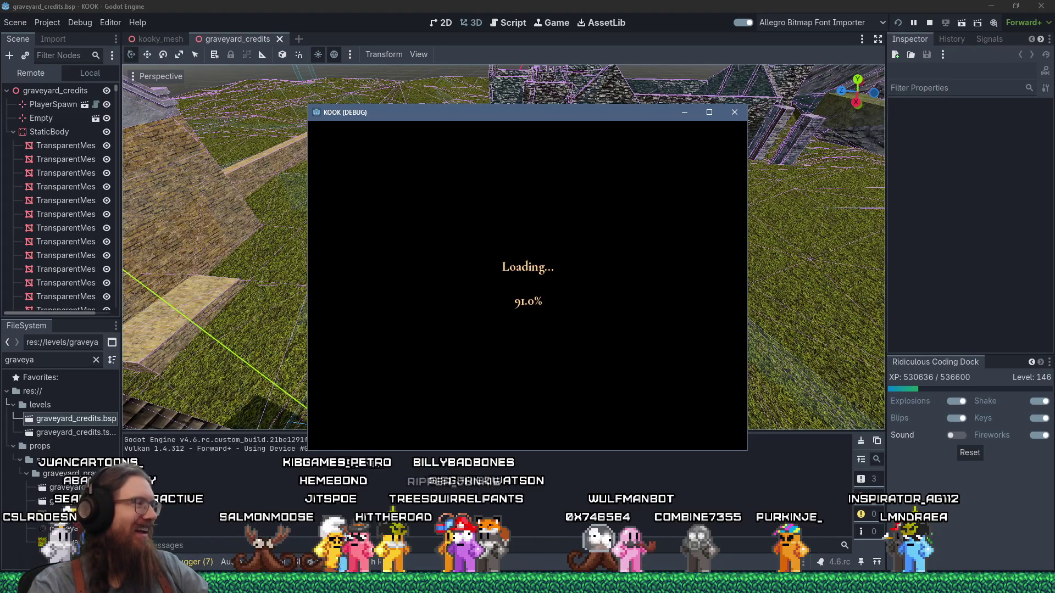
pyautogui.press('`')
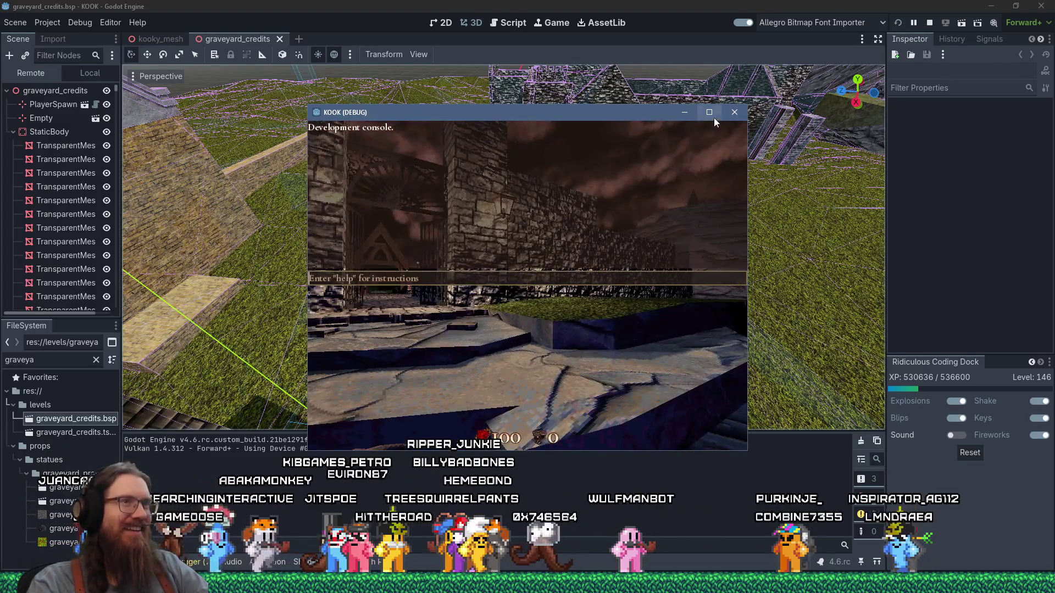
# Maximize the KOOK window, close the dev console, and walk toward the gate and cobblestone path
pyautogui.click(711, 113)
pyautogui.press('`')
pyautogui.press('w')
pyautogui.press('w')
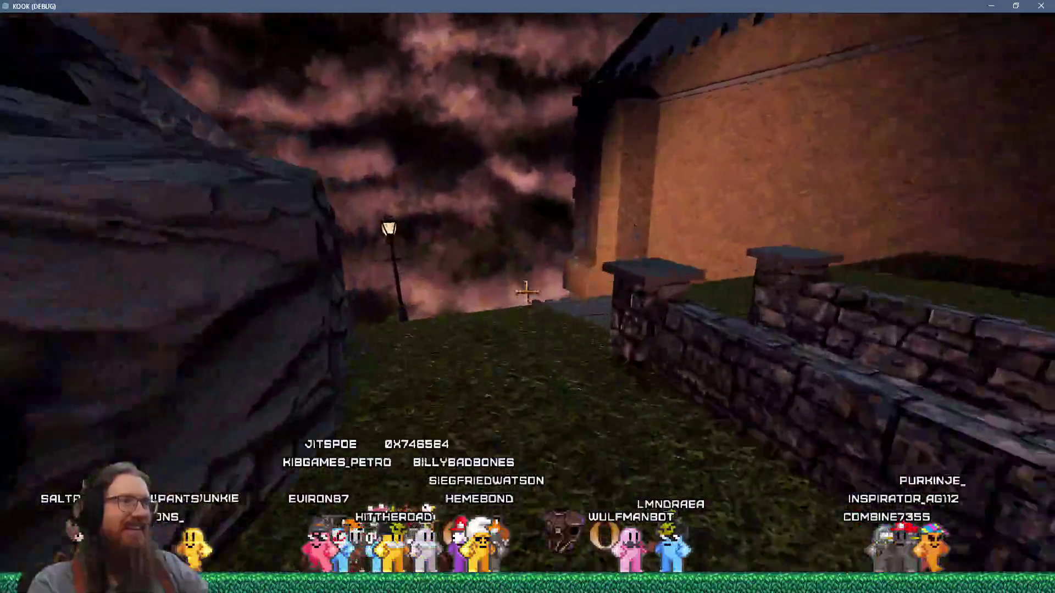
pyautogui.press('w')
pyautogui.press('w')
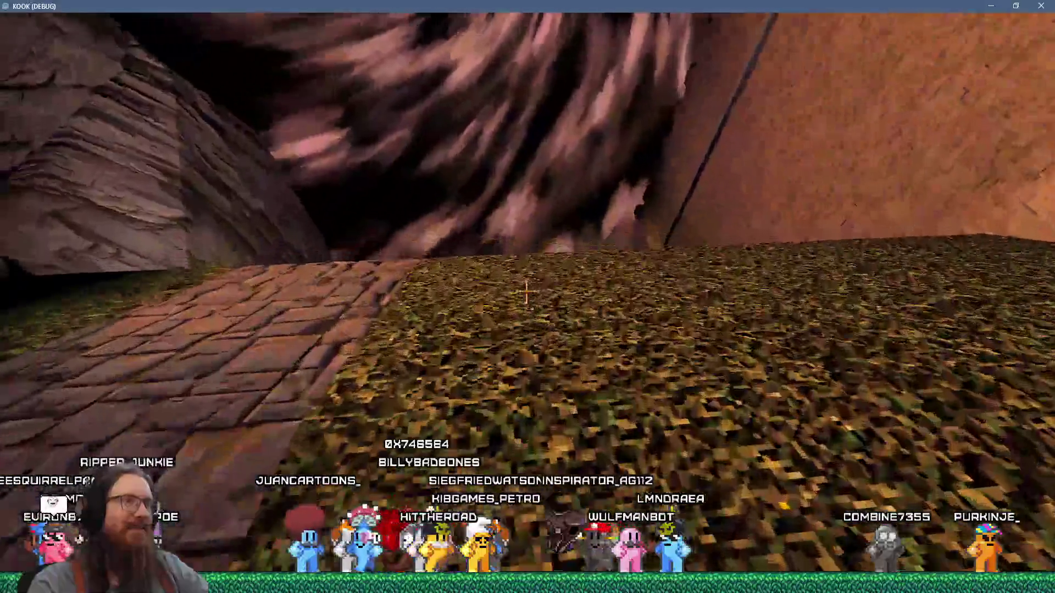
pyautogui.press('w')
pyautogui.press('w')
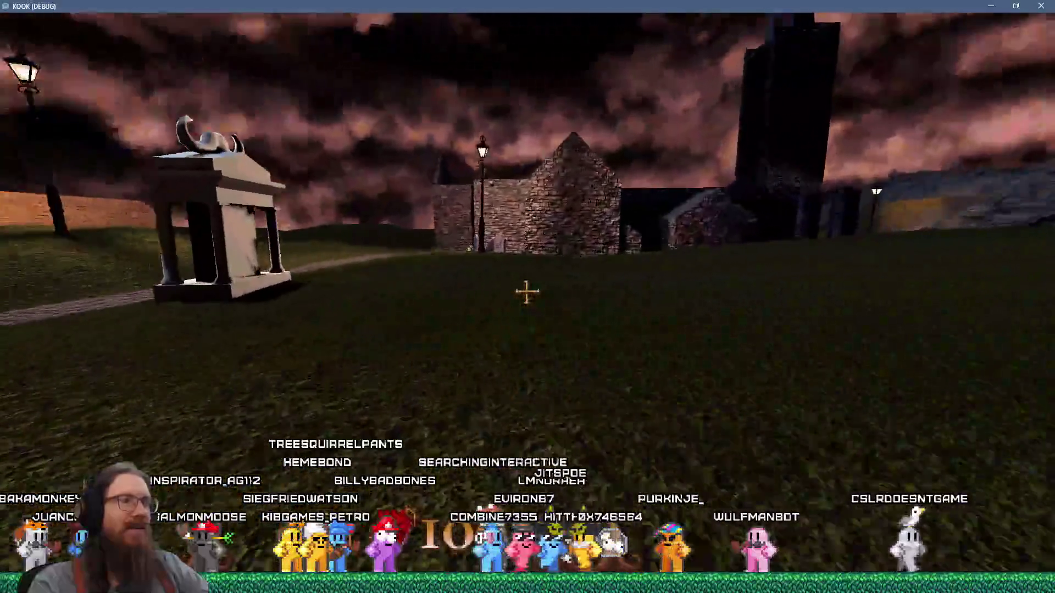
# Walk across the grass past the stone wall into the graveyard, over the rock
pyautogui.press('w')
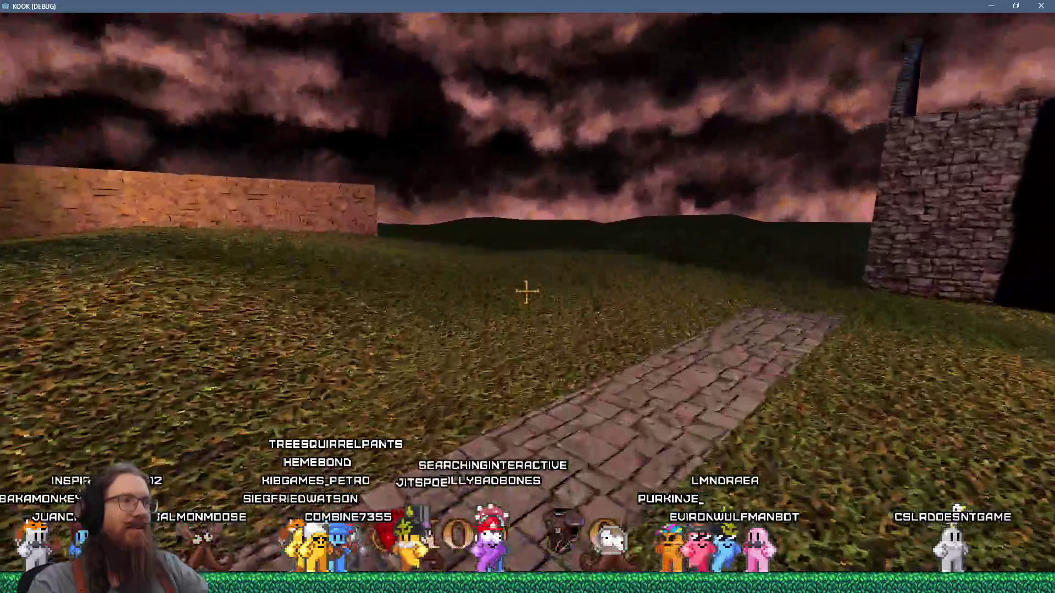
pyautogui.press('w')
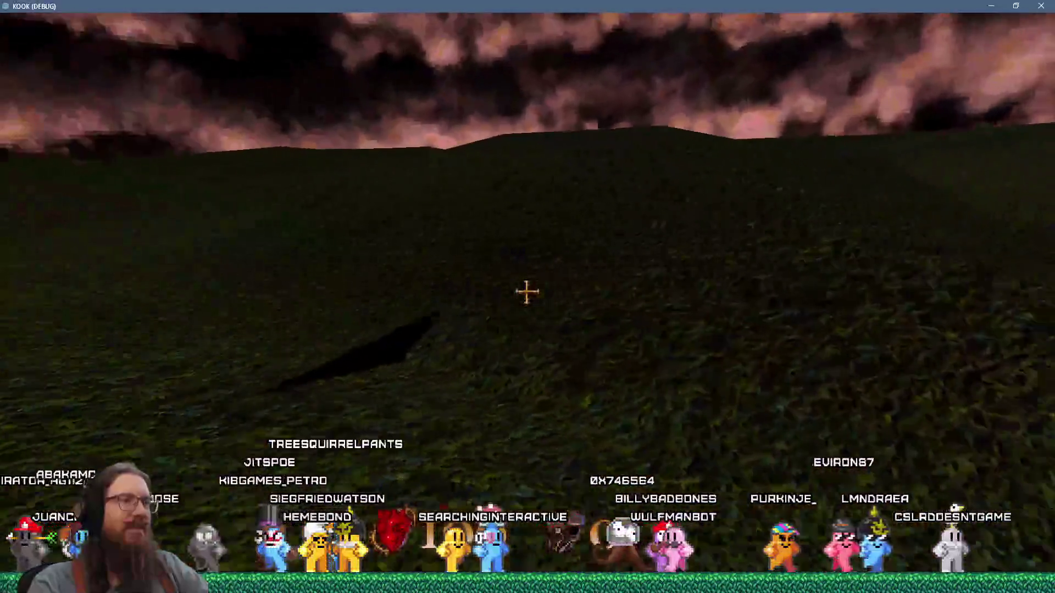
pyautogui.press('w')
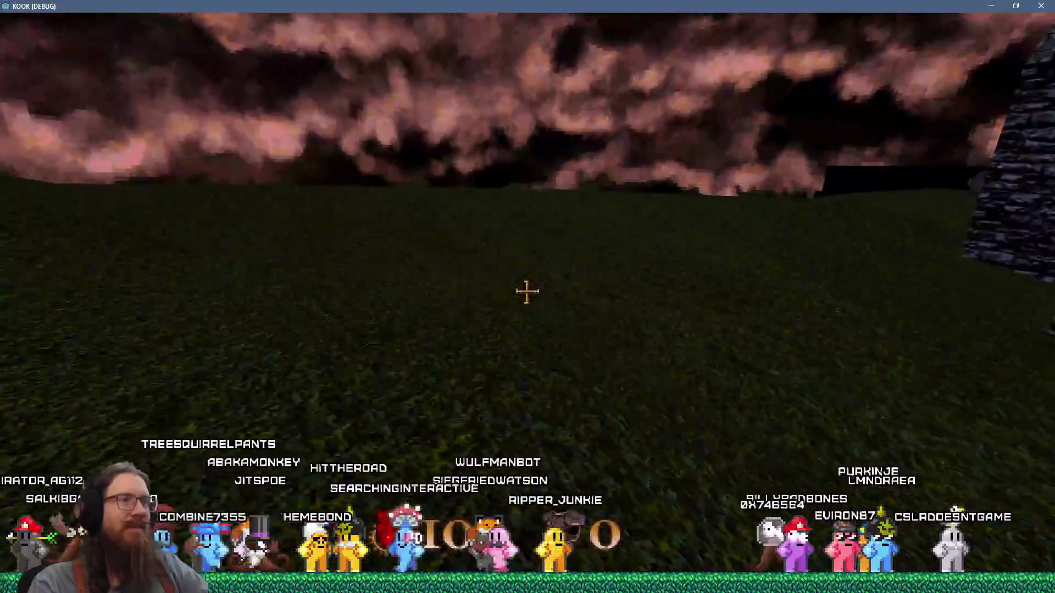
pyautogui.press('w')
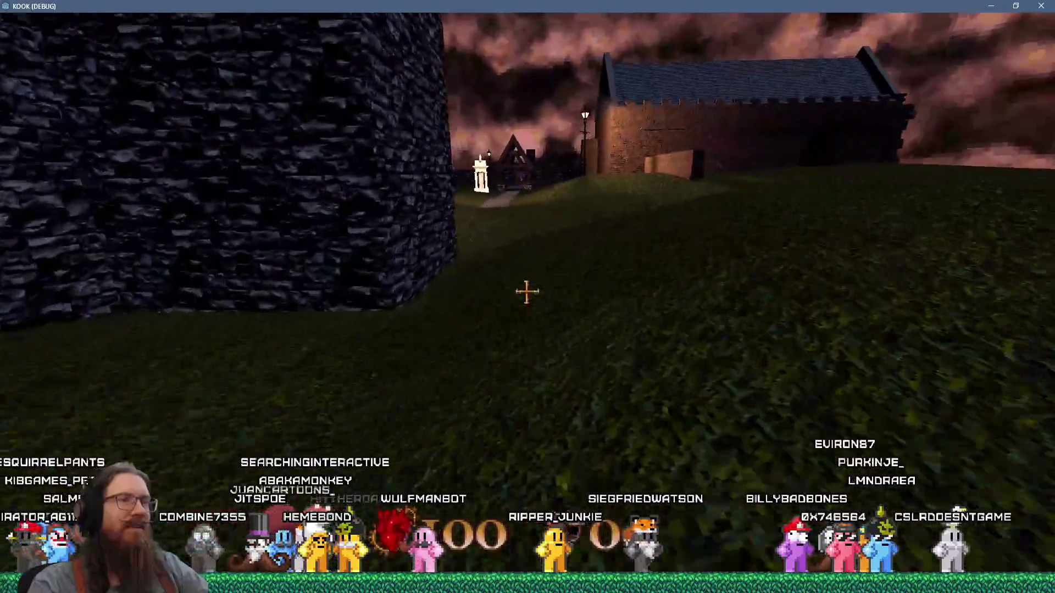
pyautogui.press('w')
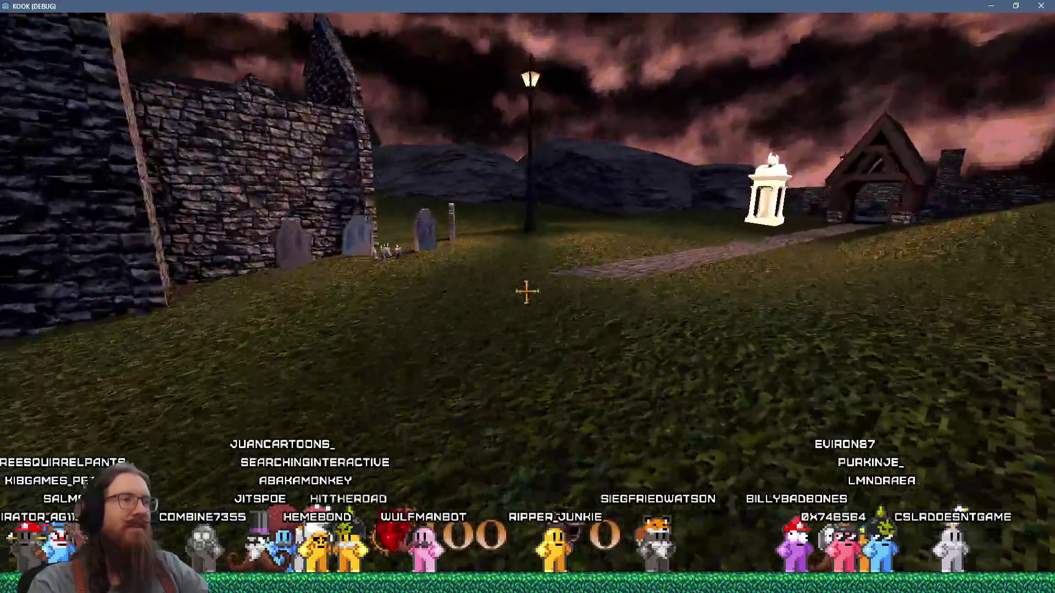
pyautogui.press('w')
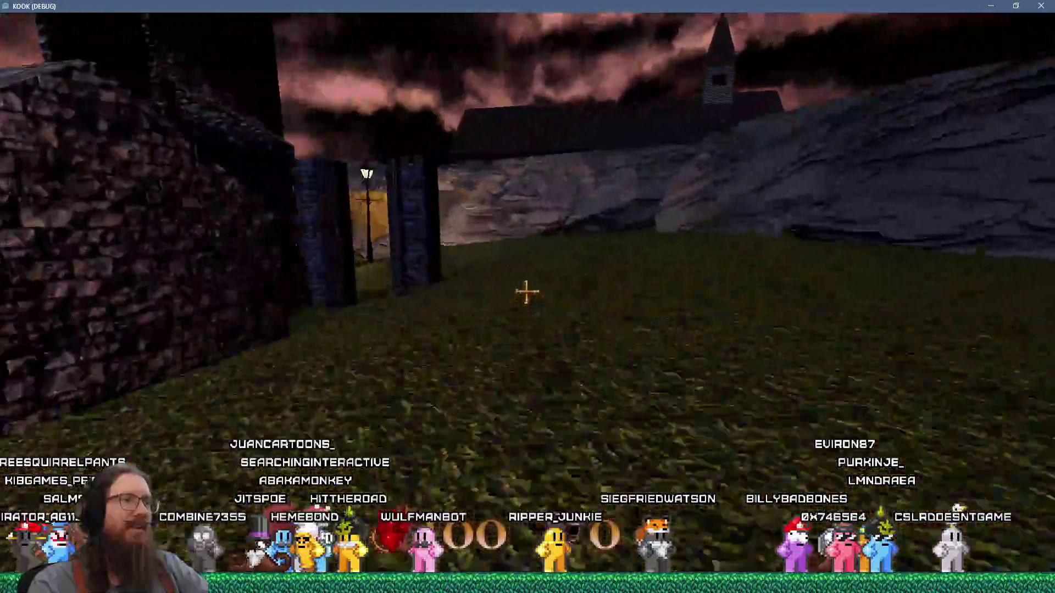
pyautogui.press('w')
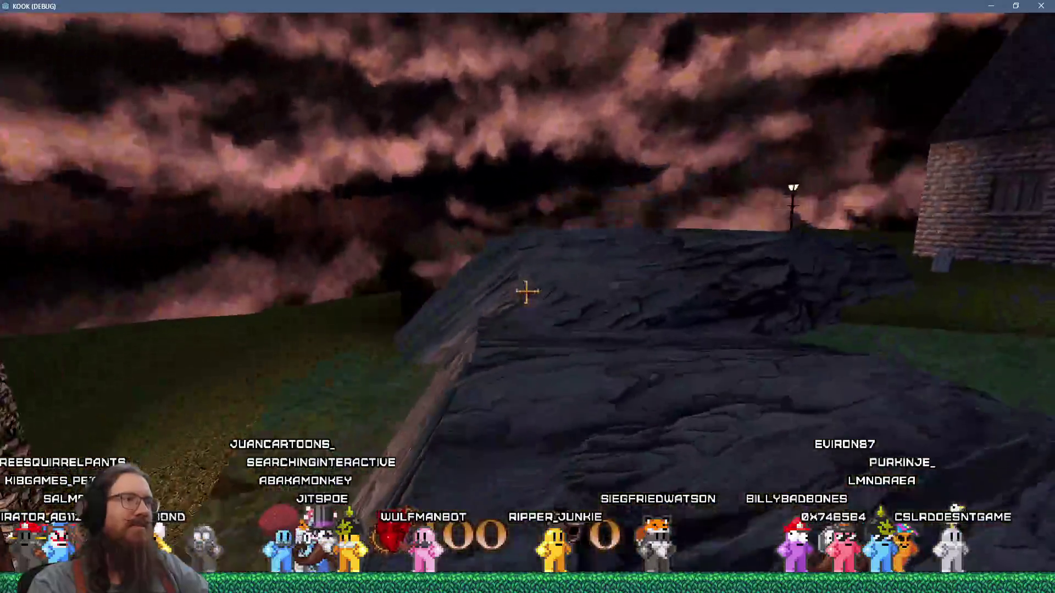
pyautogui.press('w')
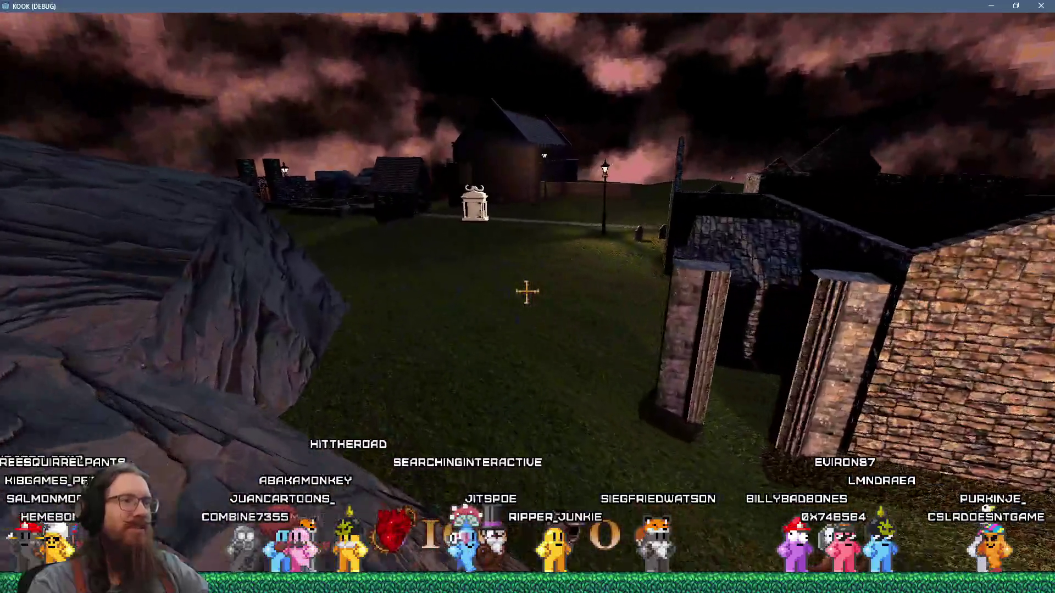
# Walk past the stone tower and ruined walls up to the central headstone by the church
pyautogui.press('w')
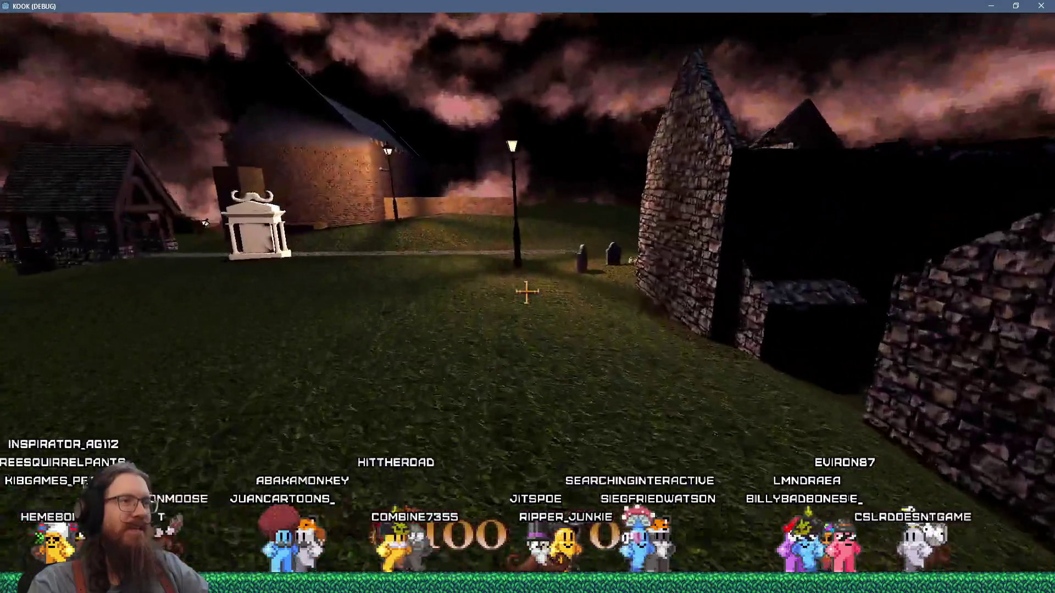
pyautogui.press('w')
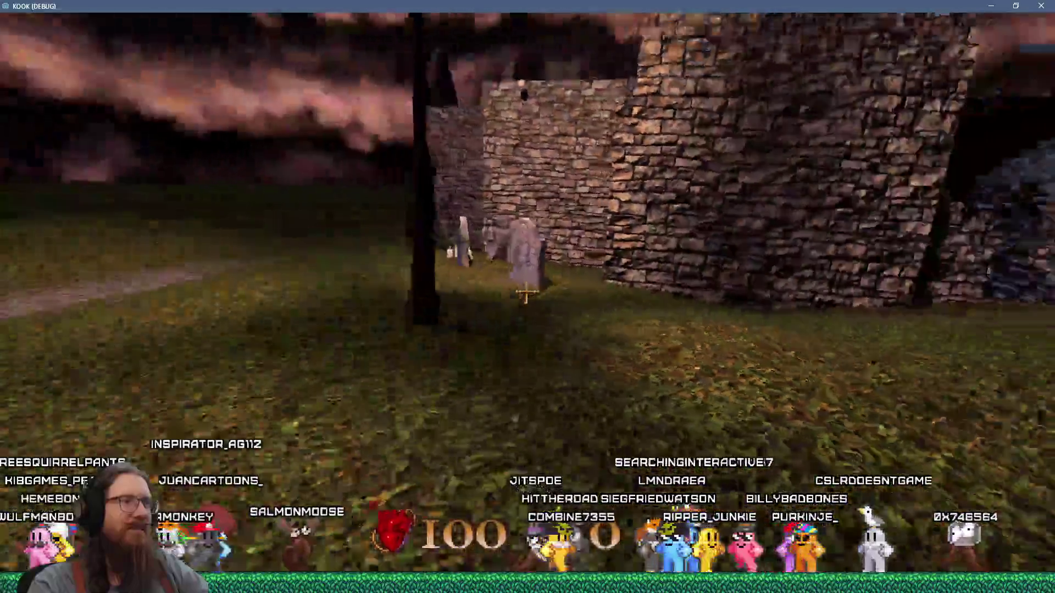
pyautogui.press('w')
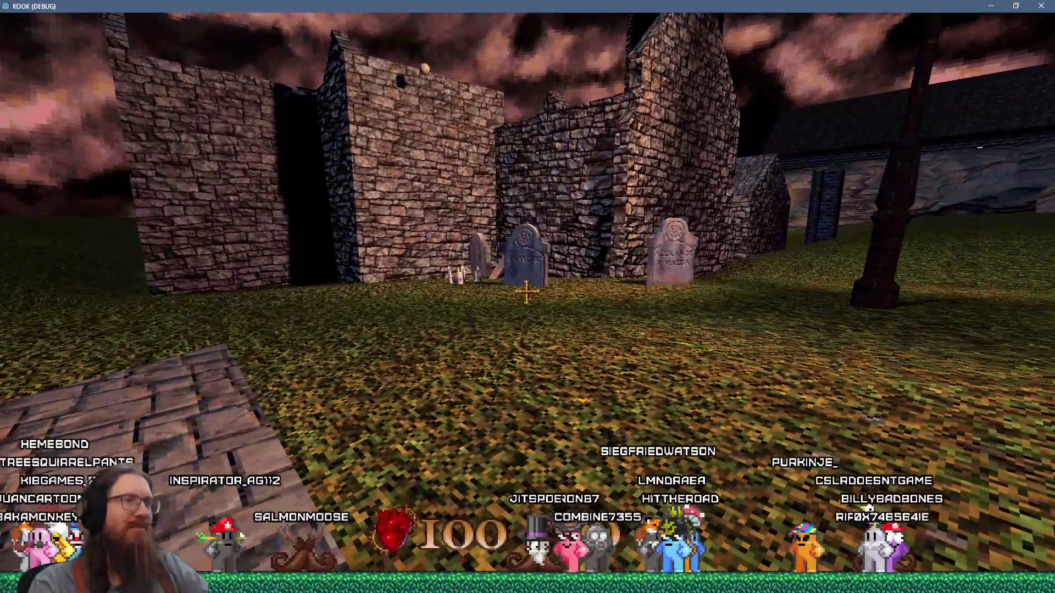
pyautogui.press('w')
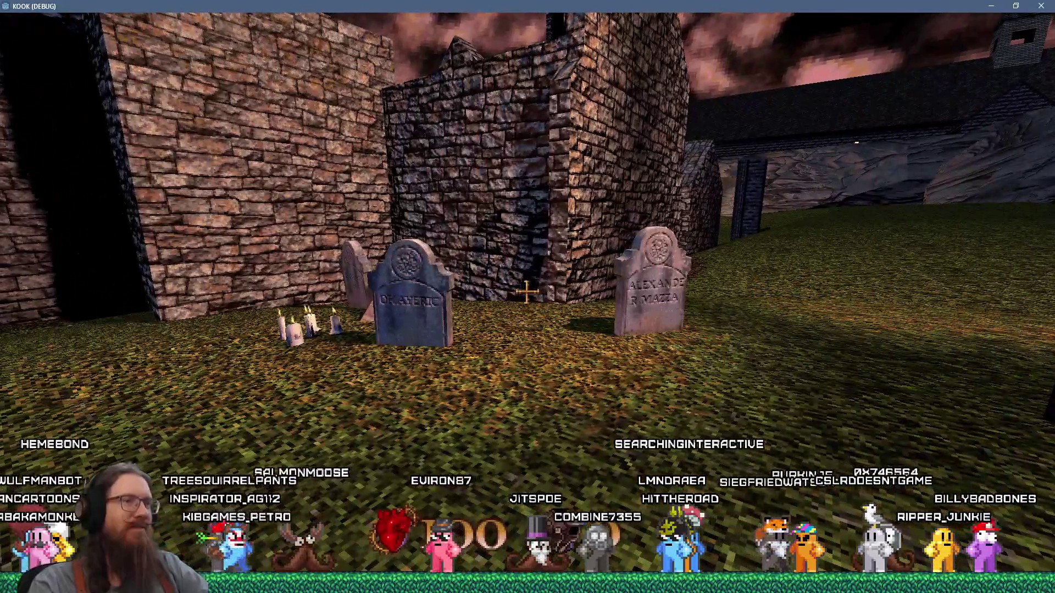
pyautogui.press('w')
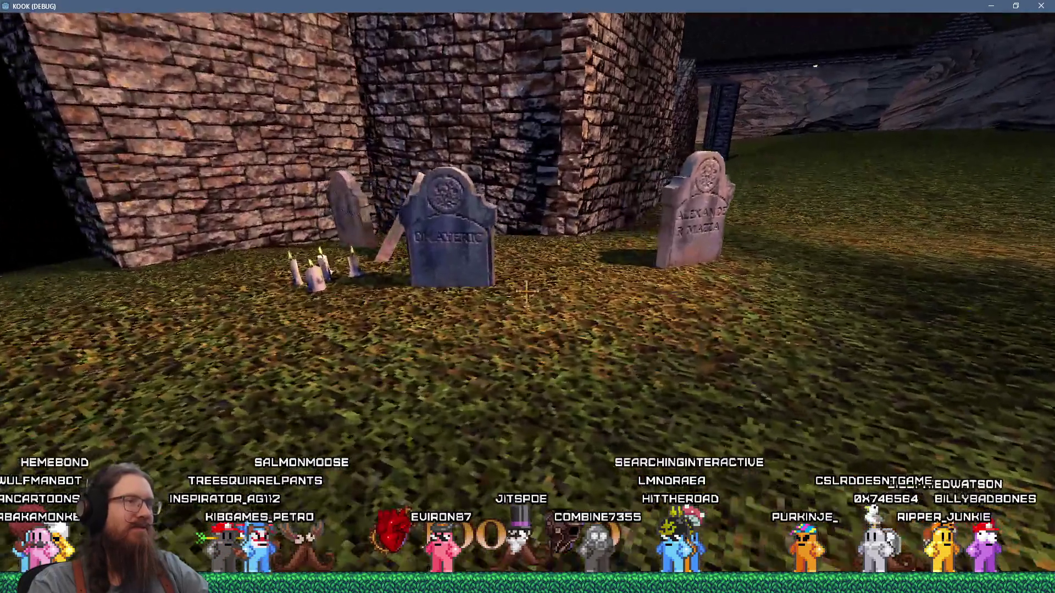
pyautogui.press('w')
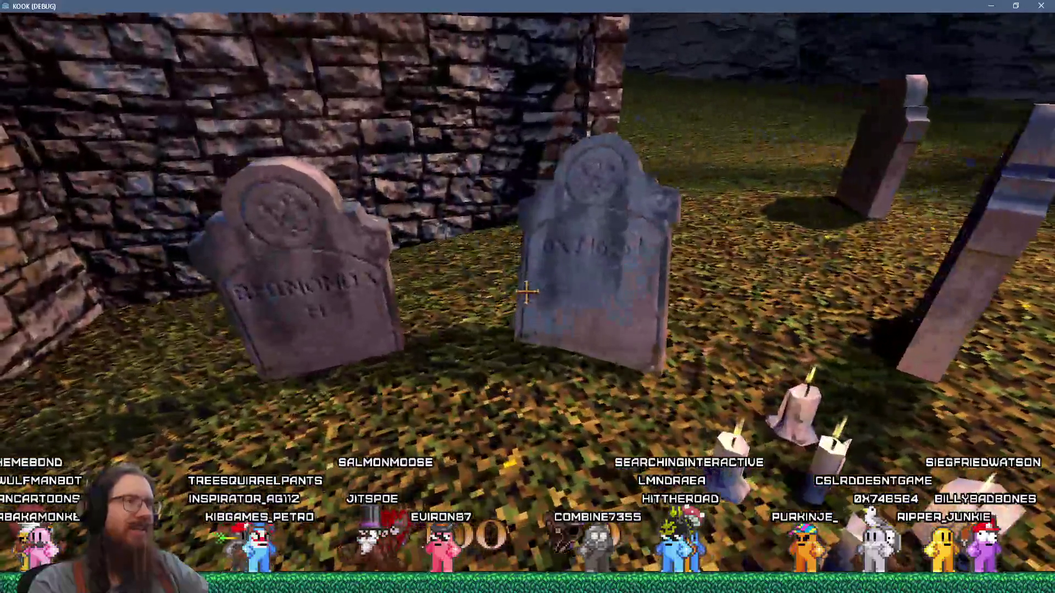
pyautogui.press('w')
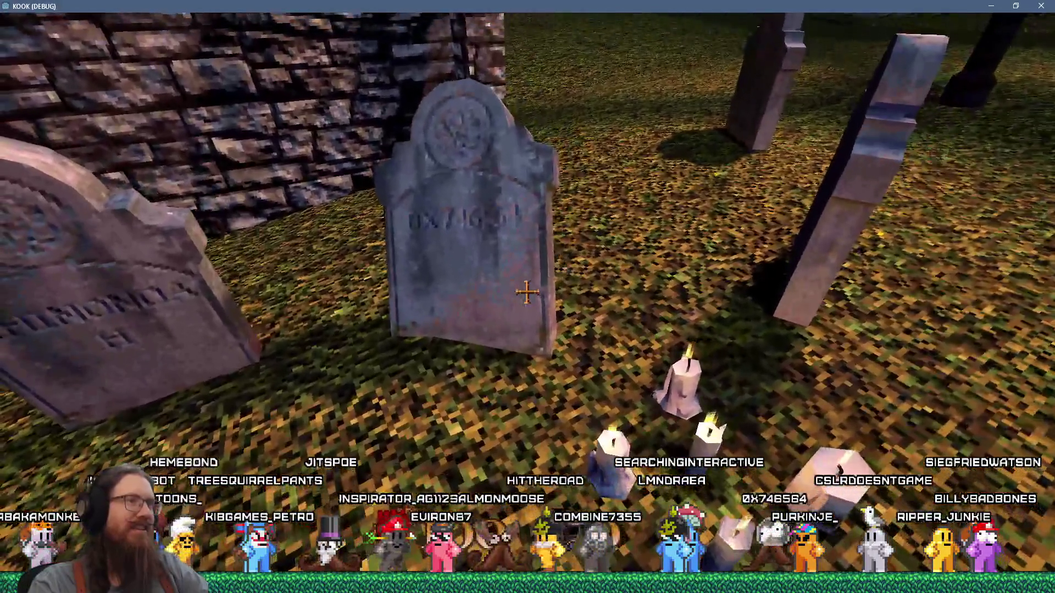
pyautogui.press('w')
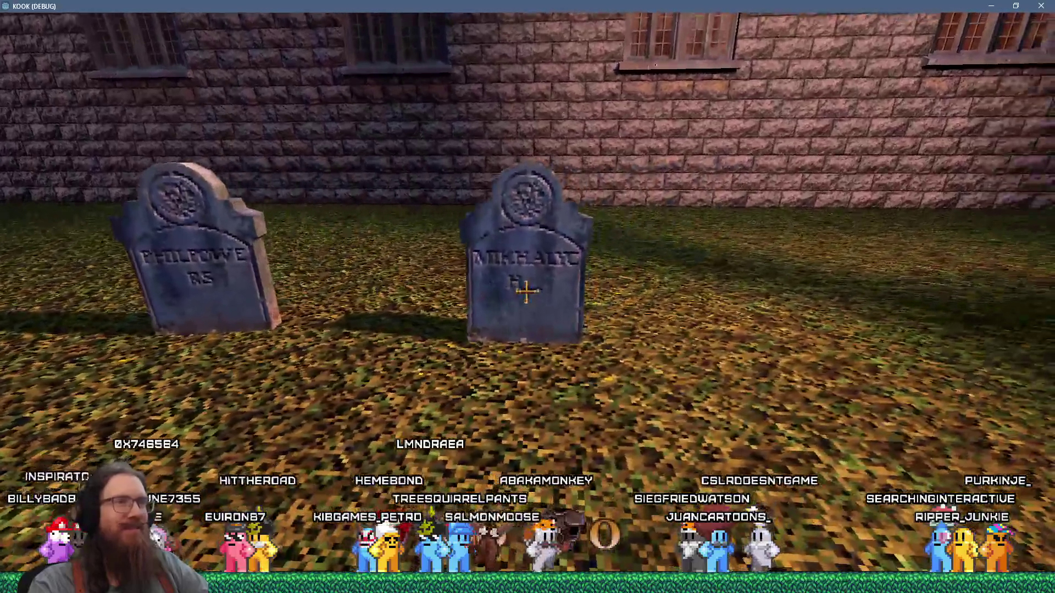
pyautogui.press('w')
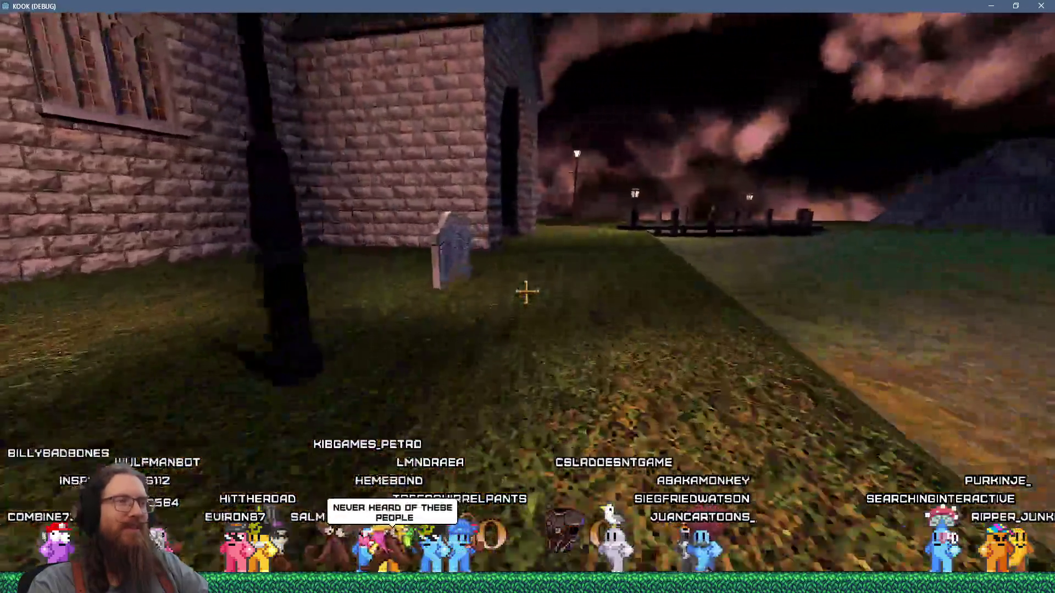
pyautogui.press('w')
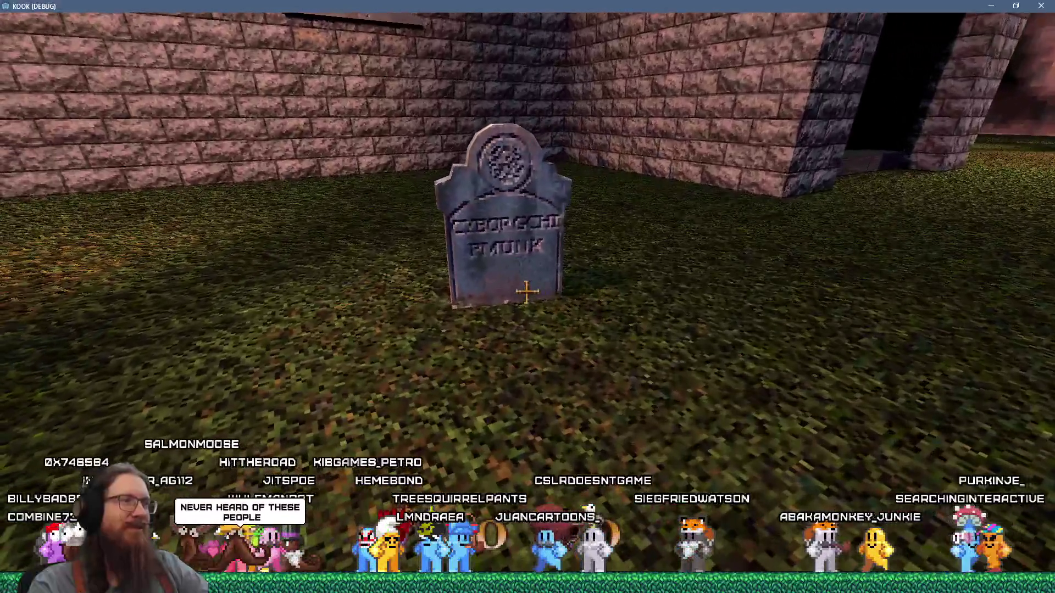
pyautogui.press('s')
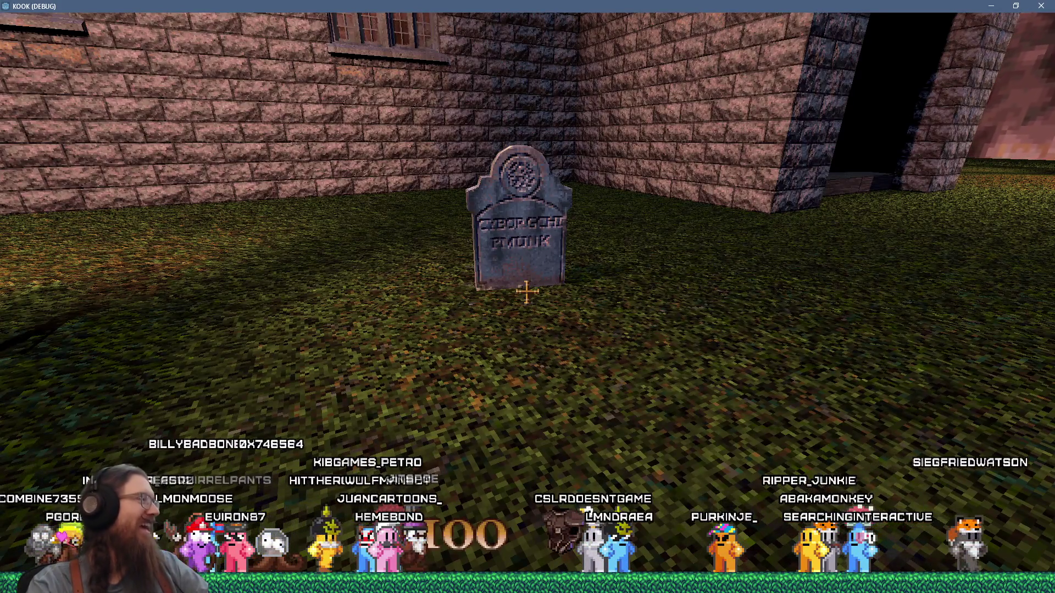
pyautogui.press('w')
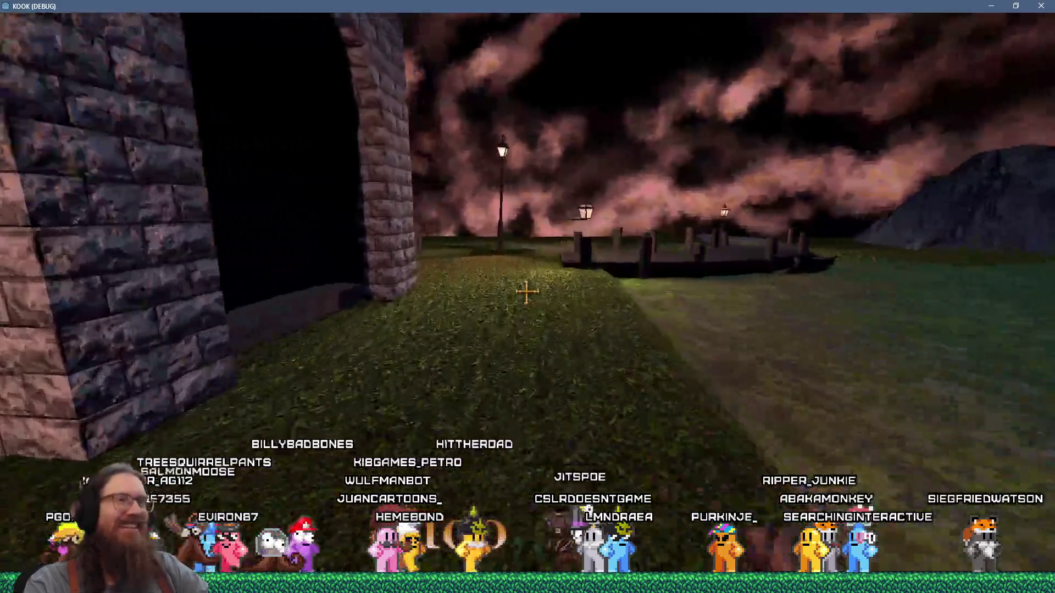
pyautogui.press('w')
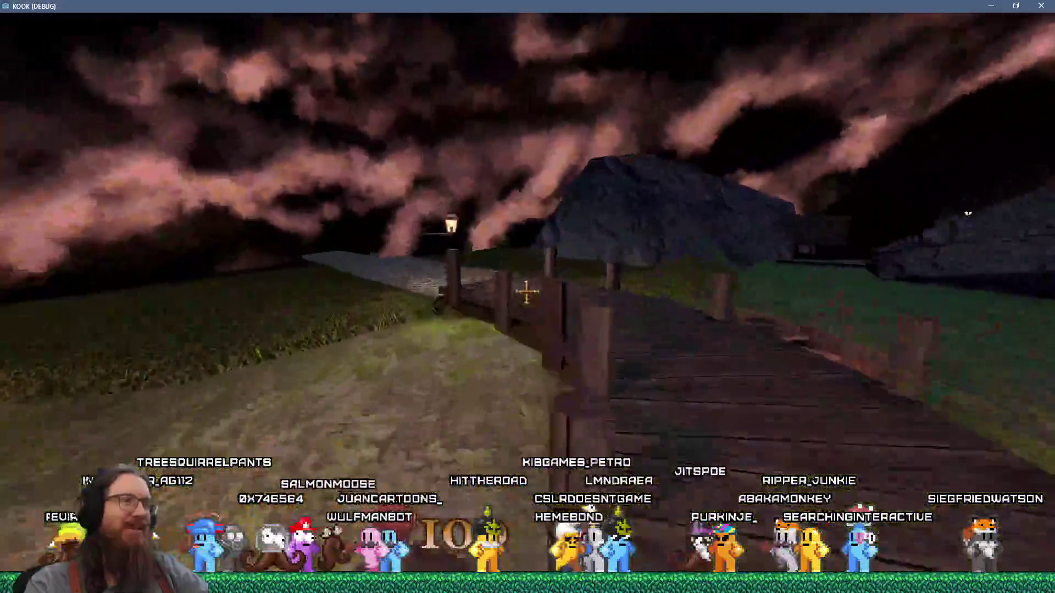
pyautogui.press('w')
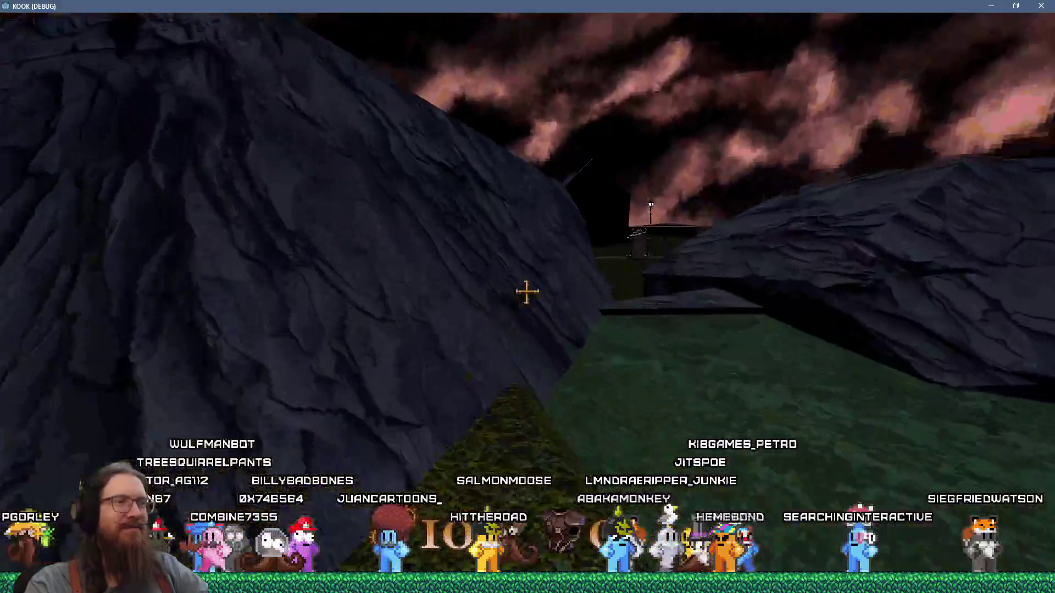
pyautogui.press('w')
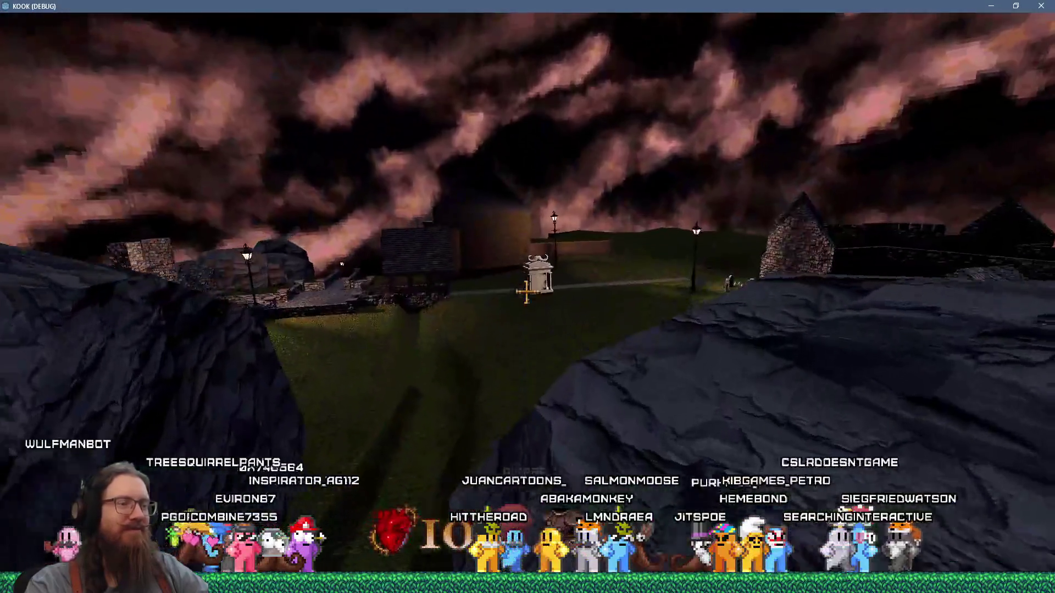
pyautogui.press('w')
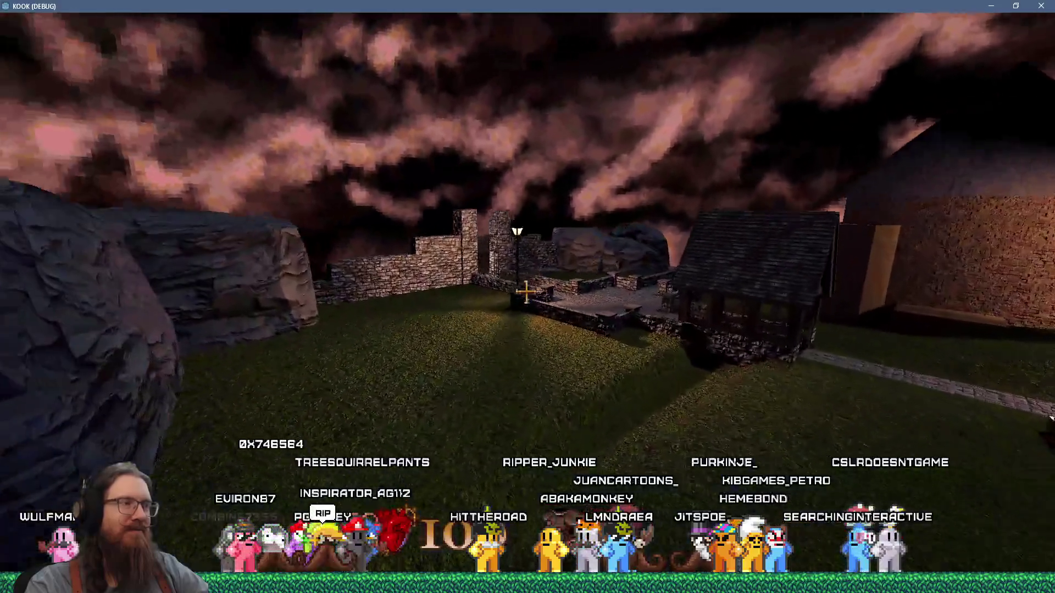
pyautogui.press('w')
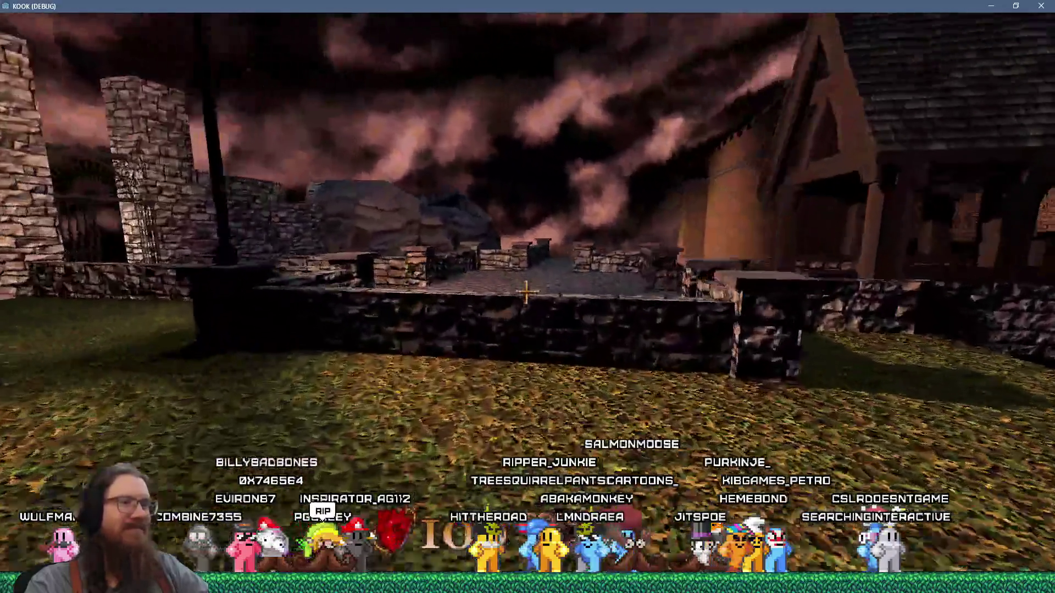
pyautogui.press('w')
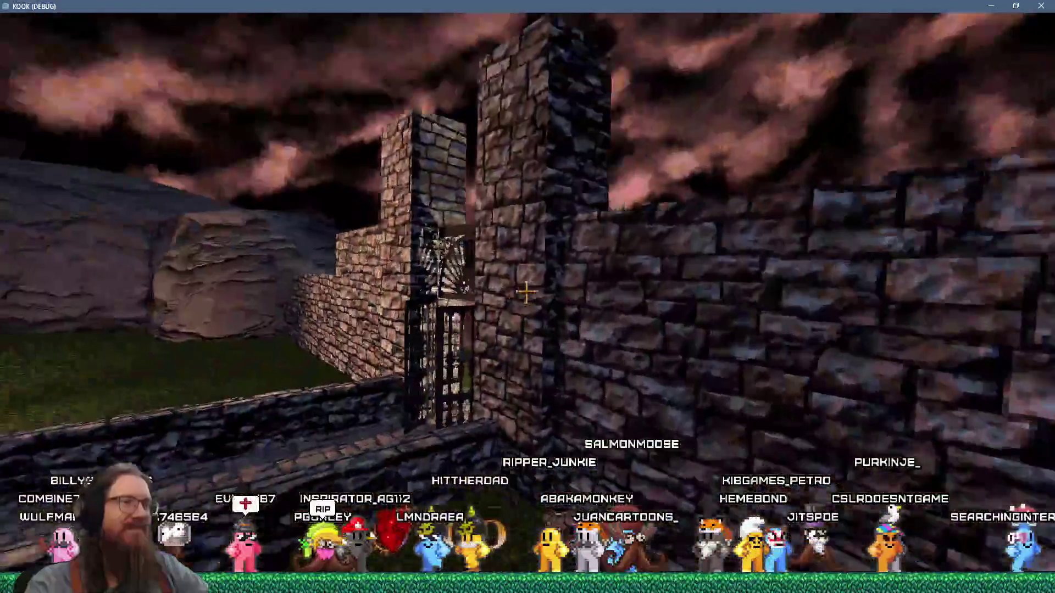
pyautogui.press('w')
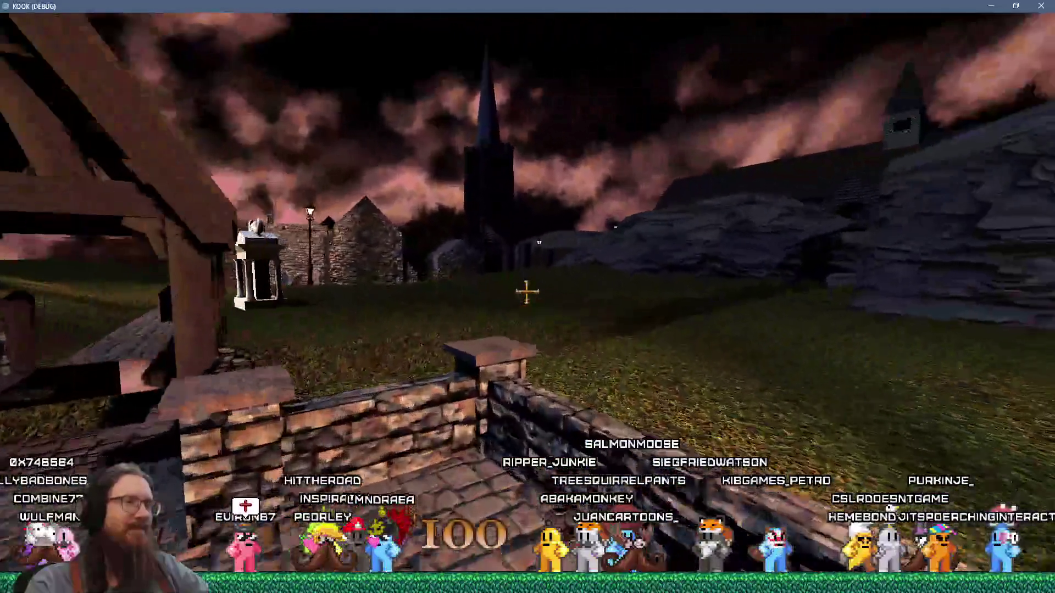
pyautogui.press('w')
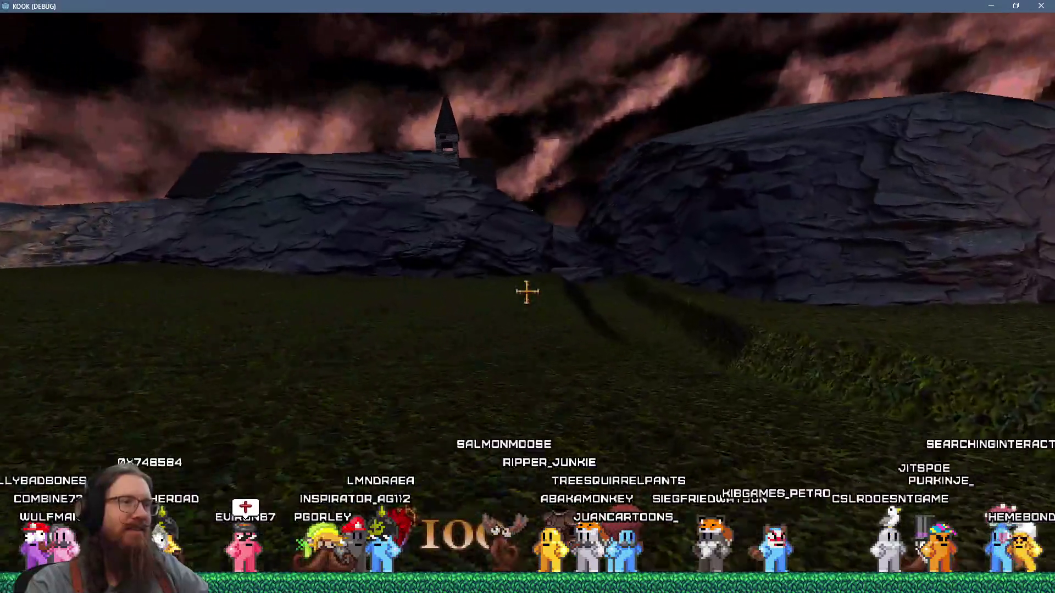
pyautogui.press('w')
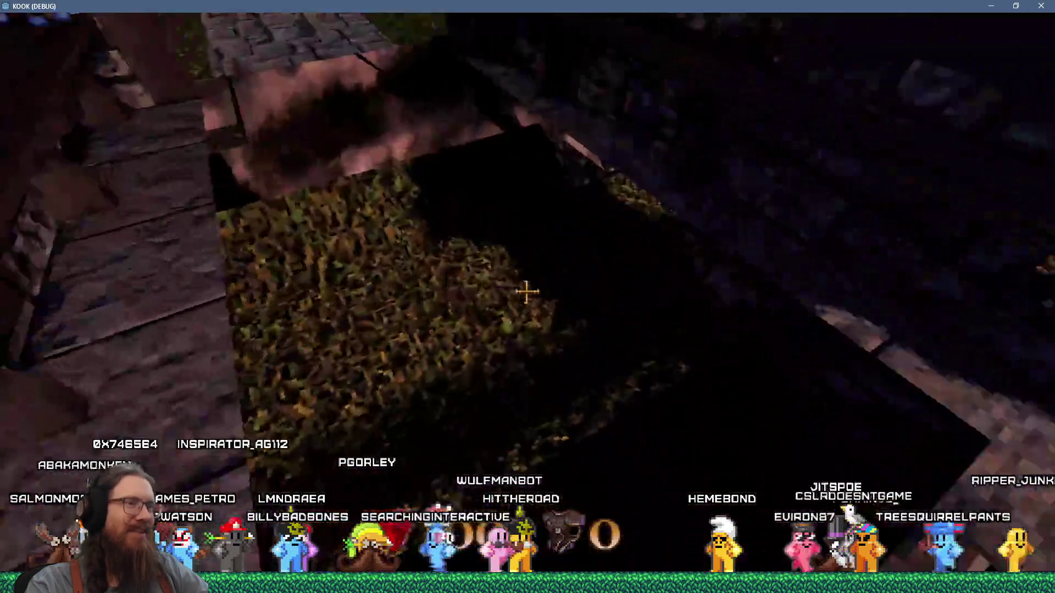
# Walk across the bridge, through the wooden shelter, and onto the stone walkway beside the wall
pyautogui.press('w')
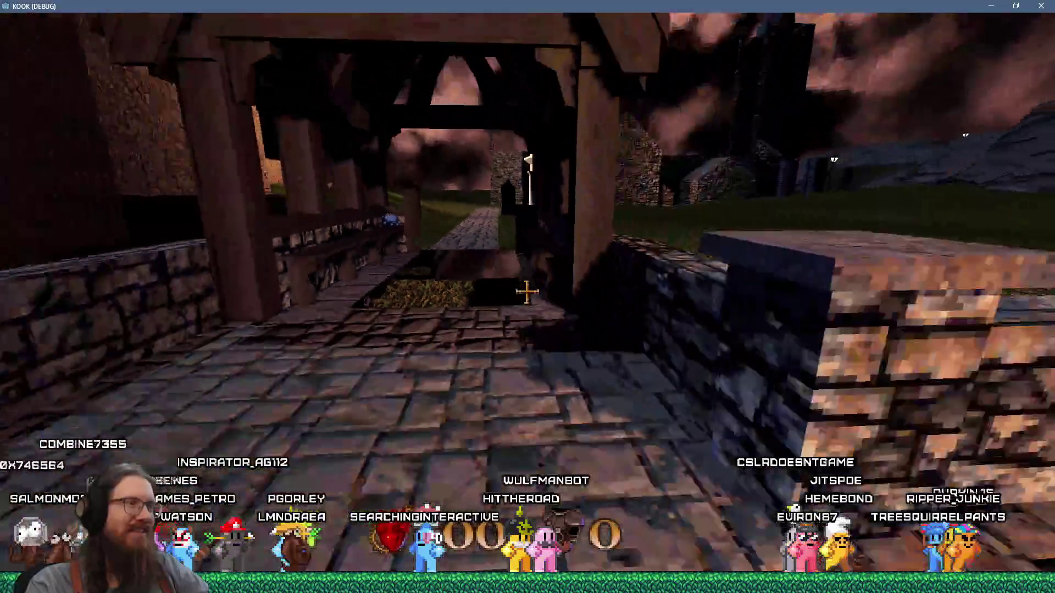
pyautogui.press('w')
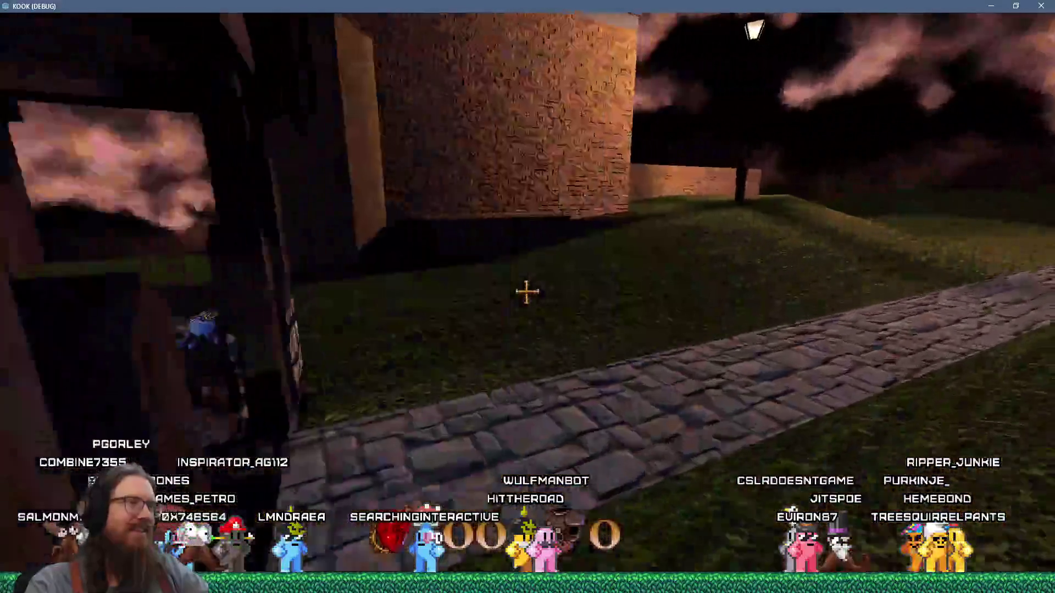
pyautogui.press('w')
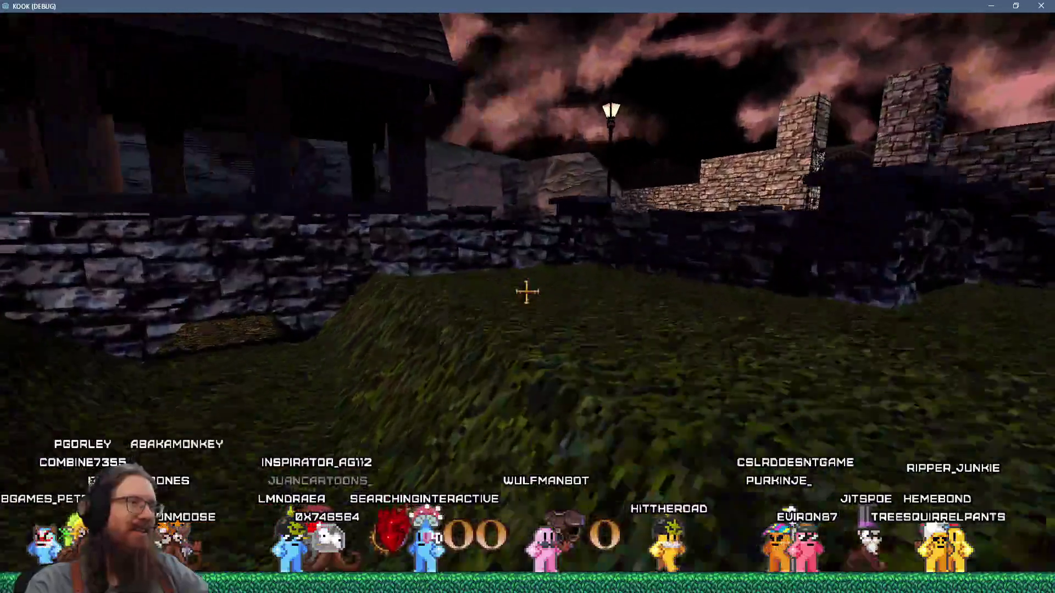
pyautogui.press('w')
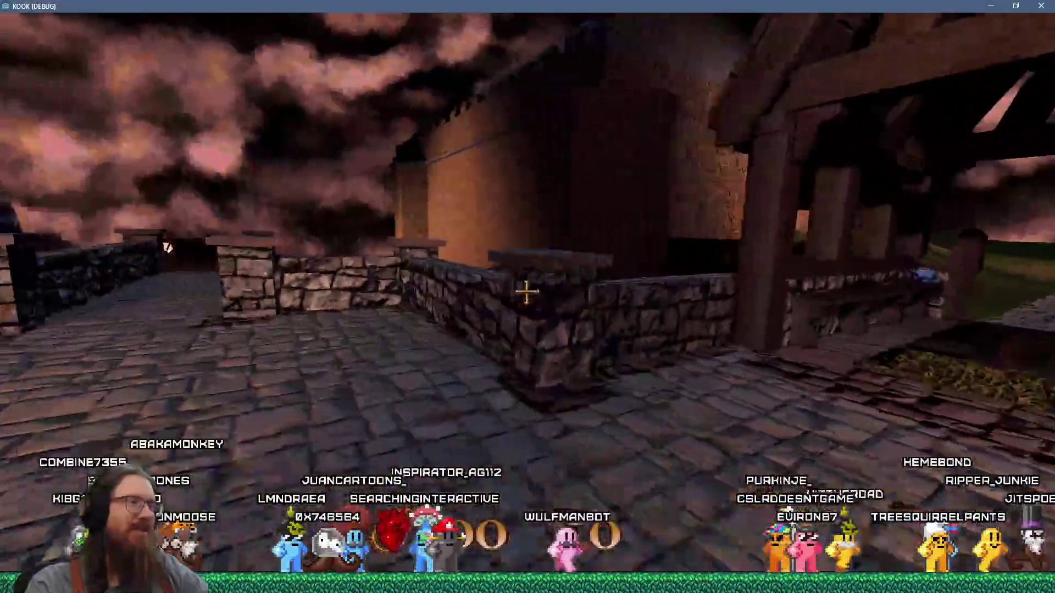
pyautogui.press('w')
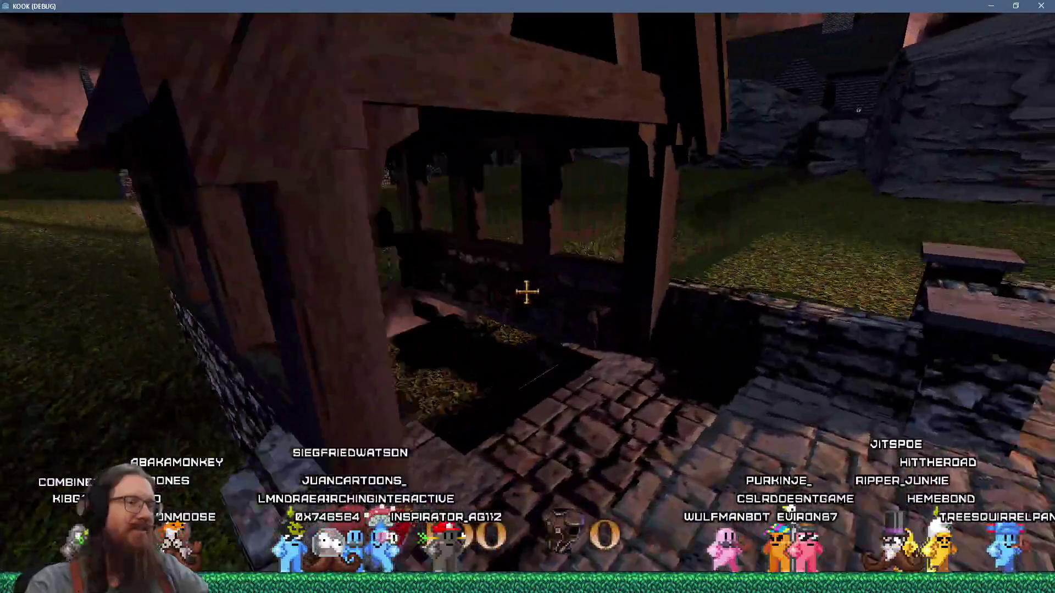
pyautogui.press('w')
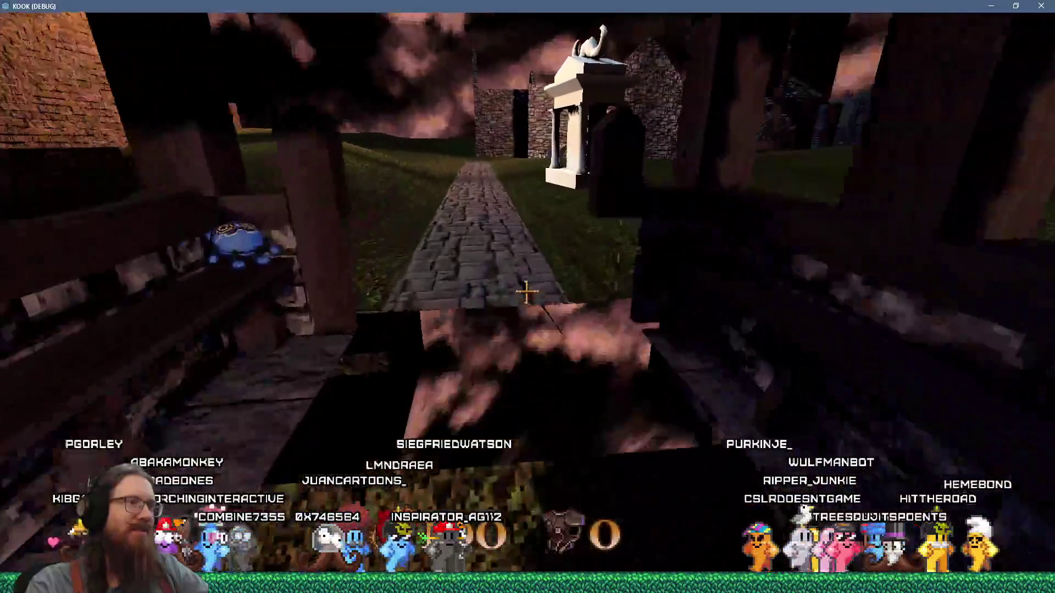
pyautogui.press('w')
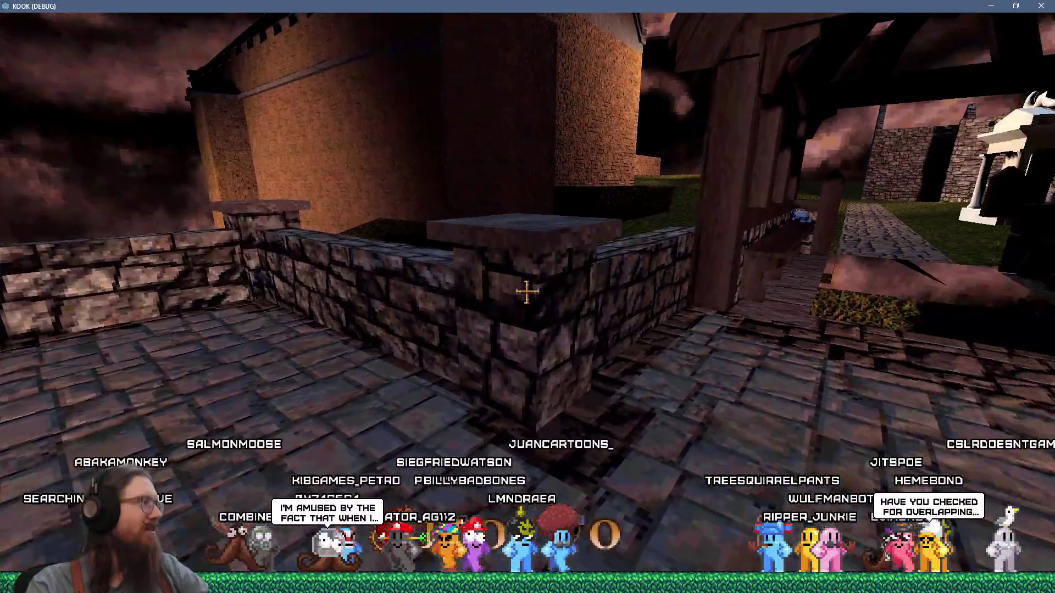
# Walk through the covered walkway past the grass planter out onto the stone rampart
pyautogui.press('`')
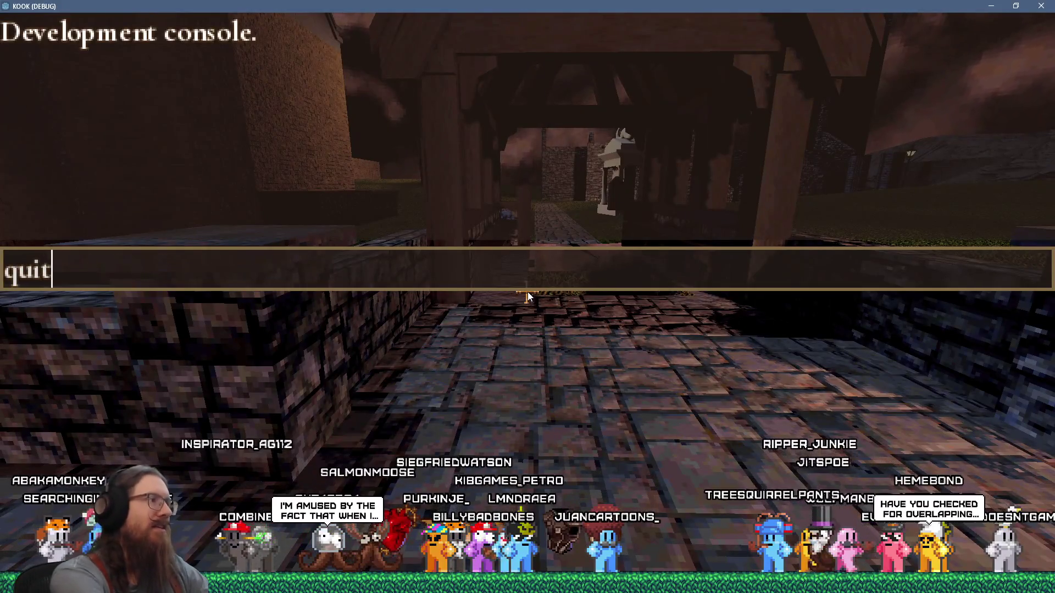
pyautogui.press('Return')
pyautogui.press('w')
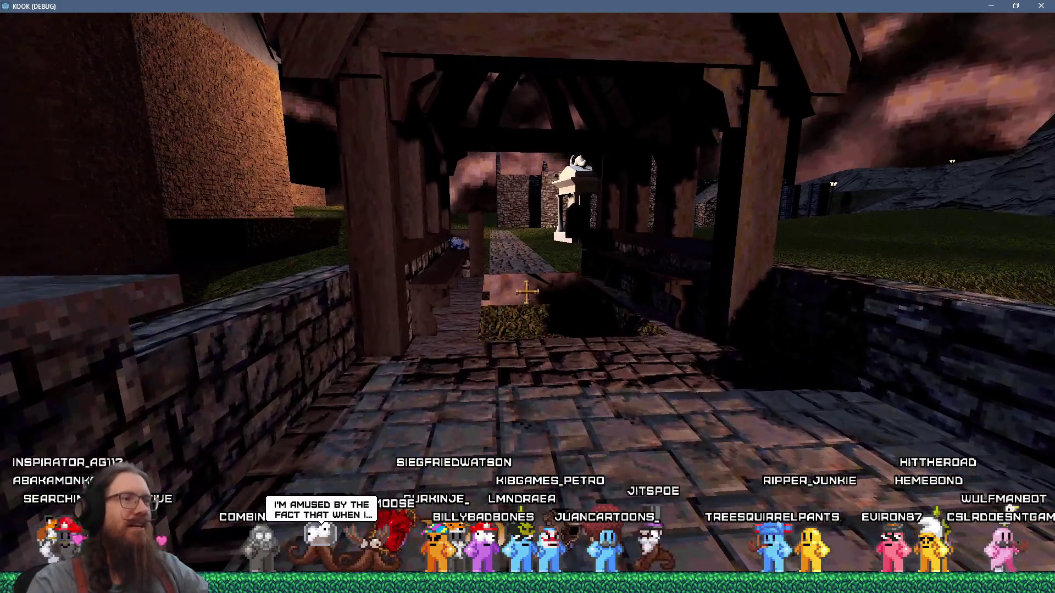
pyautogui.press('w')
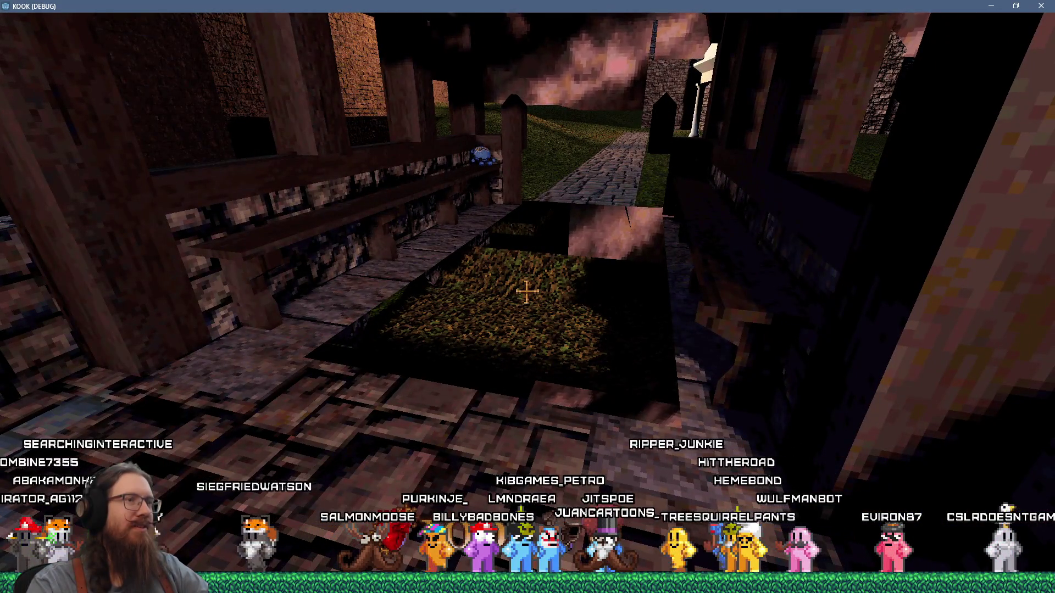
pyautogui.press('w')
pyautogui.press('w')
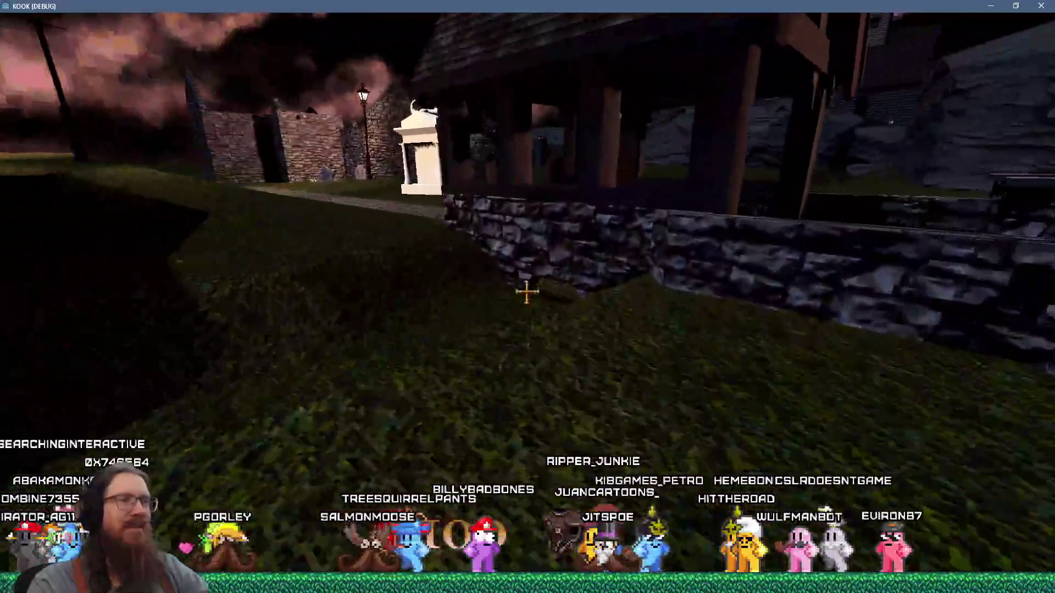
# Quit the game by entering 'quit' in the dev console
pyautogui.press('`')
pyautogui.write('quitqui')
pyautogui.press('BackSpace')
pyautogui.press('BackSpace')
pyautogui.press('BackSpace')
pyautogui.press('BackSpace')
pyautogui.press('Return')
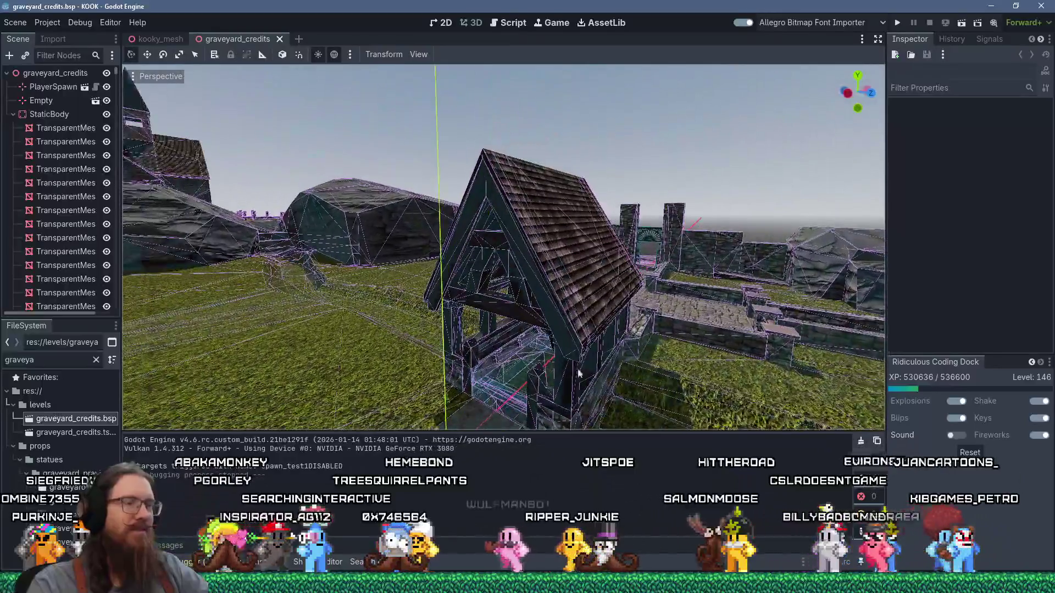
# Switch back to TrenchBroom, turn the view toward the brick wall, and deselect the grass func_group
pyautogui.hotkey('alt', 'Tab')
pyautogui.moveTo(516, 261); pyautogui.dragTo(375, 253)
pyautogui.press('Escape')
# Select the wooden beam over the walkway and inspect the grass floor from several angles
pyautogui.click(397, 175)
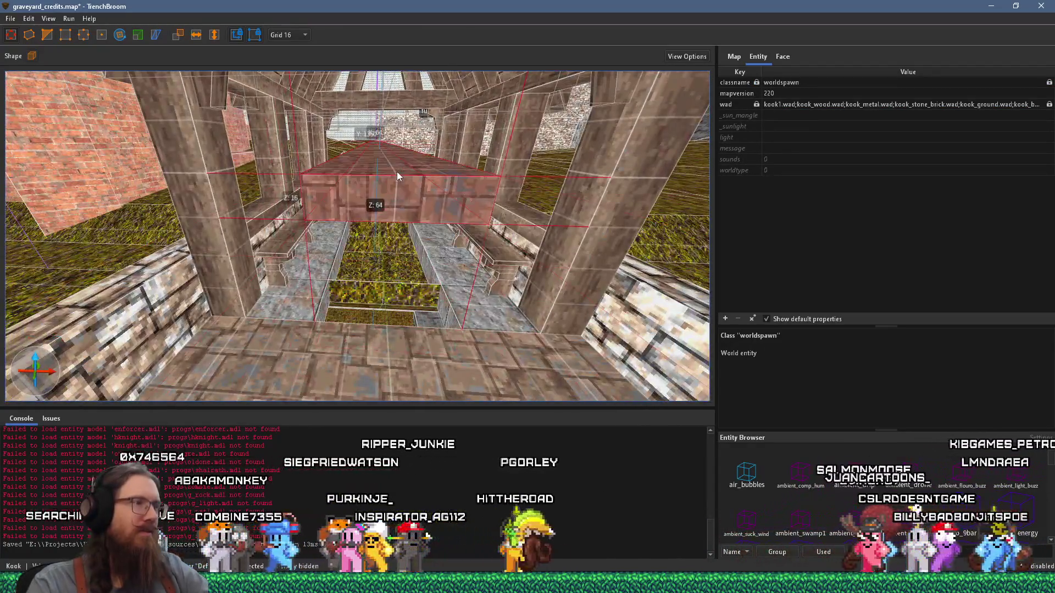
pyautogui.scroll(3)
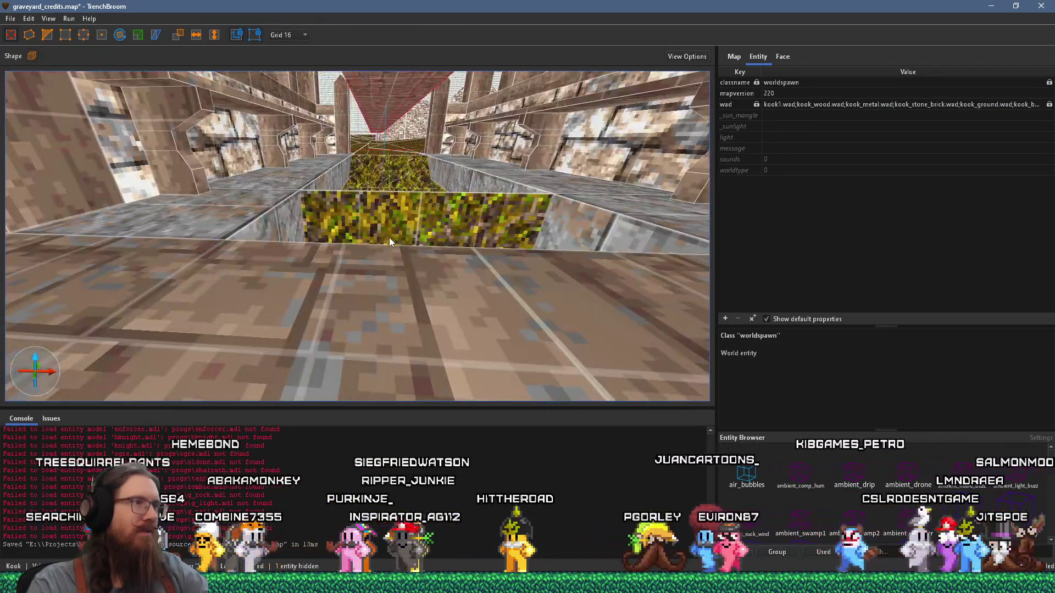
pyautogui.scroll(-3)
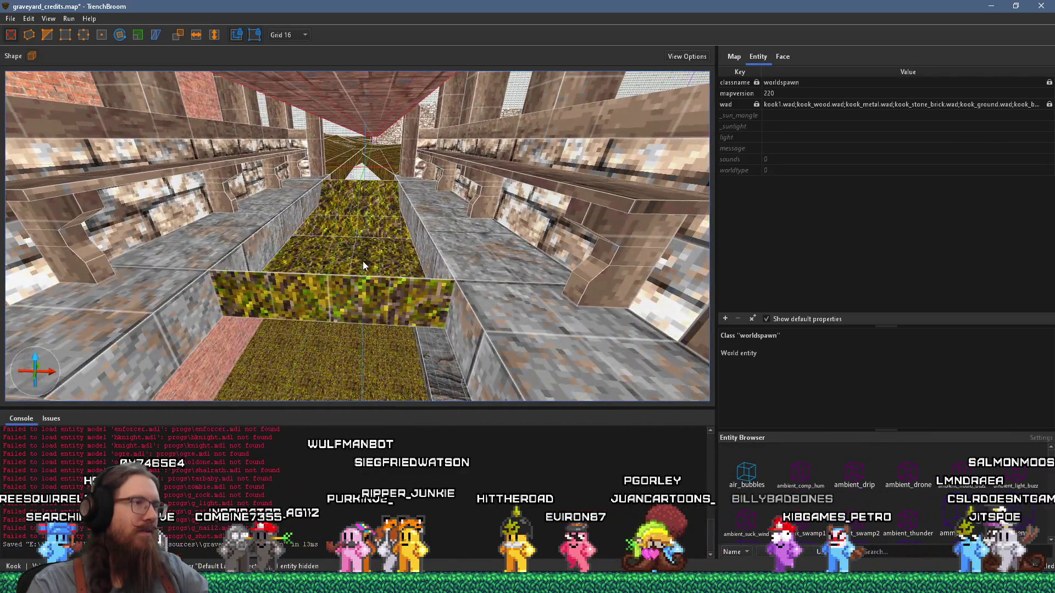
pyautogui.scroll(3)
pyautogui.moveTo(384, 321); pyautogui.dragTo(449, 297)
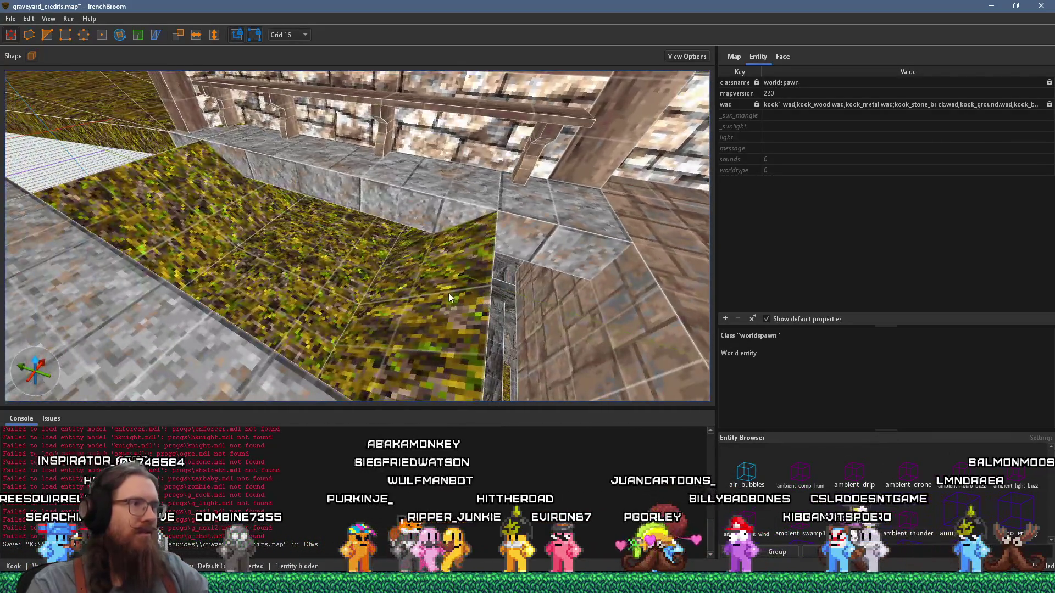
pyautogui.moveTo(494, 226); pyautogui.dragTo(619, 262)
pyautogui.scroll(3)
pyautogui.scroll(-3)
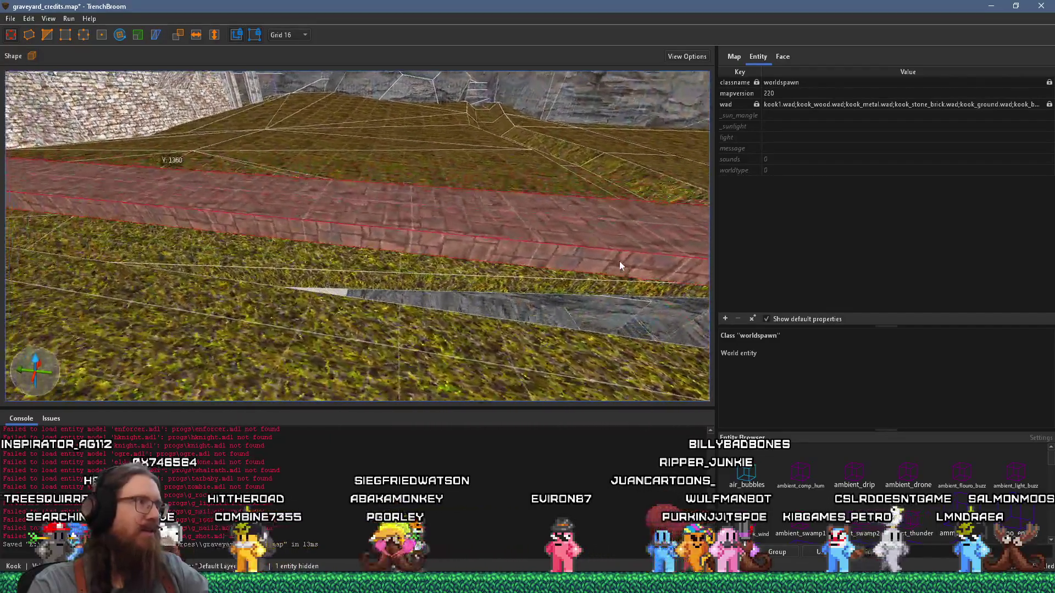
# Recompile graveyard_credits.map with the qbsp compile profile
pyautogui.click(69, 18)
pyautogui.click(49, 19)
pyautogui.click(94, 31)
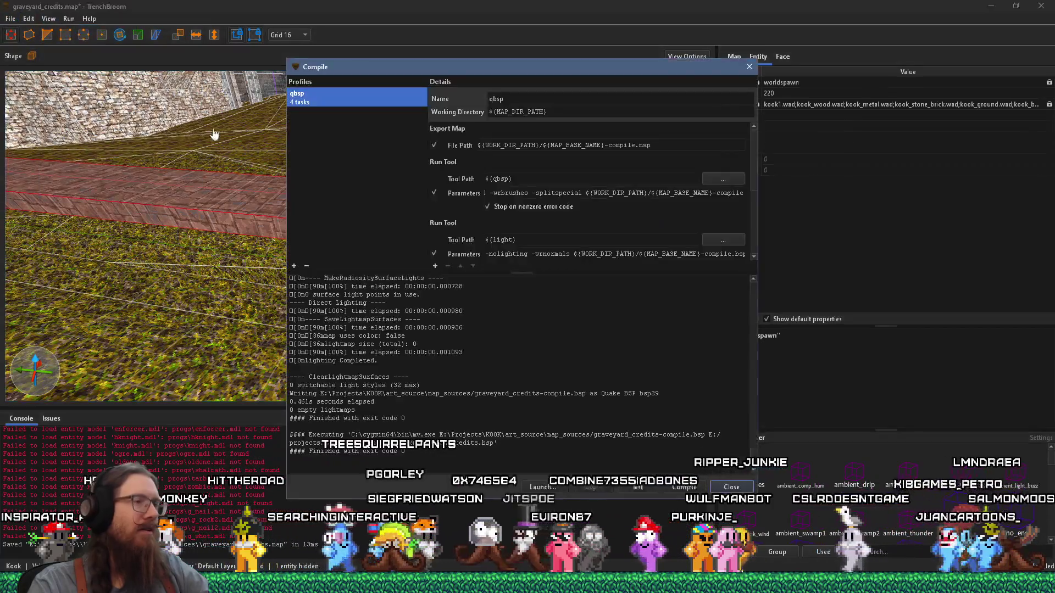
pyautogui.click(684, 488)
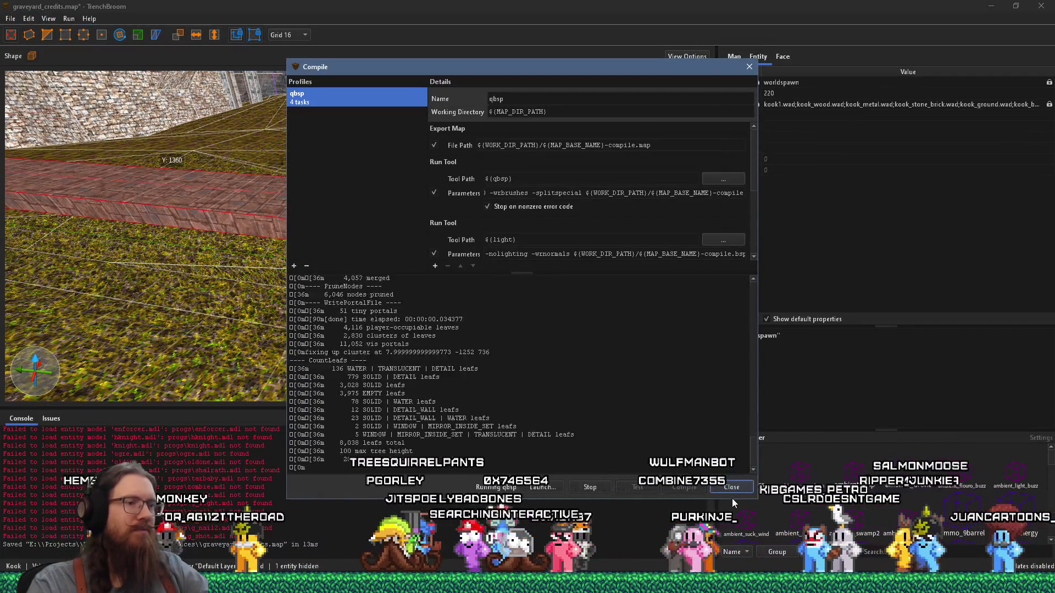
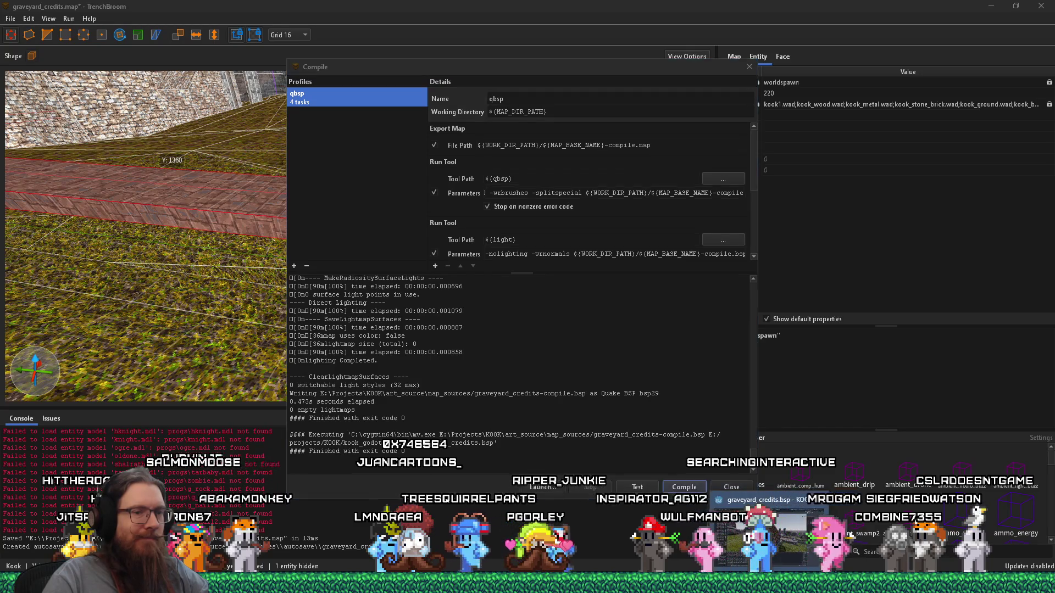
# In Godot, inspect the graveyard map around the chapel wall, the stone ledge and the grassy channel
pyautogui.hotkey('alt', 'Tab')
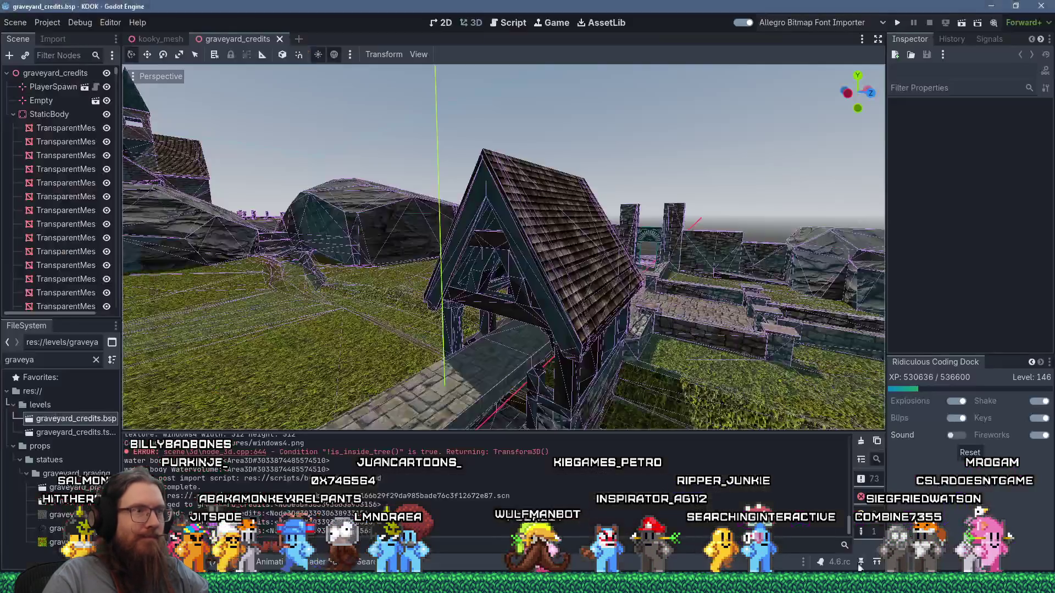
pyautogui.scroll(-3)
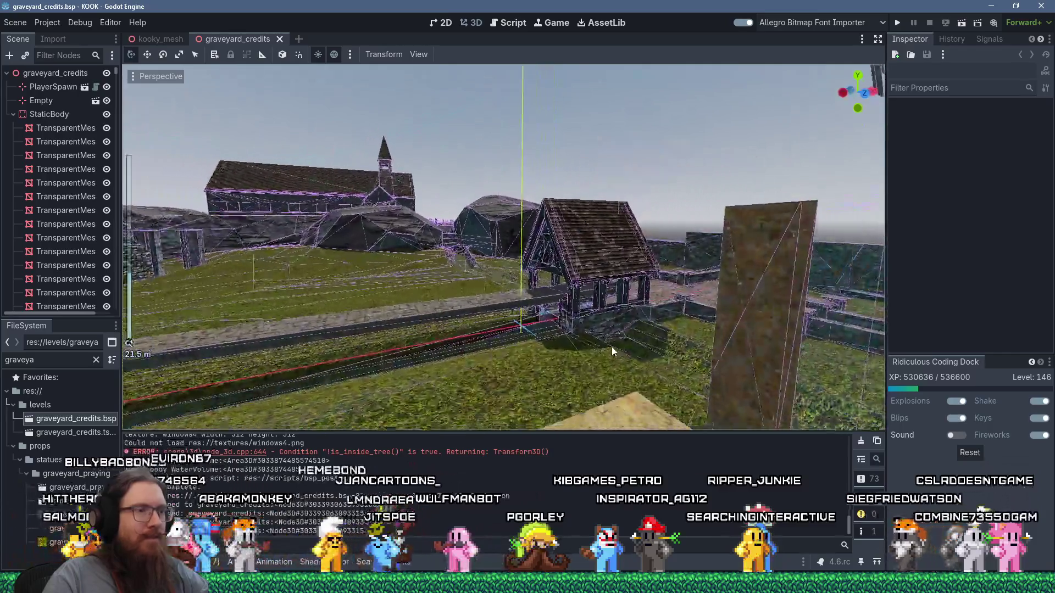
pyautogui.scroll(3)
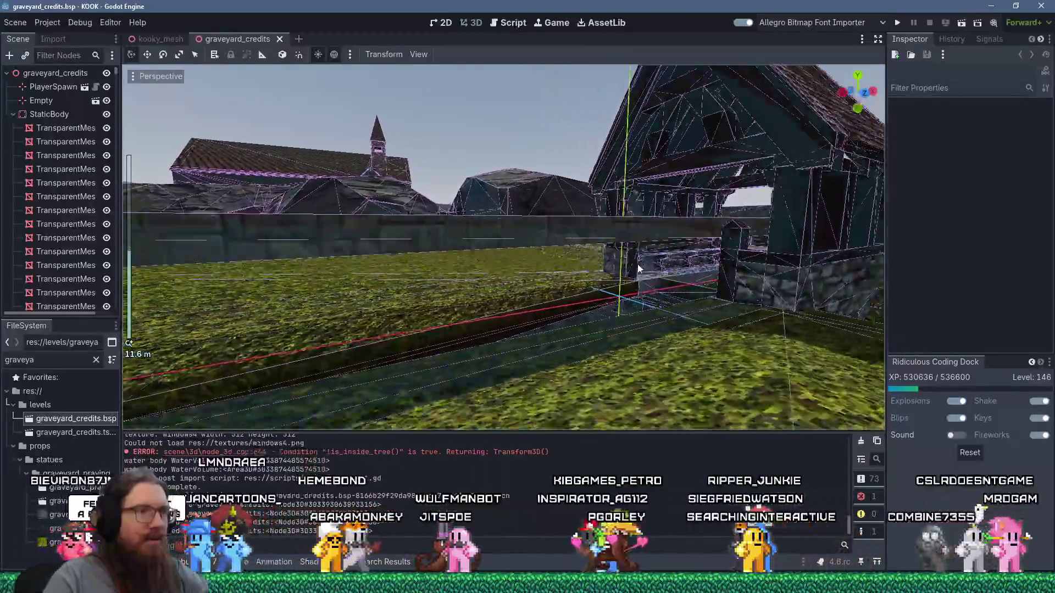
pyautogui.moveTo(707, 297); pyautogui.dragTo(378, 254)
pyautogui.scroll(3)
pyautogui.scroll(3)
pyautogui.moveTo(341, 295); pyautogui.dragTo(192, 231)
pyautogui.moveTo(414, 304); pyautogui.dragTo(539, 188)
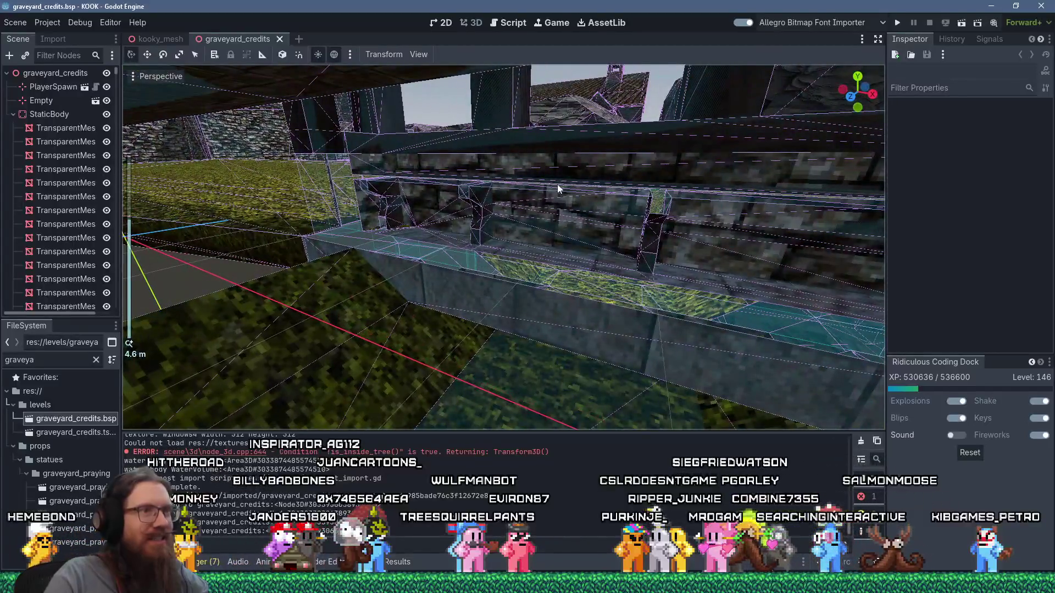
pyautogui.moveTo(757, 208); pyautogui.dragTo(549, 247)
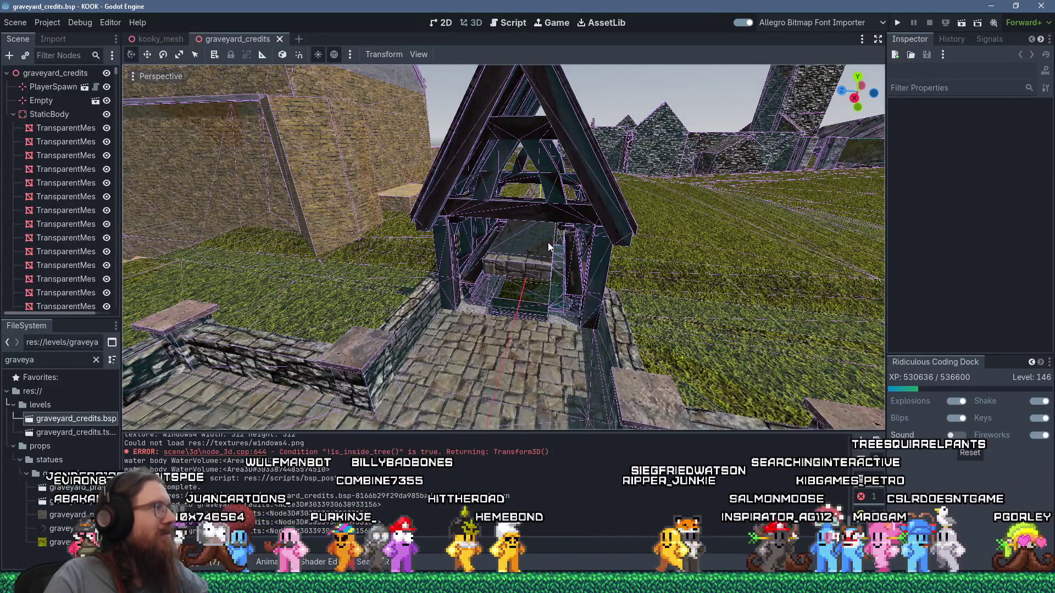
# Back in TrenchBroom, close the compile window and lower the raised red path flush with the ground
pyautogui.hotkey('alt', 'Tab')
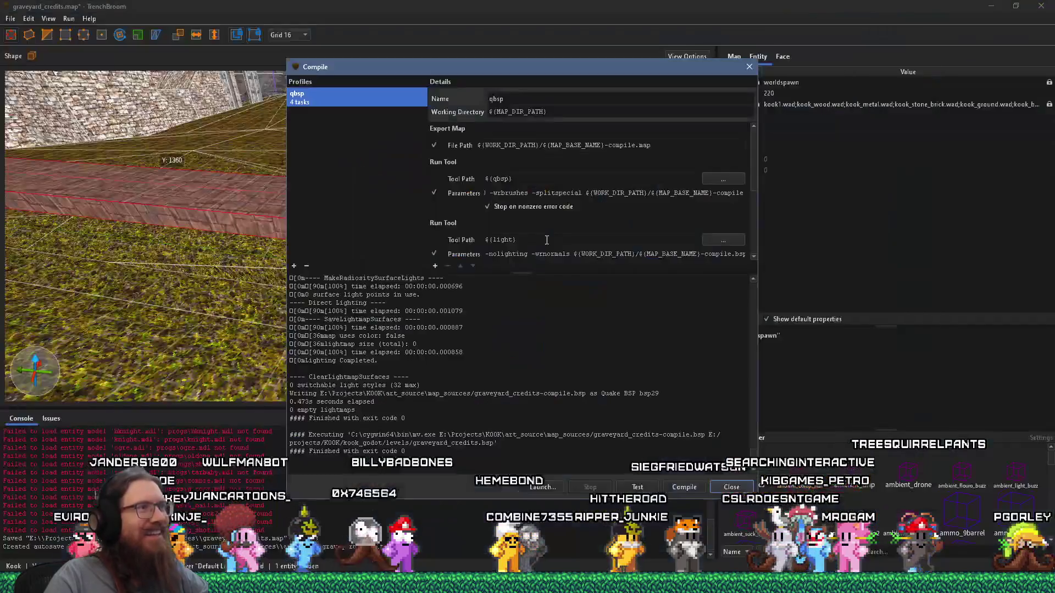
pyautogui.click(749, 67)
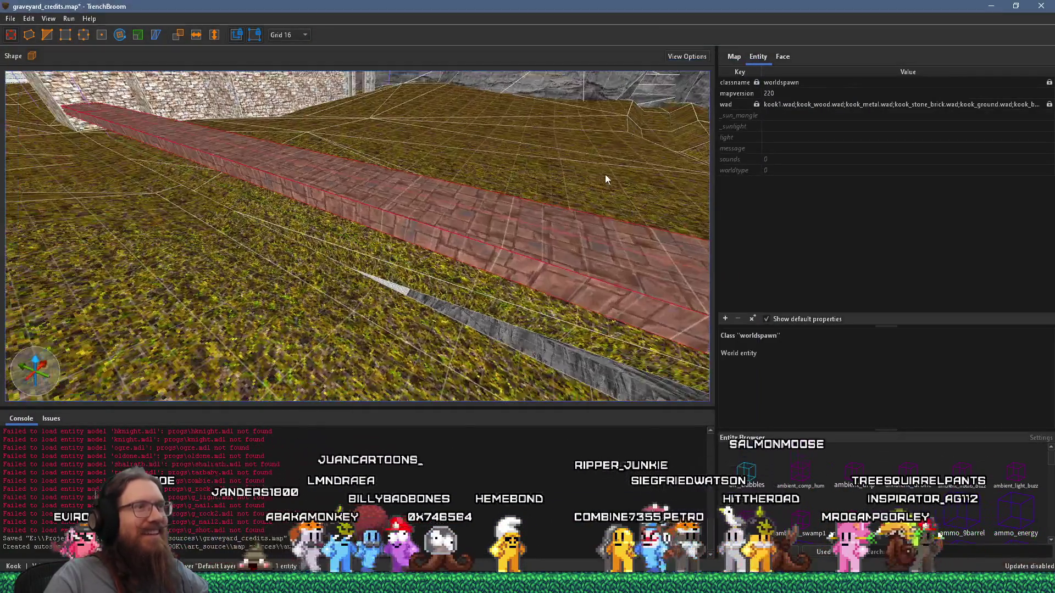
pyautogui.hotkey('ctrl', 'z')
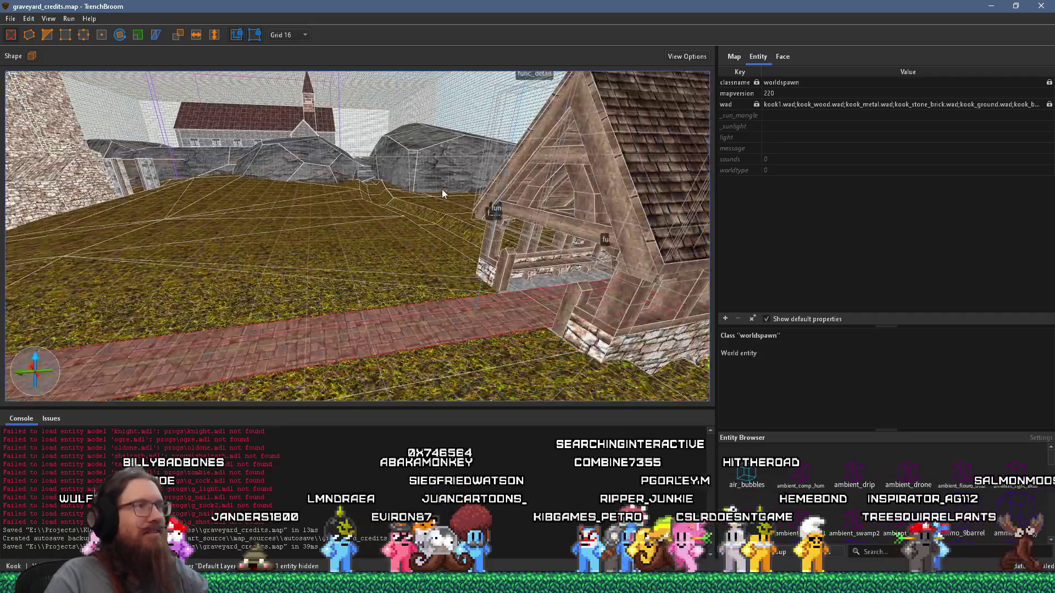
# Recompile graveyard_credits via Run > Compile Map and close the dialog when the build finishes
pyautogui.click(69, 18)
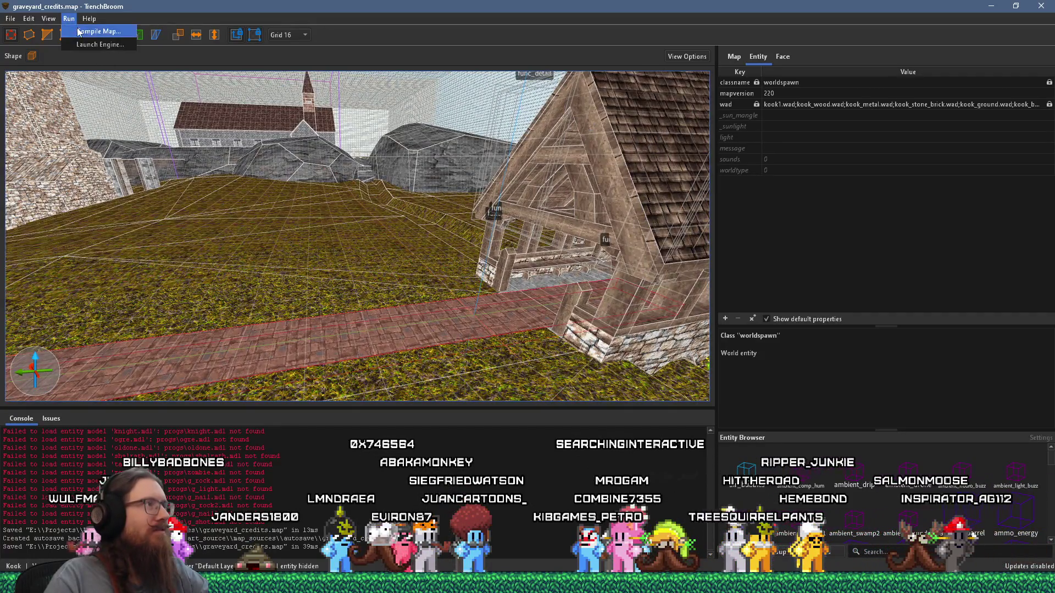
pyautogui.click(90, 29)
pyautogui.click(681, 487)
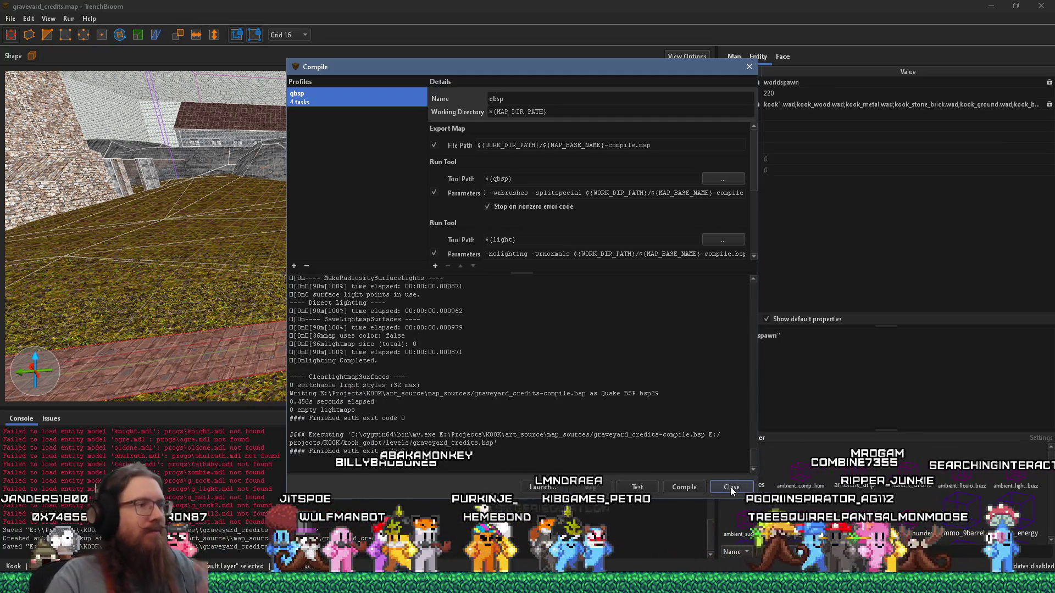
pyautogui.scroll(3)
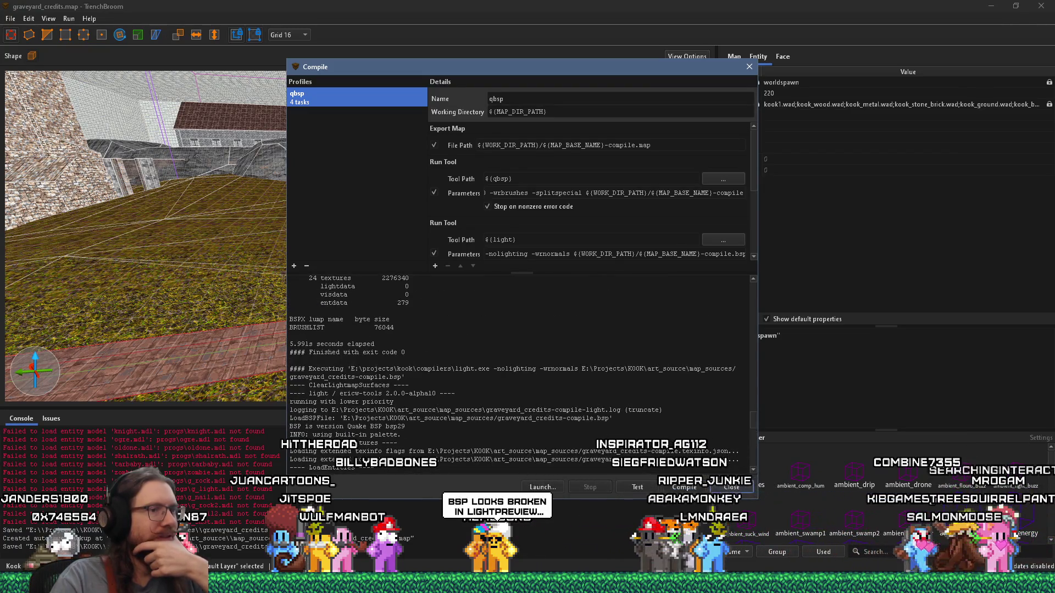
pyautogui.click(730, 487)
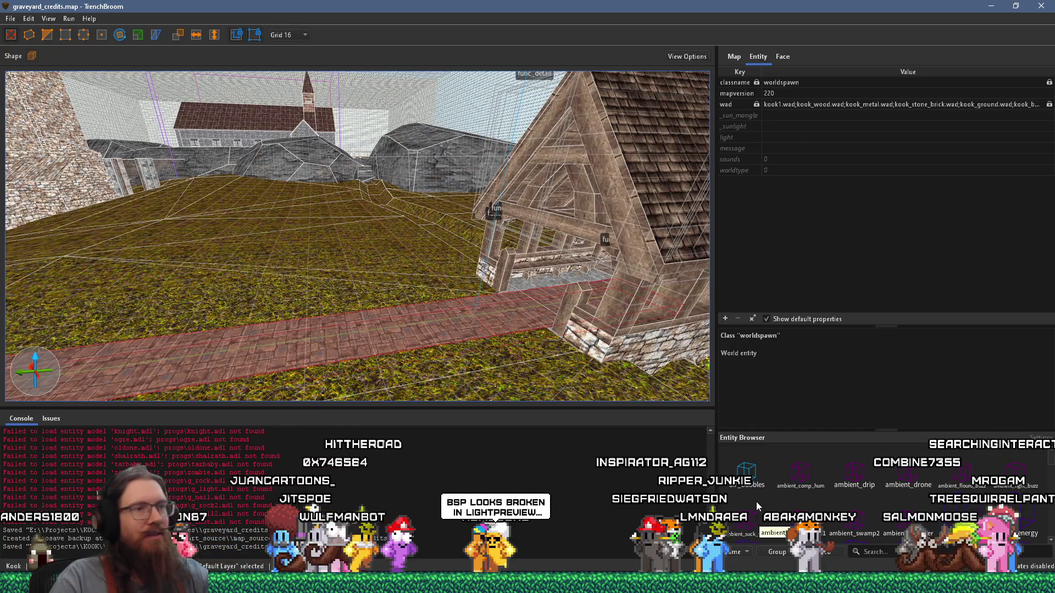
pyautogui.hotkey('alt', 'Tab')
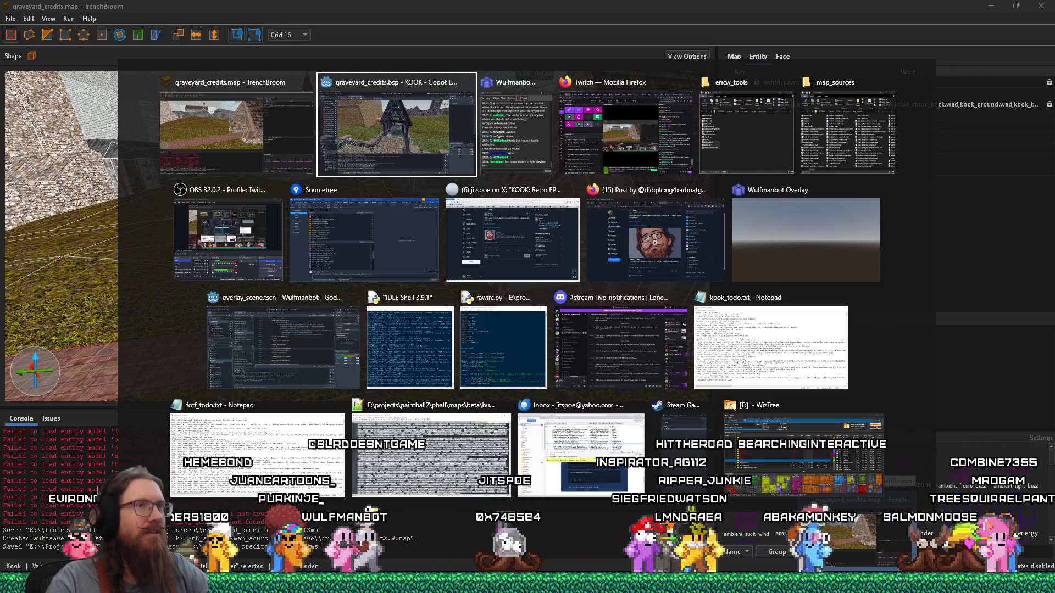
# Launch lightpreview.exe from the ericw_tools folder, running it despite the security warning
pyautogui.press('Tab')
pyautogui.press('Tab')
pyautogui.press('Tab')
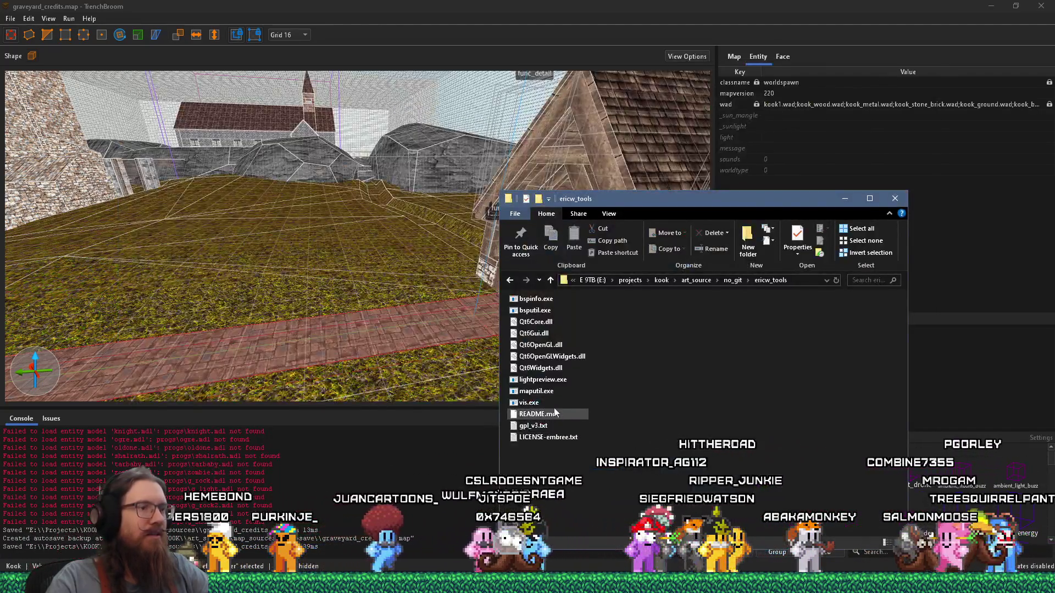
pyautogui.doubleClick(542, 379)
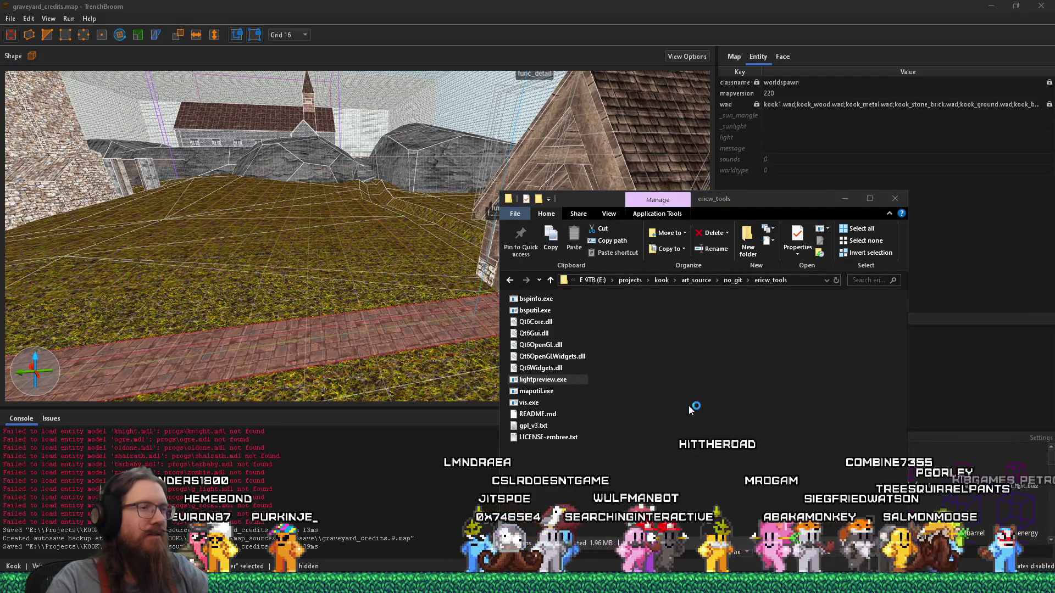
pyautogui.click(410, 211)
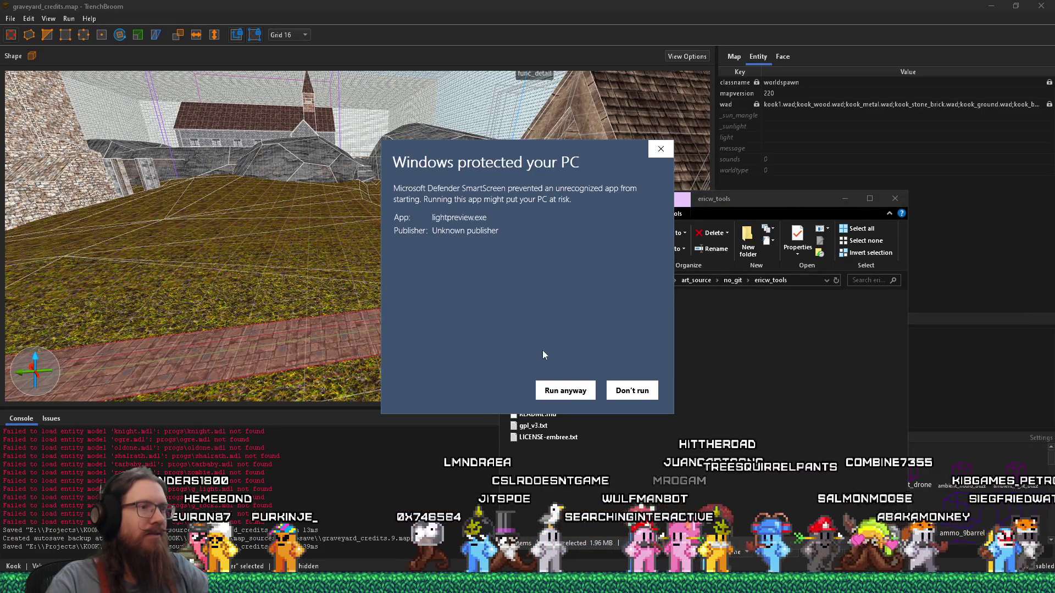
pyautogui.click(565, 385)
# Dismiss the missing tbbmalloc.dll, tbb12.dll and embree4.dll errors, then choose to open a map file
pyautogui.click(617, 333)
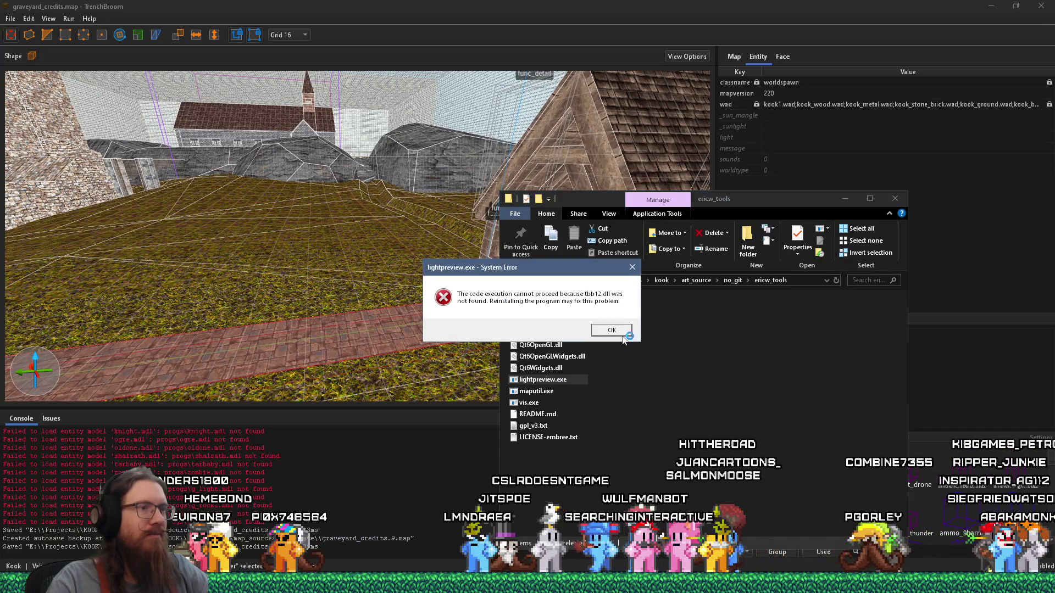
pyautogui.click(631, 332)
pyautogui.click(616, 330)
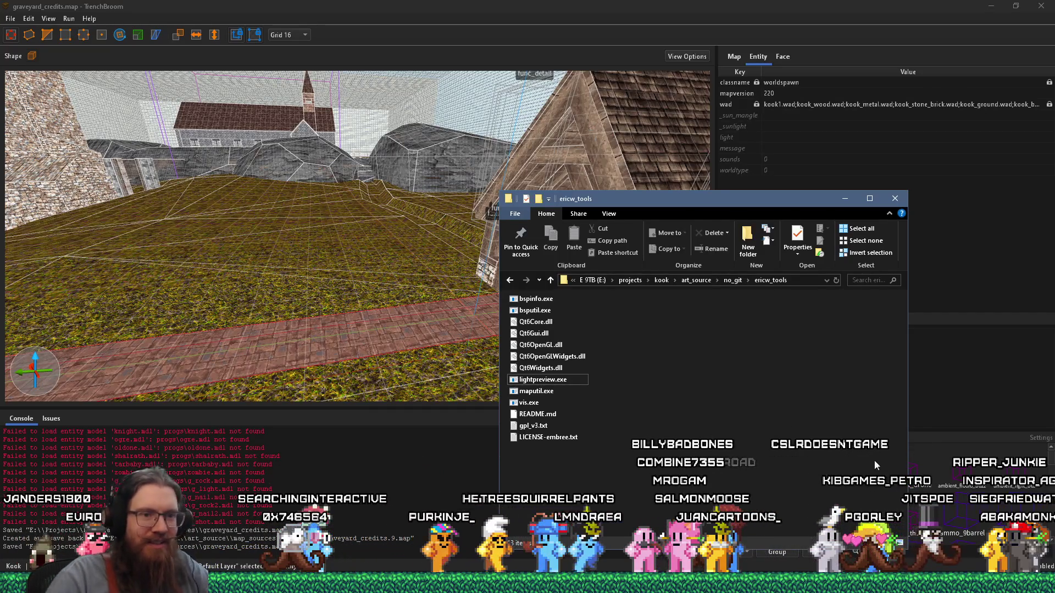
pyautogui.click(913, 538)
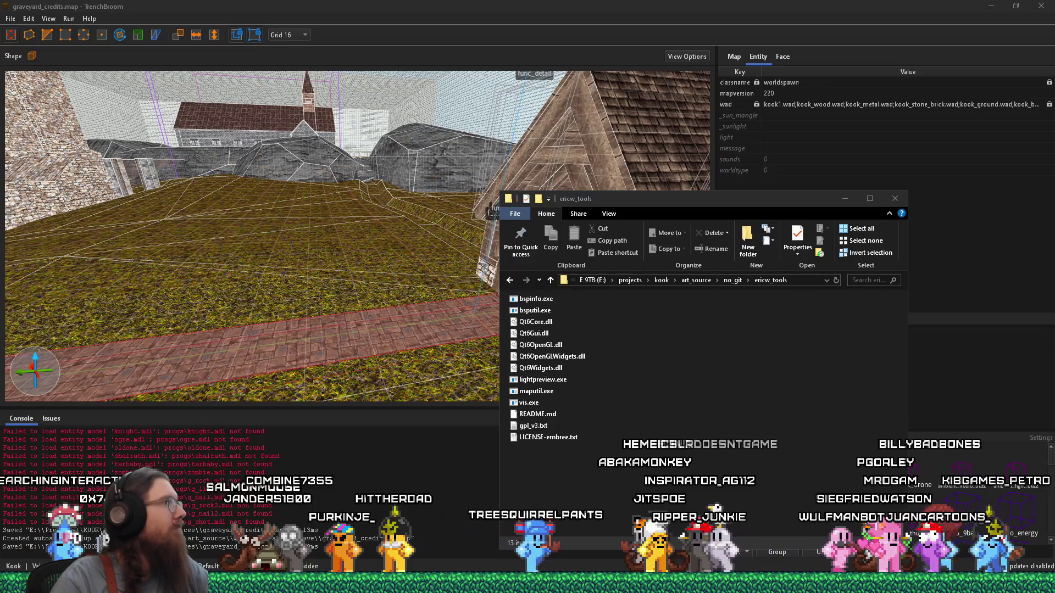
pyautogui.click(313, 96)
pyautogui.click(465, 155)
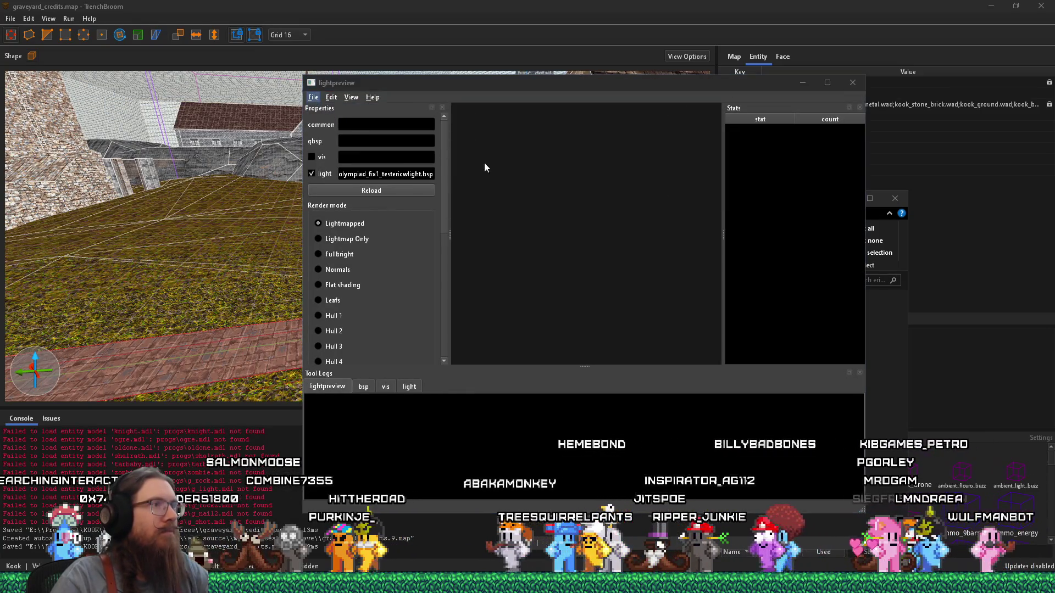
# Open graveyard_credits.bsp from e:\projects\kook\ok_godot\levels
pyautogui.write('e:\\')
pyautogui.write('projects\\kook\\')
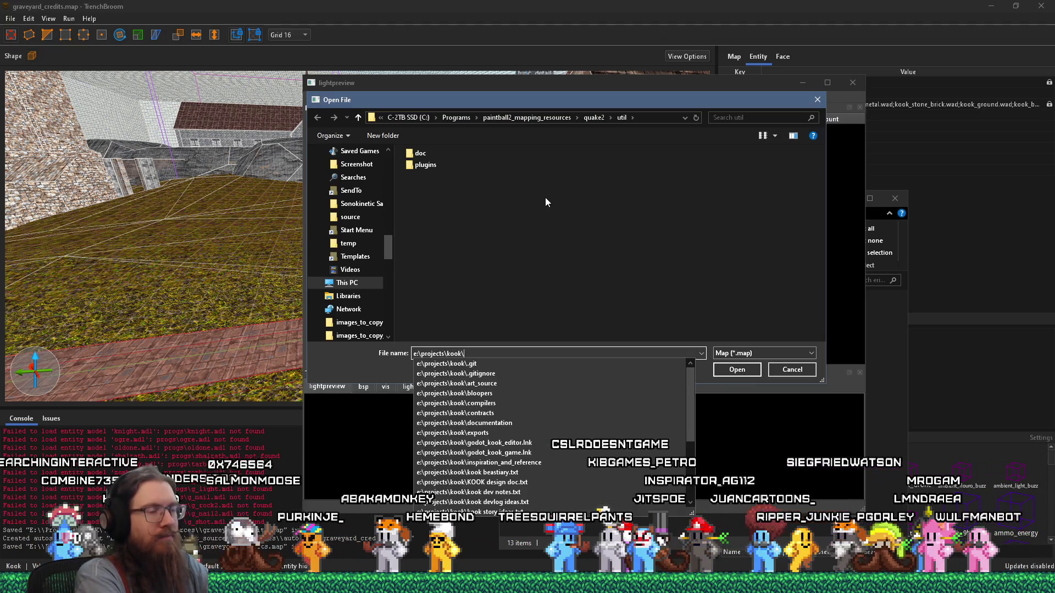
pyautogui.write('ok_godot\\levels\\')
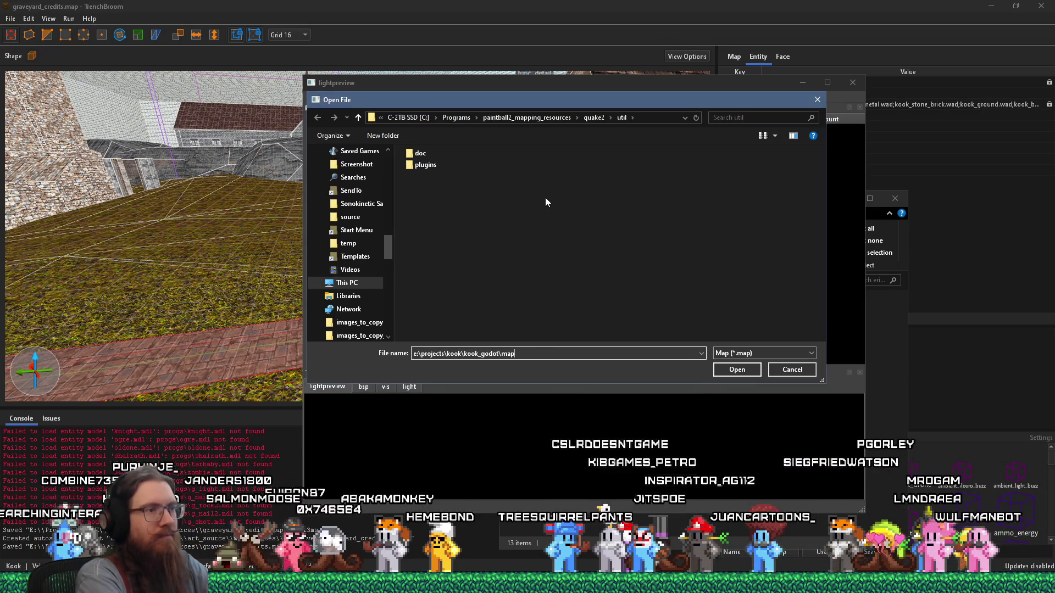
pyautogui.write('gr')
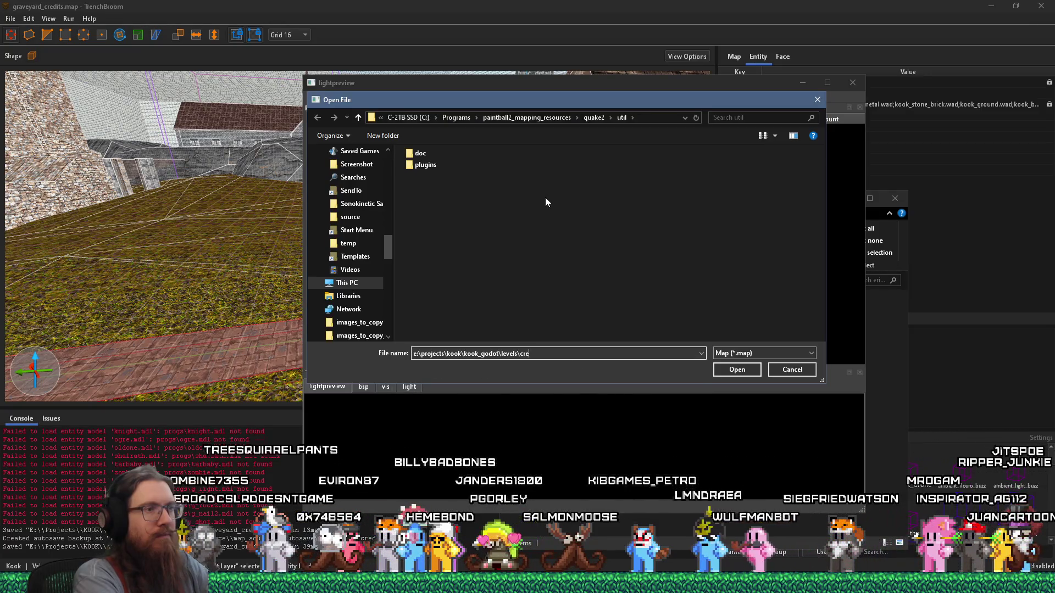
pyautogui.write('av')
pyautogui.press('Down')
pyautogui.press('Return')
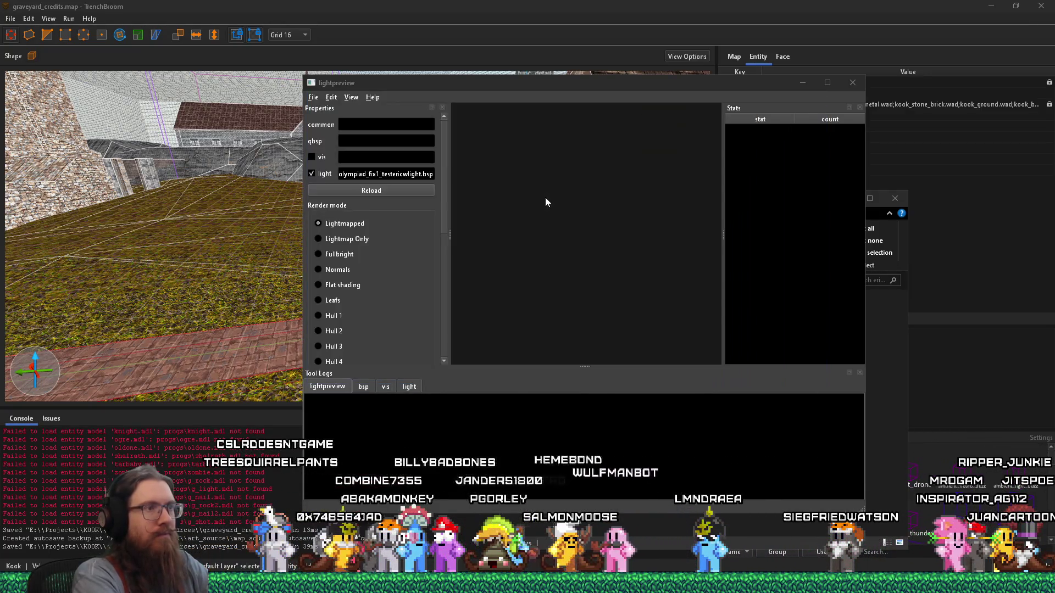
# Look around the dark map geometry and switch the render mode to Normals
pyautogui.moveTo(545, 197); pyautogui.dragTo(570, 194)
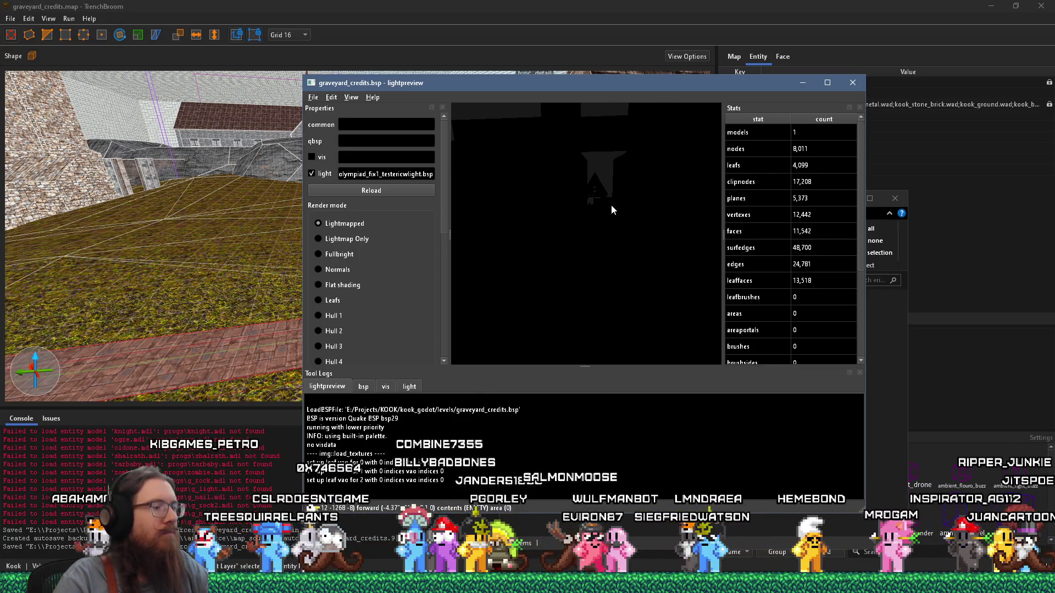
pyautogui.moveTo(611, 206); pyautogui.dragTo(575, 274)
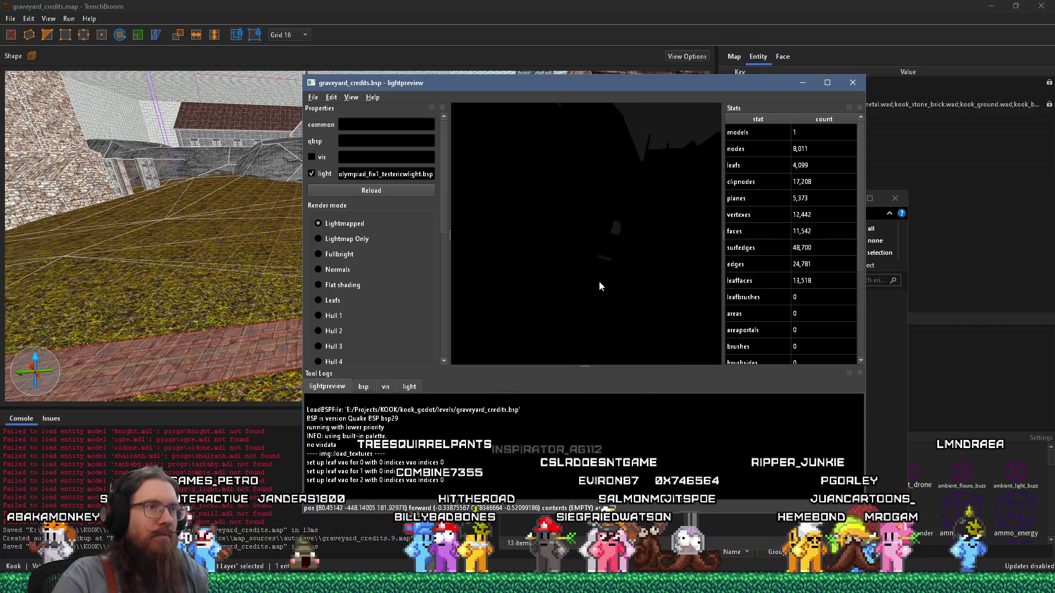
pyautogui.scroll(-3)
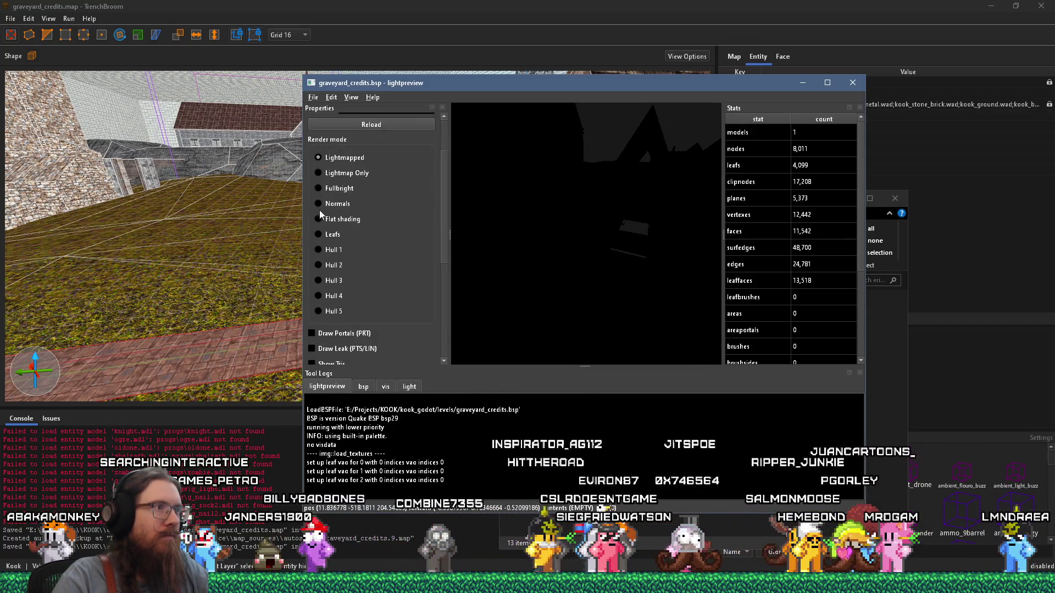
pyautogui.click(318, 205)
# Fly the camera toward the timber building and church, then close lightpreview
pyautogui.moveTo(618, 247); pyautogui.dragTo(392, 238)
pyautogui.press('w')
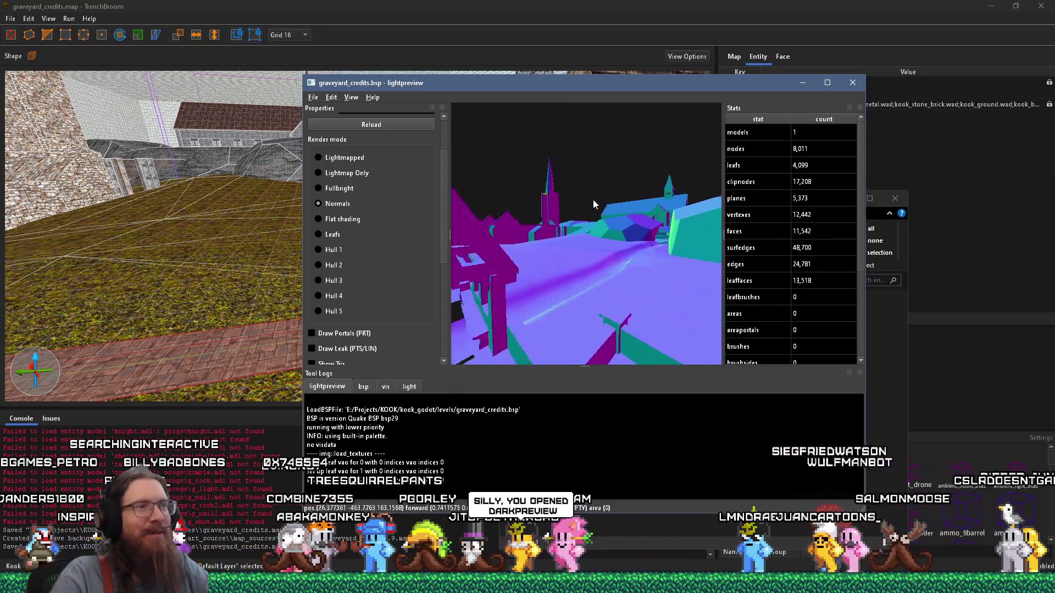
pyautogui.press('w')
pyautogui.moveTo(667, 242); pyautogui.dragTo(619, 266)
pyautogui.press('s')
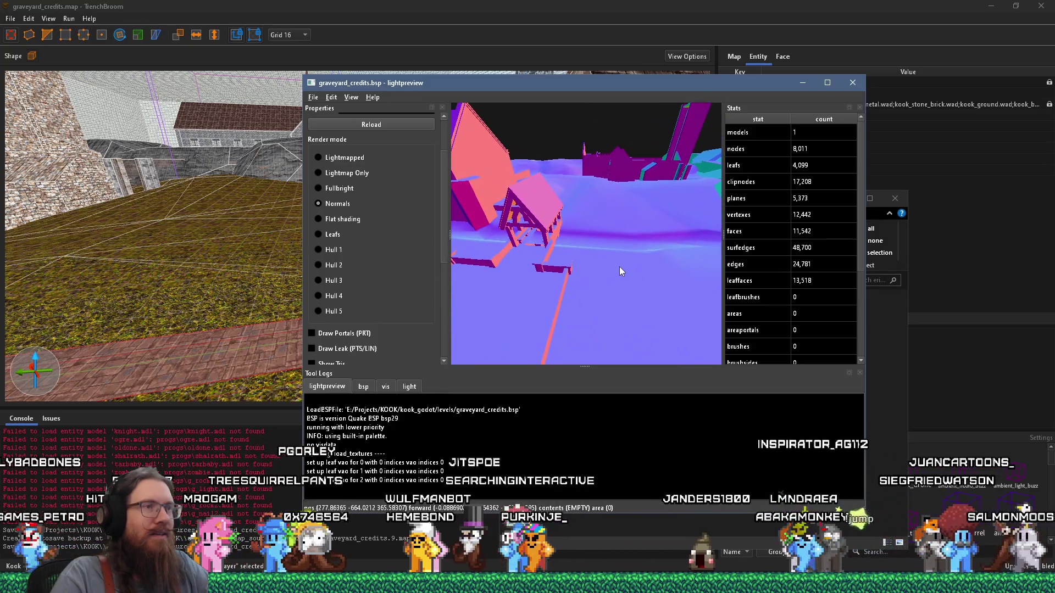
pyautogui.click(853, 83)
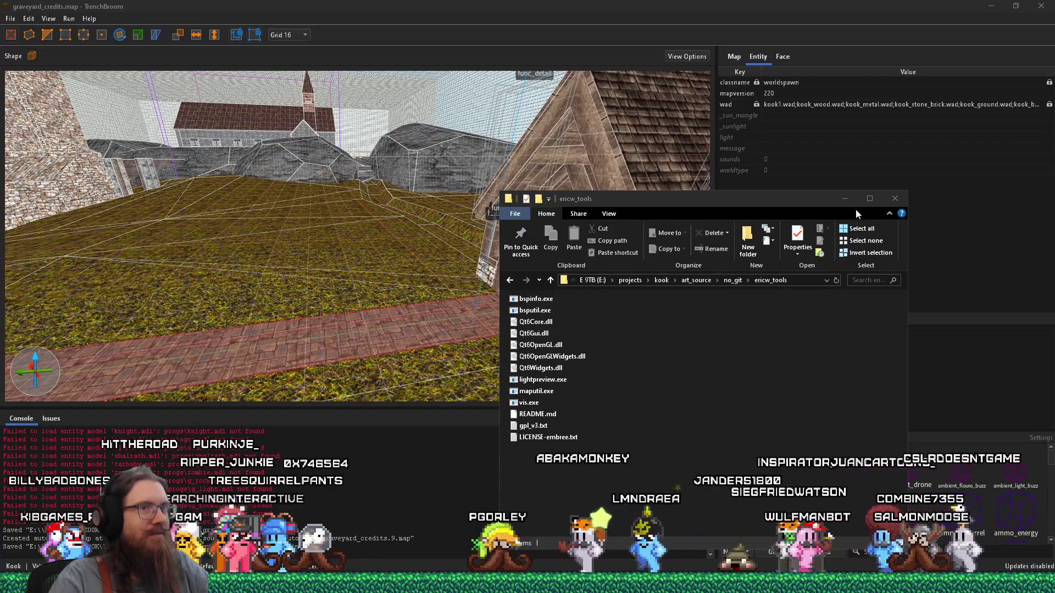
# Close the ericw_tools folder window and bring Sourcetree's KOOK File Status view to the front
pyautogui.click(895, 198)
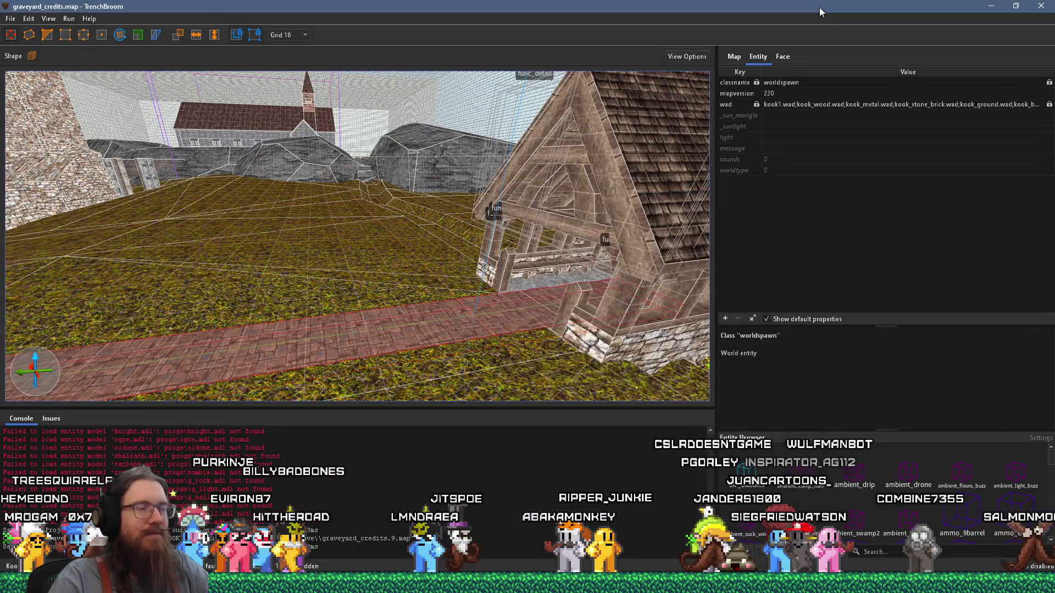
pyautogui.hotkey('alt', 'Tab')
pyautogui.hotkey('alt', 'Tab')
pyautogui.hotkey('alt', 'Tab')
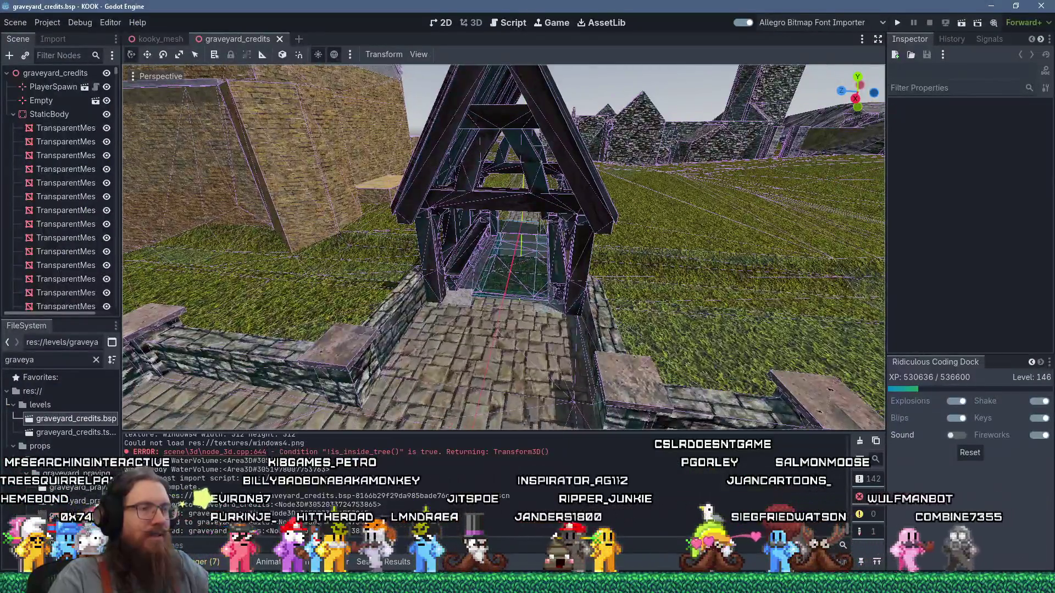
pyautogui.hotkey('alt', 'Tab')
pyautogui.hotkey('alt', 'Tab')
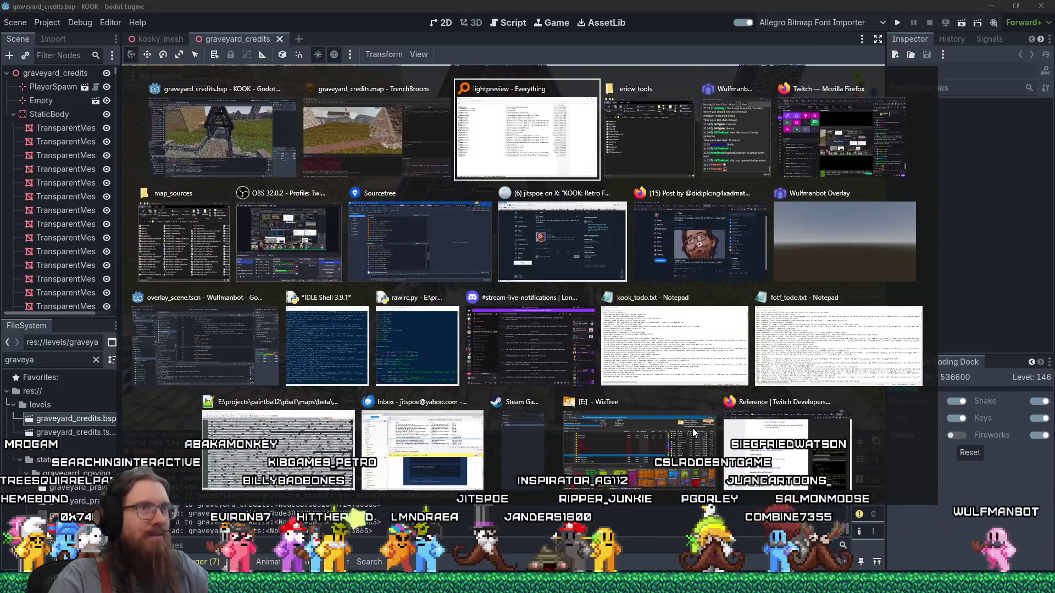
pyautogui.press('Down')
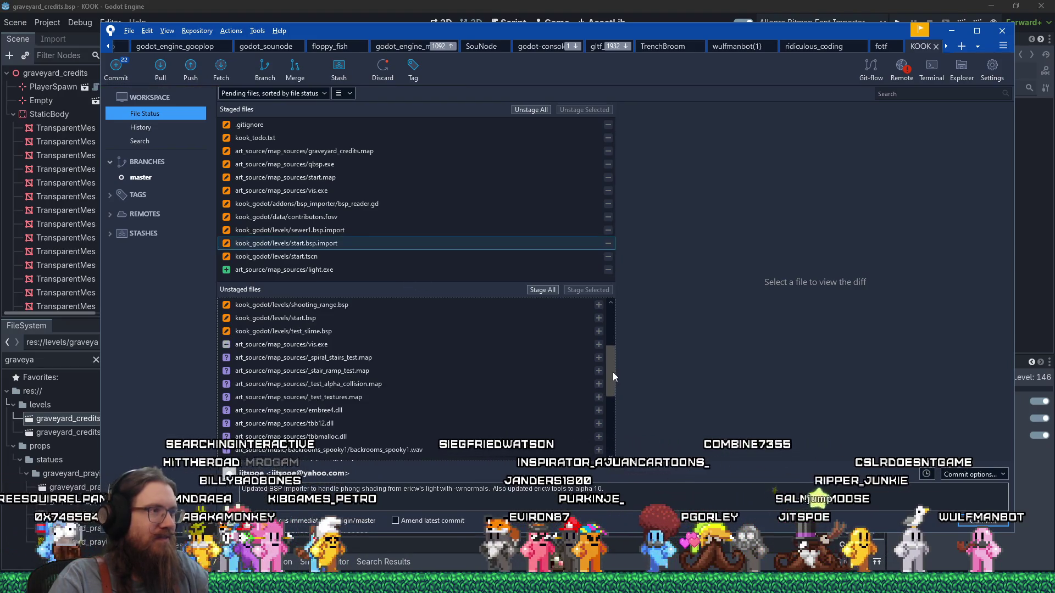
# Check graveyard_credits.map briefly in TrenchBroom, then stage it along with vis.exe
pyautogui.moveTo(611, 374); pyautogui.dragTo(613, 332)
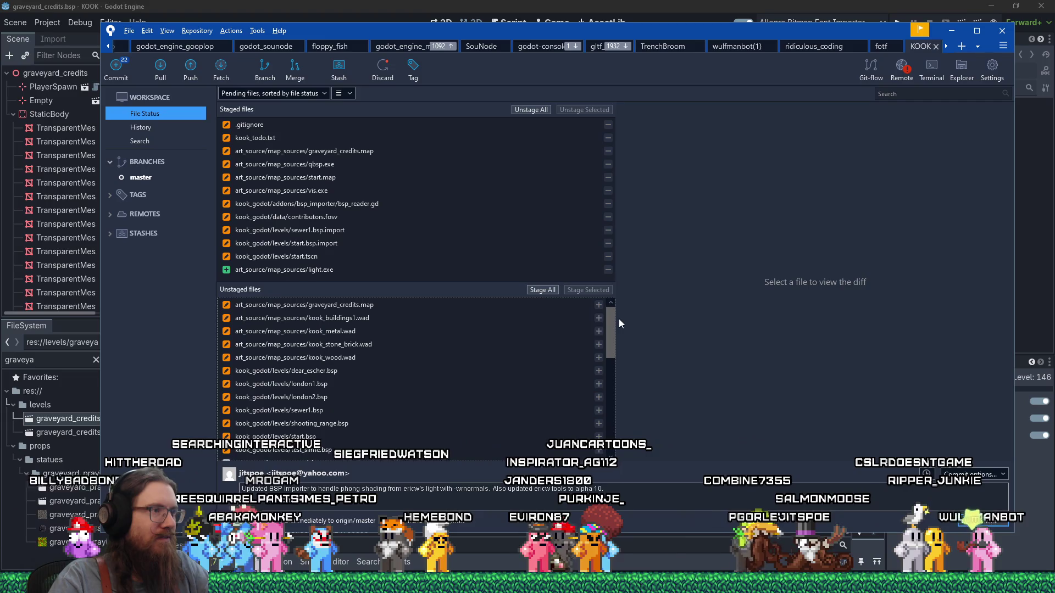
pyautogui.doubleClick(465, 306)
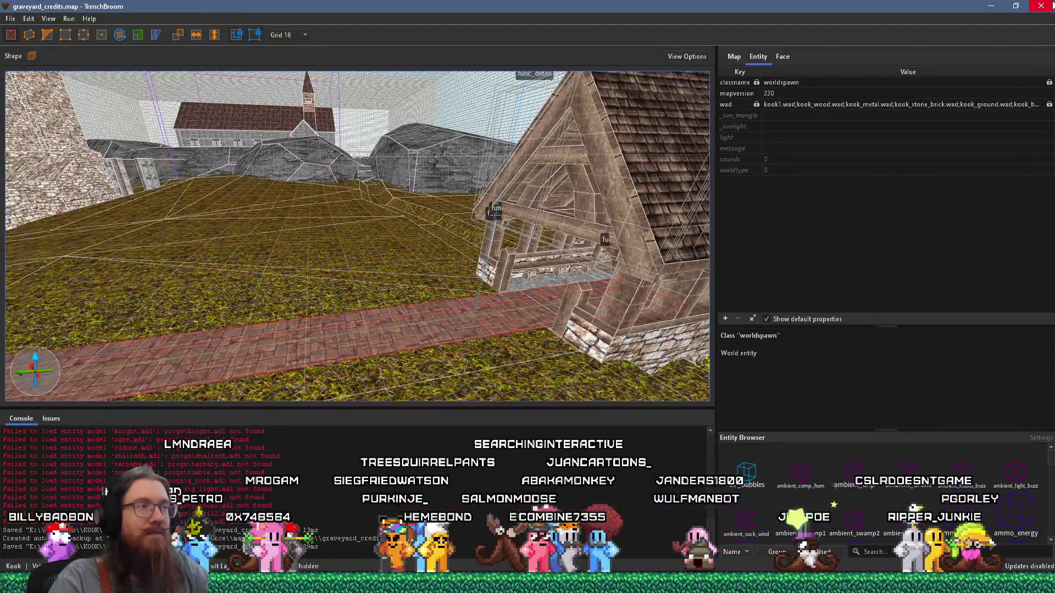
pyautogui.click(1047, 5)
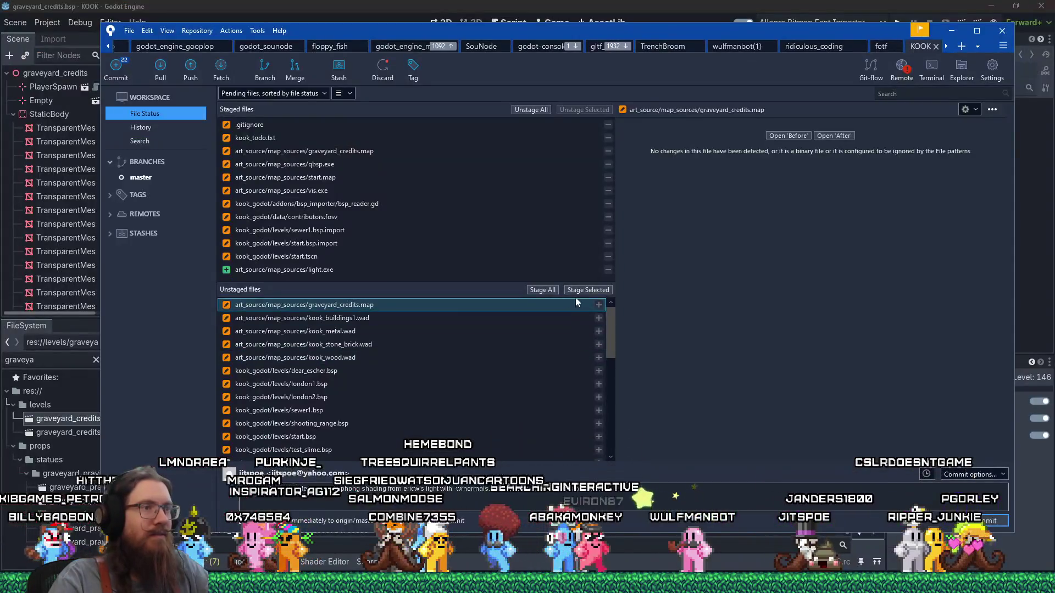
pyautogui.click(573, 291)
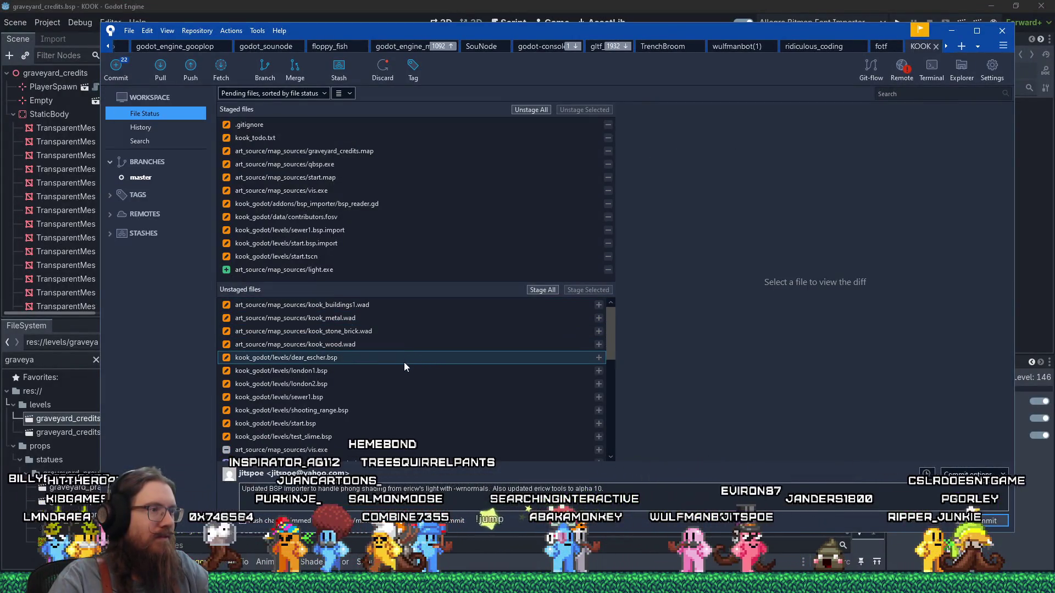
pyautogui.click(383, 449)
pyautogui.click(585, 290)
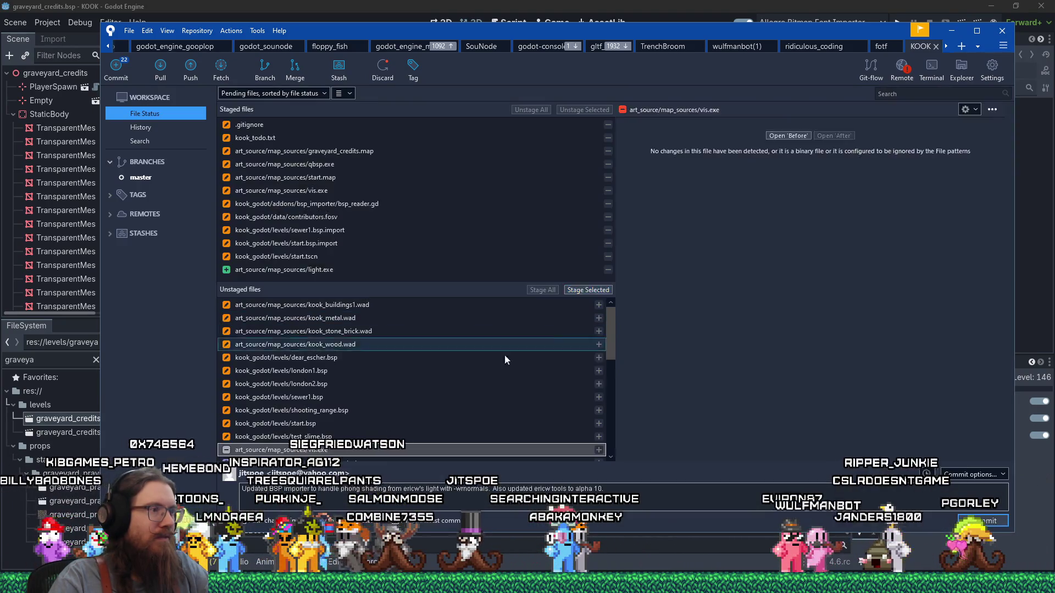
# Select the untracked embree4.dll, tbb12.dll and tbbmalloc.dll files
pyautogui.scroll(-3)
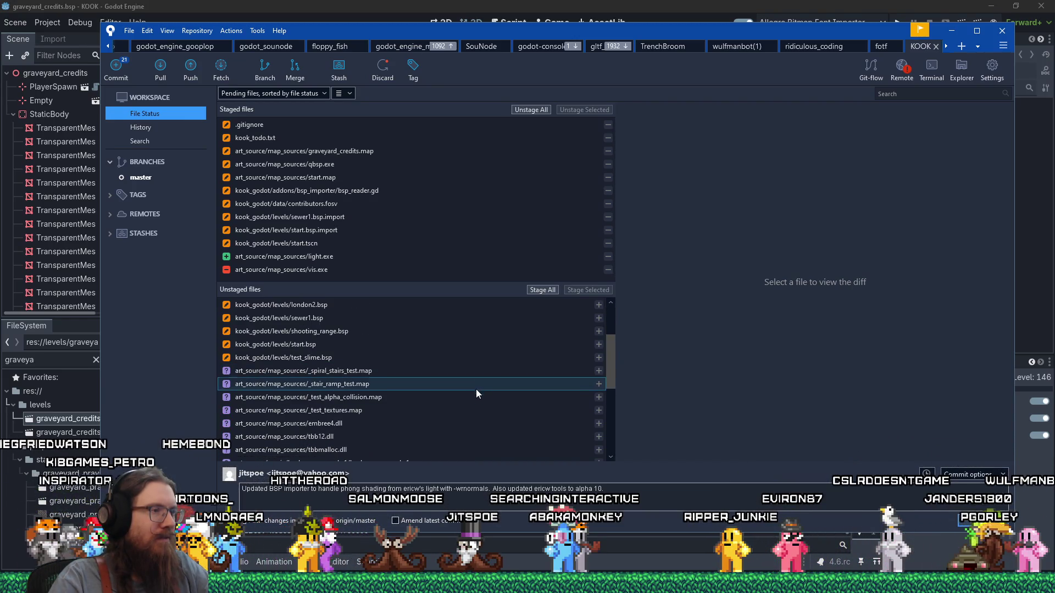
pyautogui.click(475, 424)
pyautogui.scroll(-3)
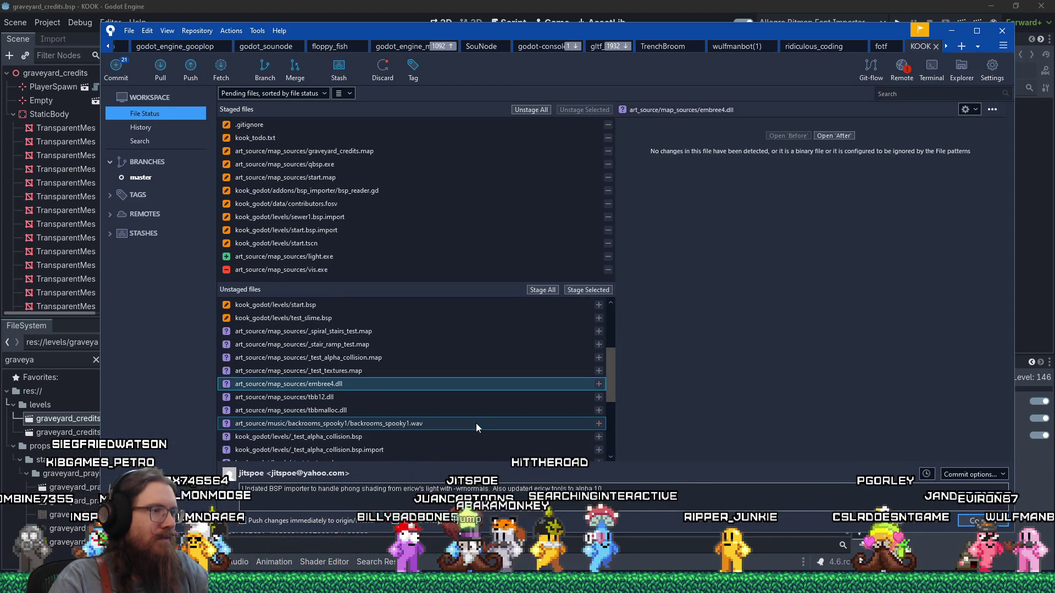
pyautogui.click(408, 410)
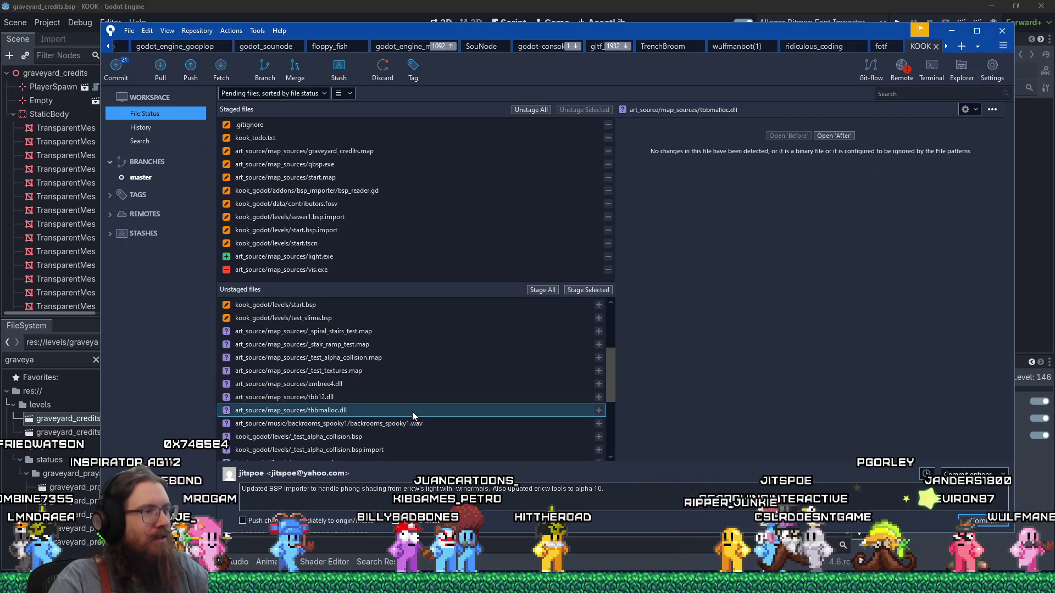
pyautogui.hotkey('alt', 'Tab')
pyautogui.hotkey('alt', 'Tab')
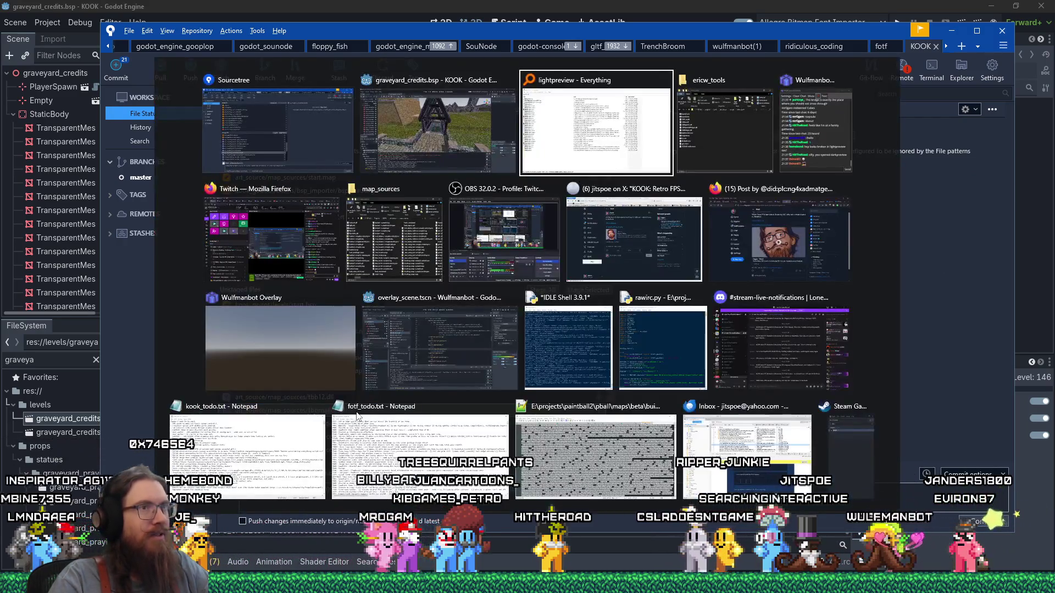
# Cut tbbmalloc.dll from map_sources and paste it into the ericw_tools folder
pyautogui.click(384, 267)
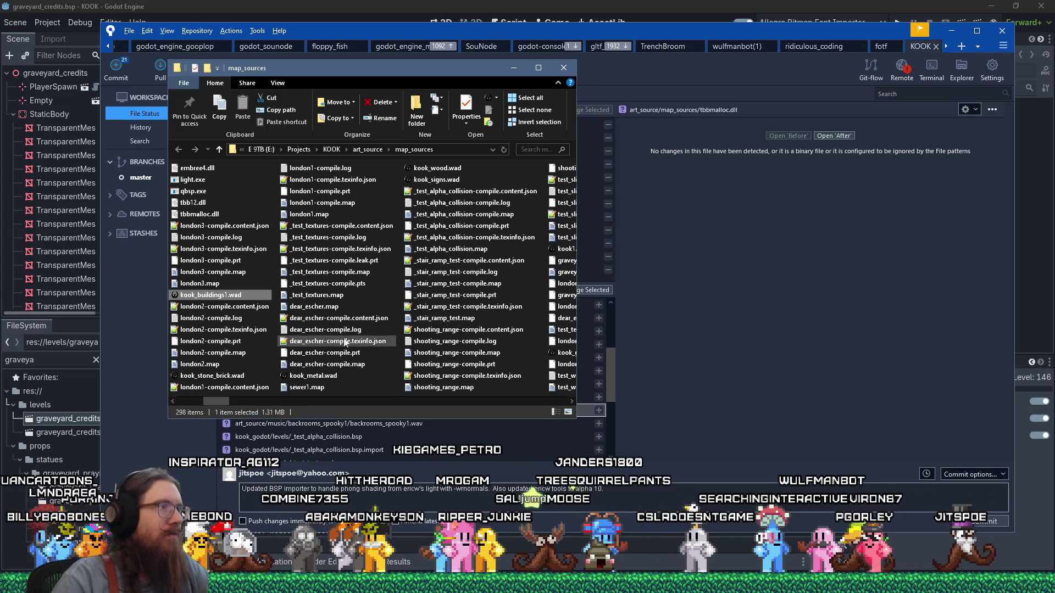
pyautogui.rightClick(217, 215)
pyautogui.click(256, 421)
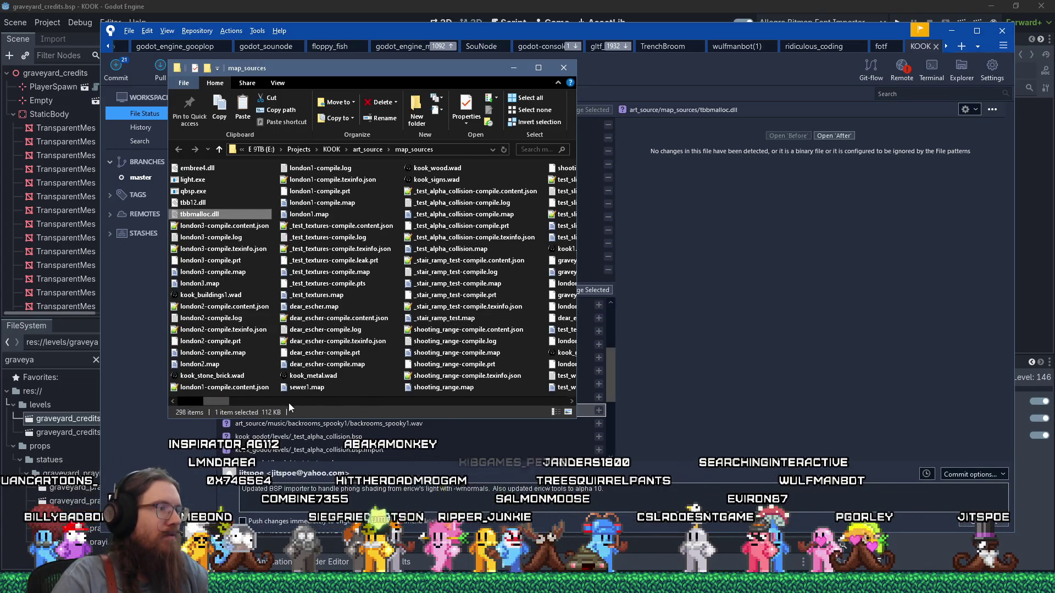
pyautogui.hotkey('alt', 'Tab')
pyautogui.hotkey('alt', 'Tab')
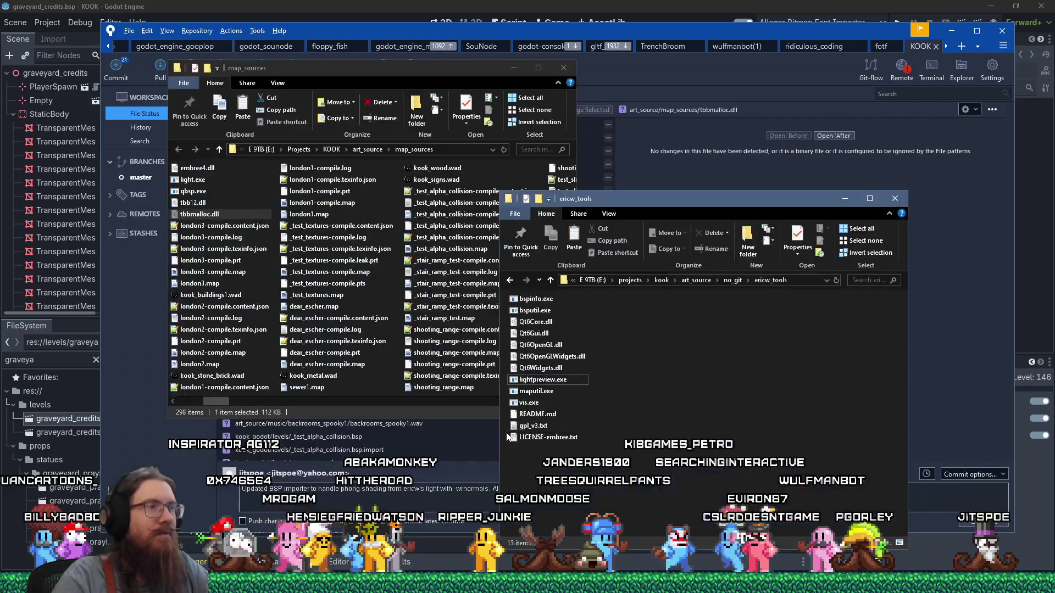
pyautogui.rightClick(572, 483)
pyautogui.click(632, 321)
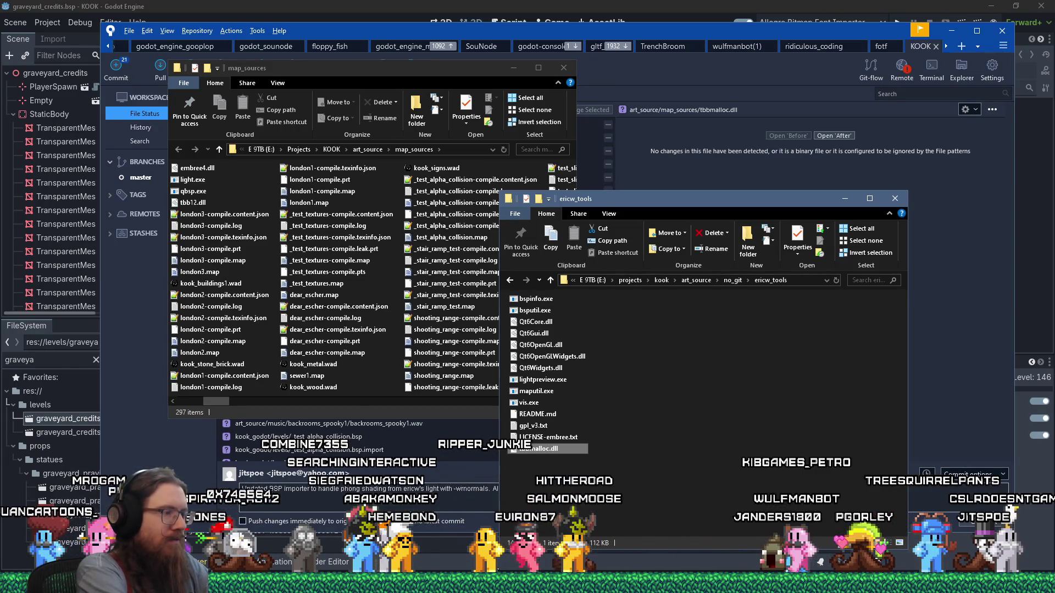
# Use Win+R with the e:\programs\ path to reach the TrenchBroom folder and launch it
pyautogui.press('super')
pyautogui.press('super+space')
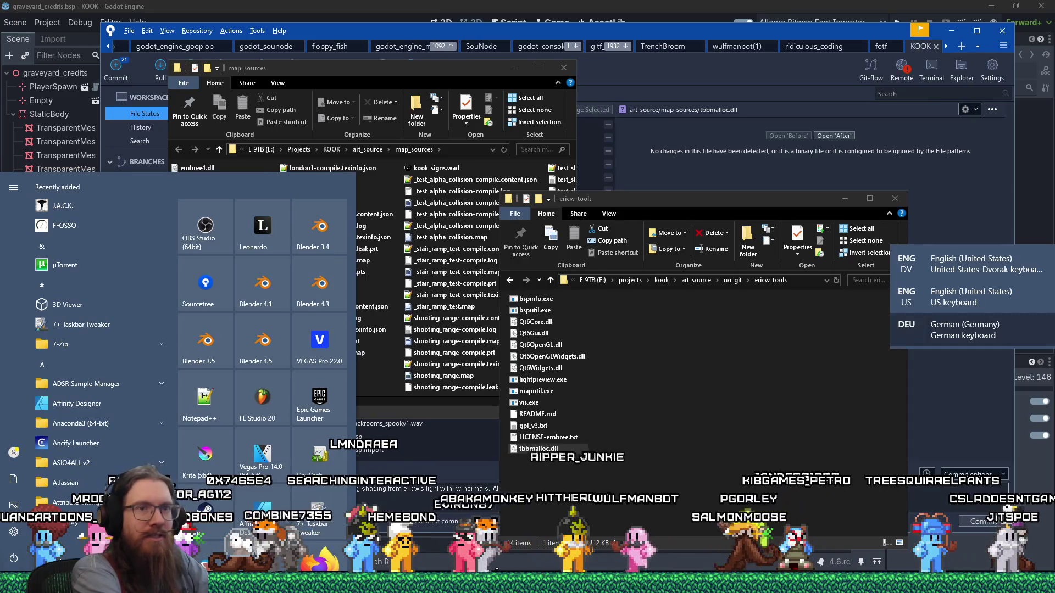
pyautogui.press('super+space')
pyautogui.press('super+space')
pyautogui.press('super+space')
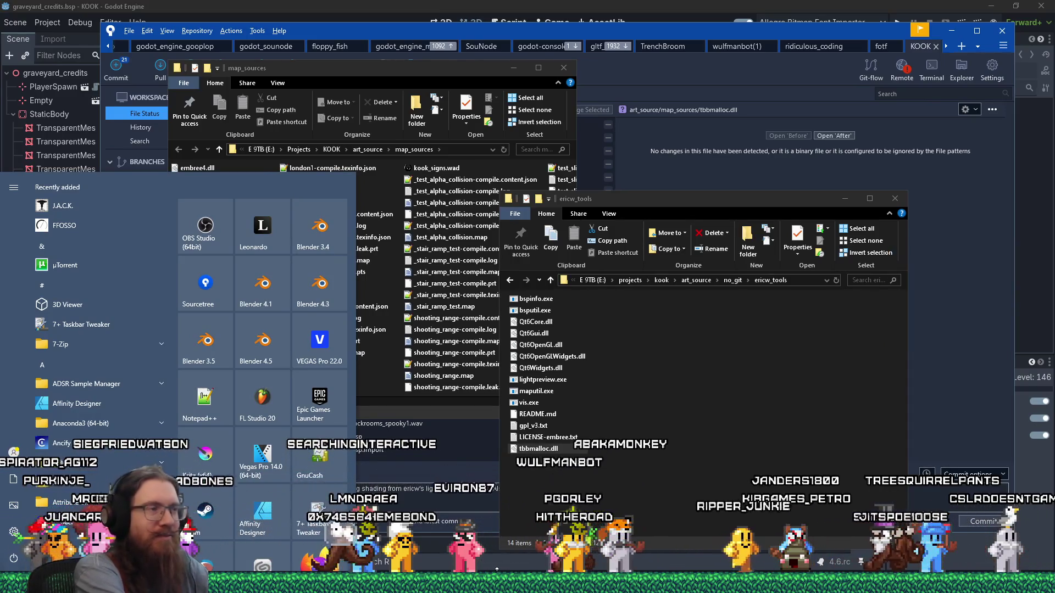
pyautogui.press('super+r')
pyautogui.write('e:\\projects\\')
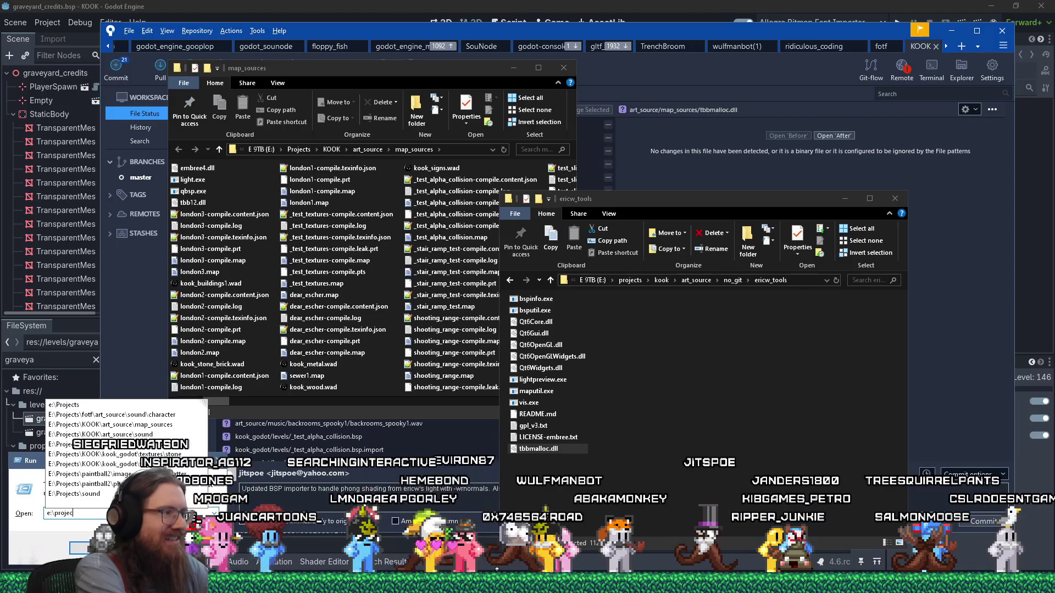
pyautogui.press('BackSpace')
pyautogui.press('BackSpace')
pyautogui.press('BackSpace')
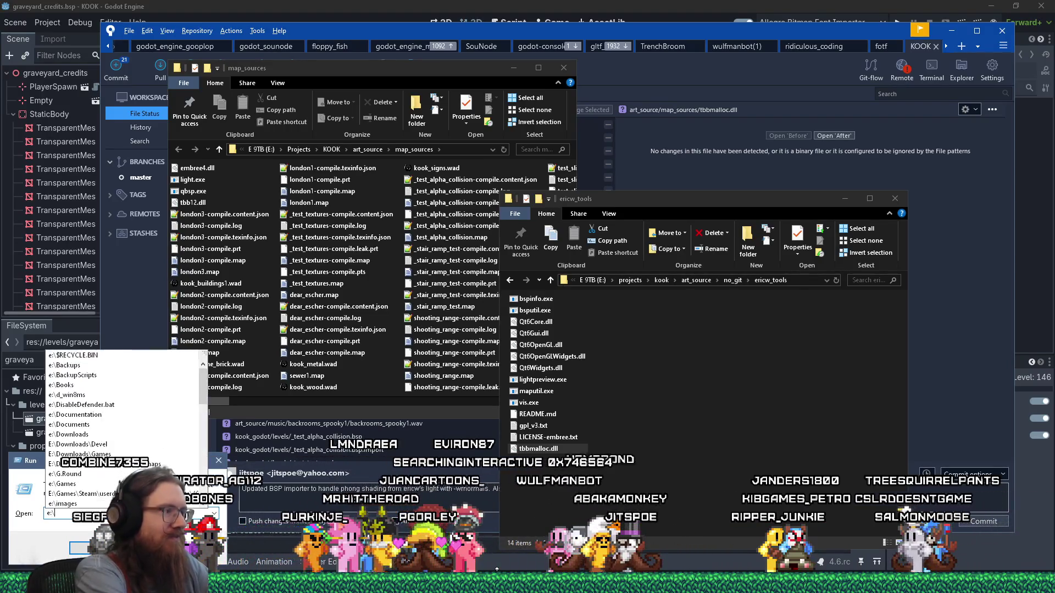
pyautogui.write('programs\\')
pyautogui.press('Escape')
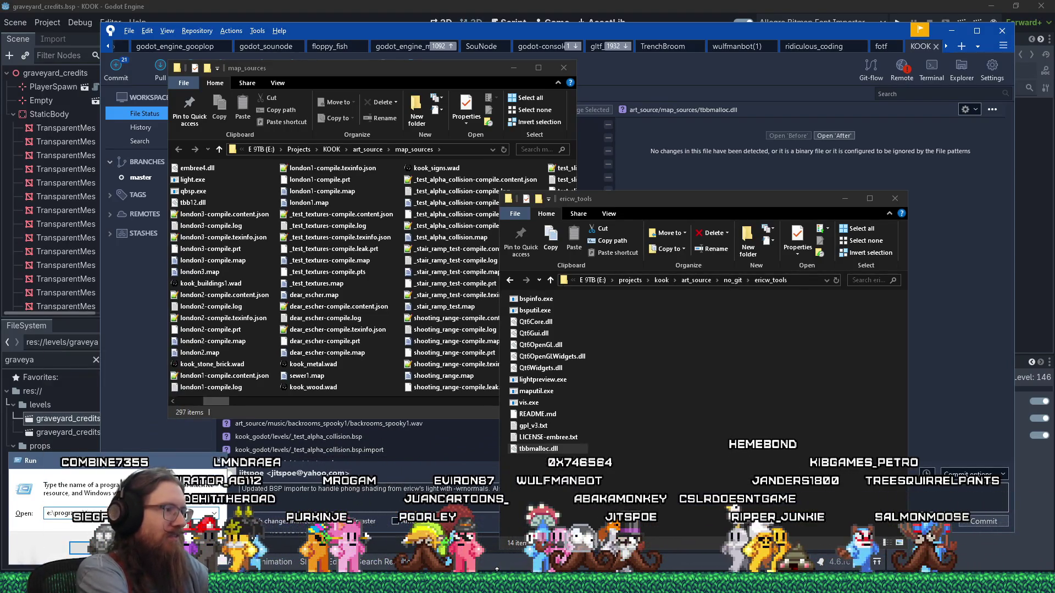
pyautogui.press('Down')
pyautogui.press('Down')
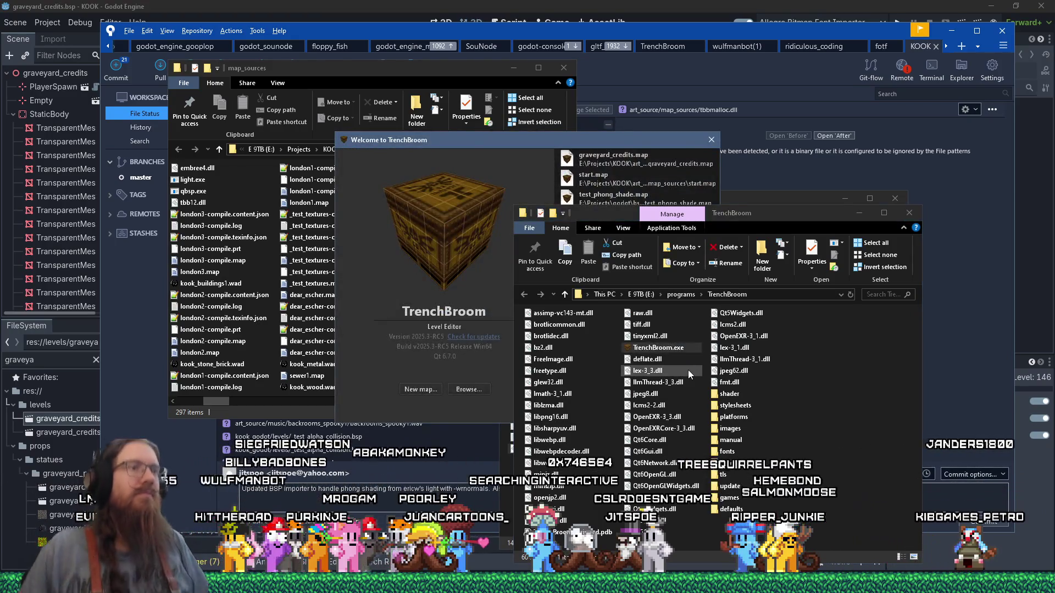
# Open graveyard_credits.map from the welcome screen and compile it
pyautogui.click(611, 163)
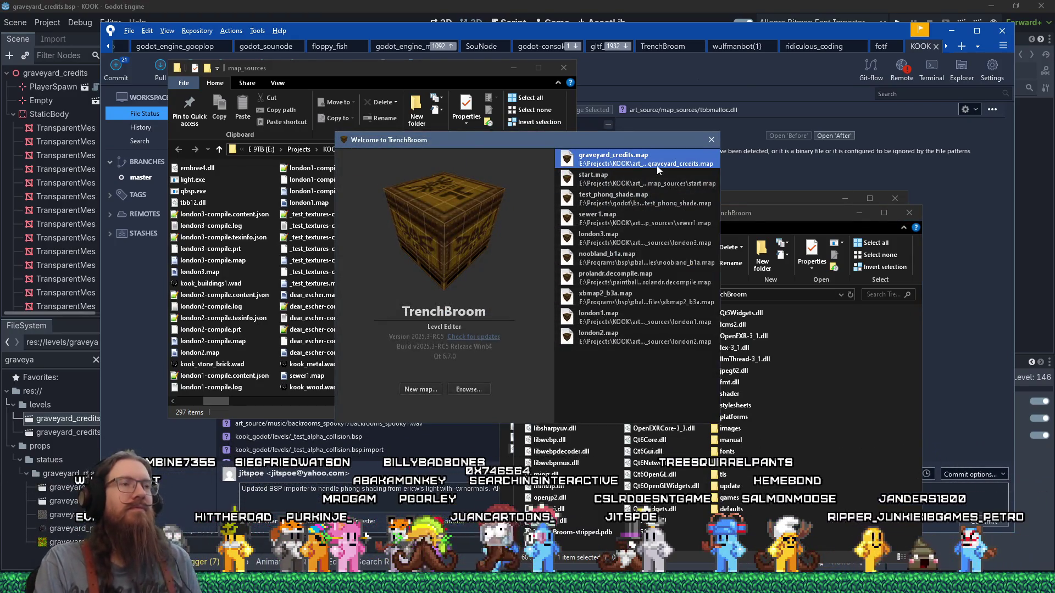
pyautogui.doubleClick(657, 165)
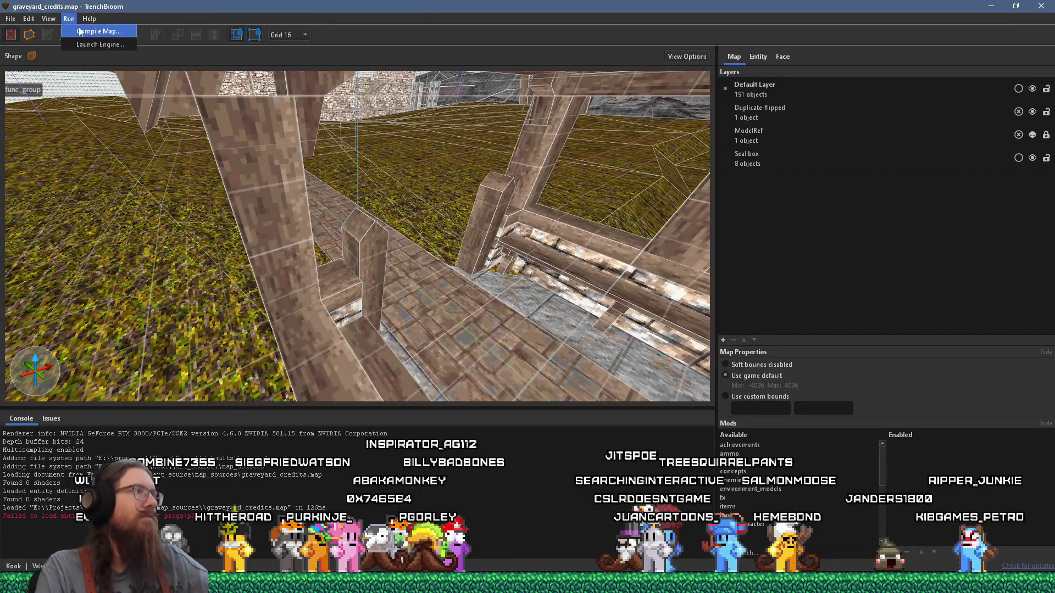
pyautogui.click(80, 32)
pyautogui.click(666, 440)
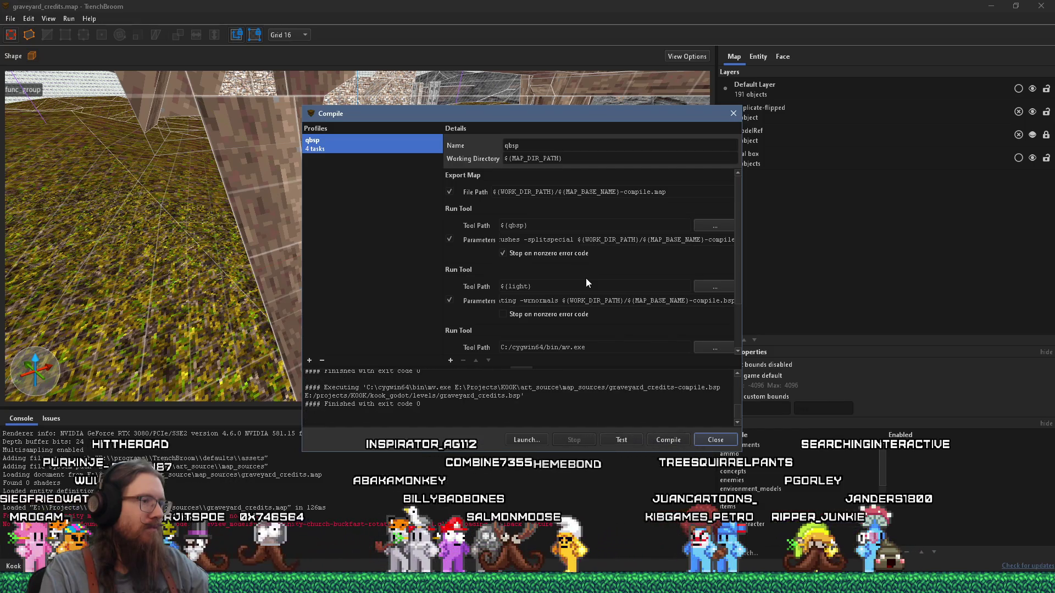
# Enlarge the Compile dialog and scroll its log to confirm qbsp and light exited with code 0
pyautogui.moveTo(622, 119); pyautogui.dragTo(525, 28)
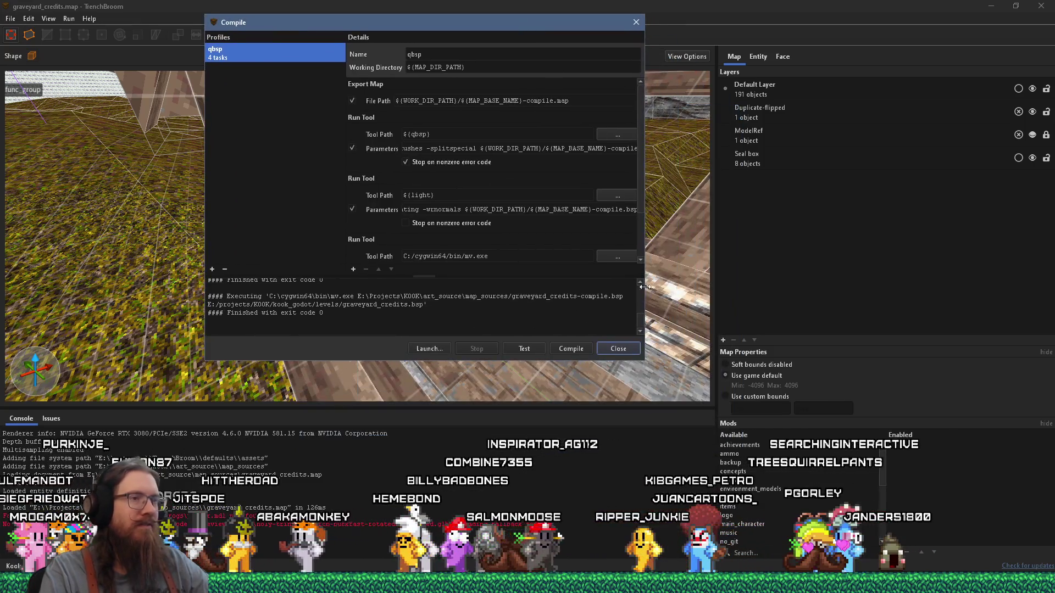
pyautogui.moveTo(641, 357); pyautogui.dragTo(768, 515)
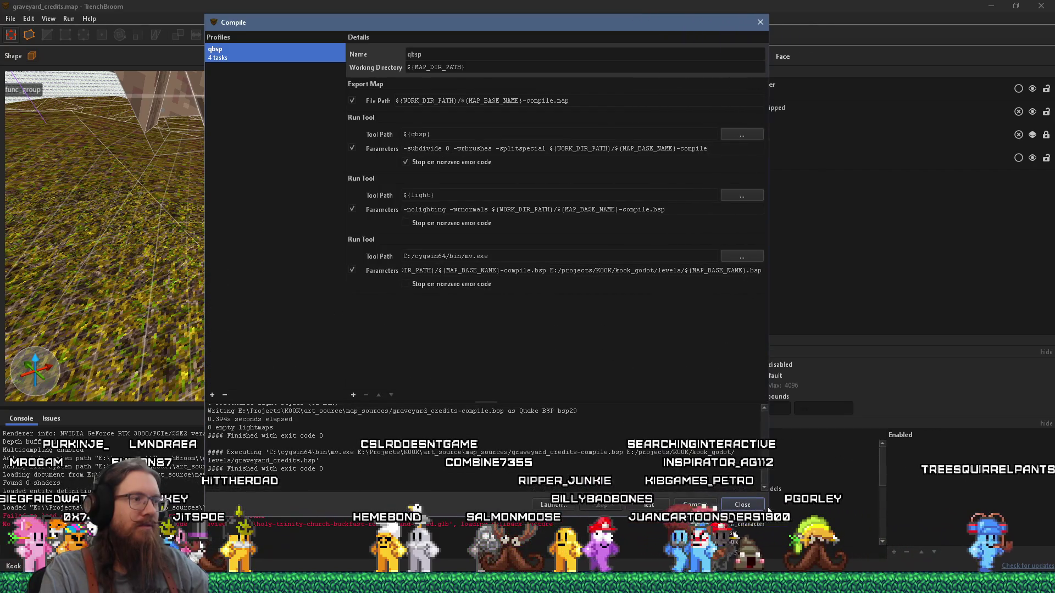
pyautogui.moveTo(708, 383); pyautogui.dragTo(701, 239)
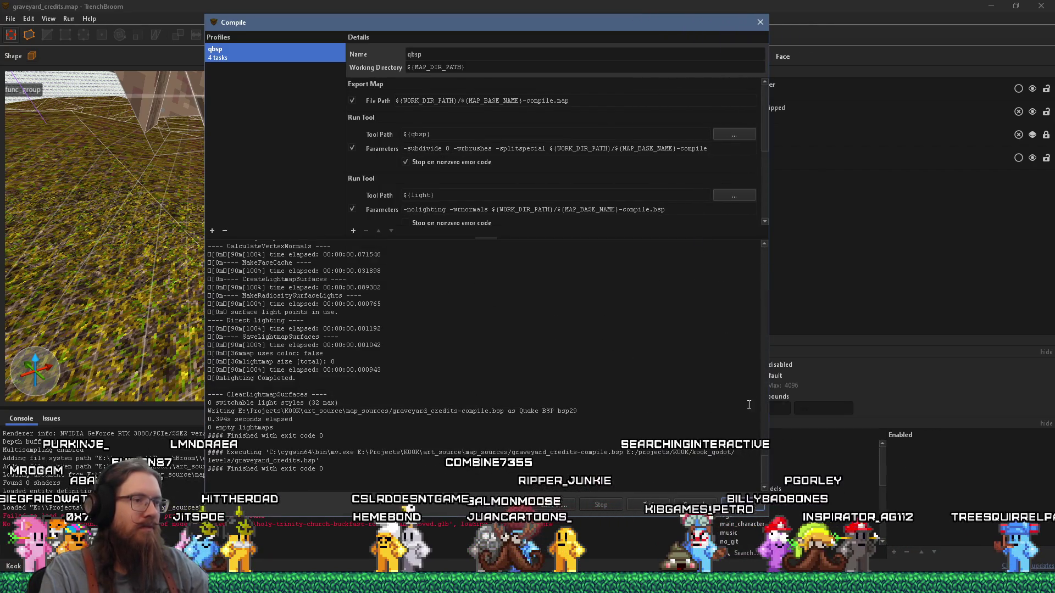
pyautogui.scroll(3)
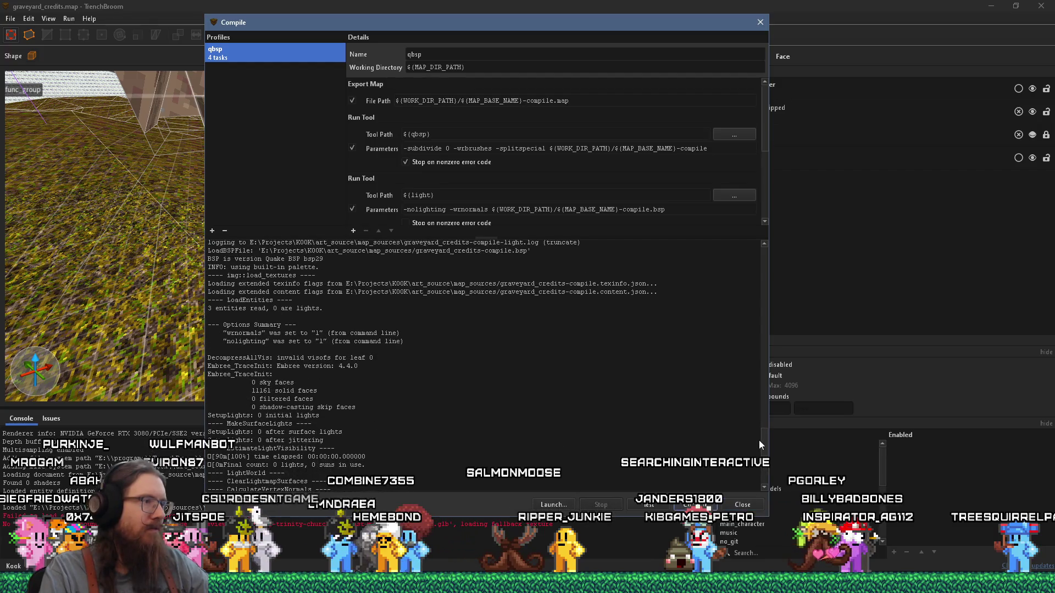
pyautogui.scroll(3)
pyautogui.scroll(3)
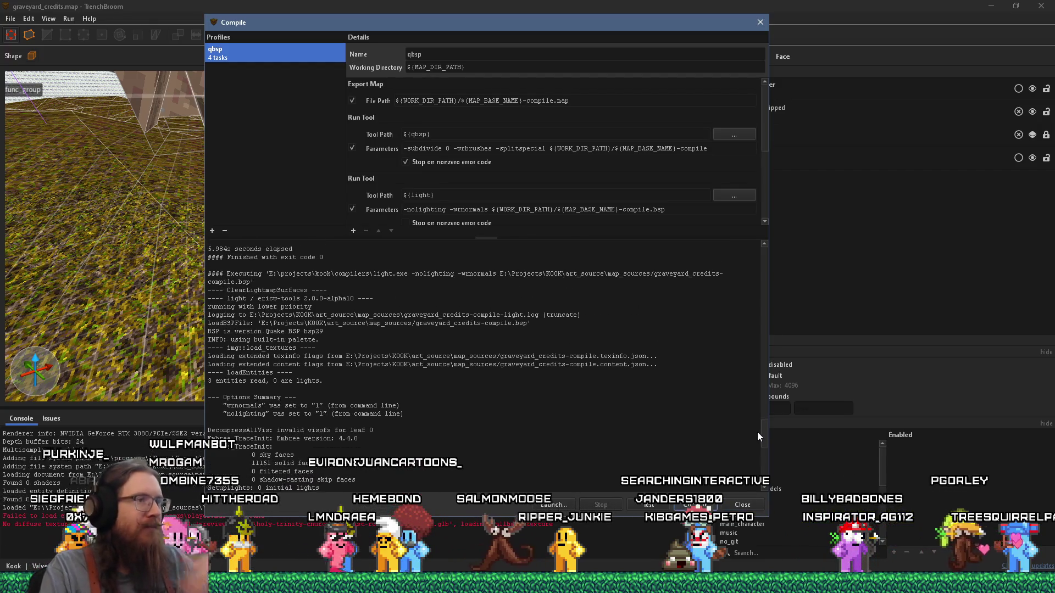
pyautogui.scroll(3)
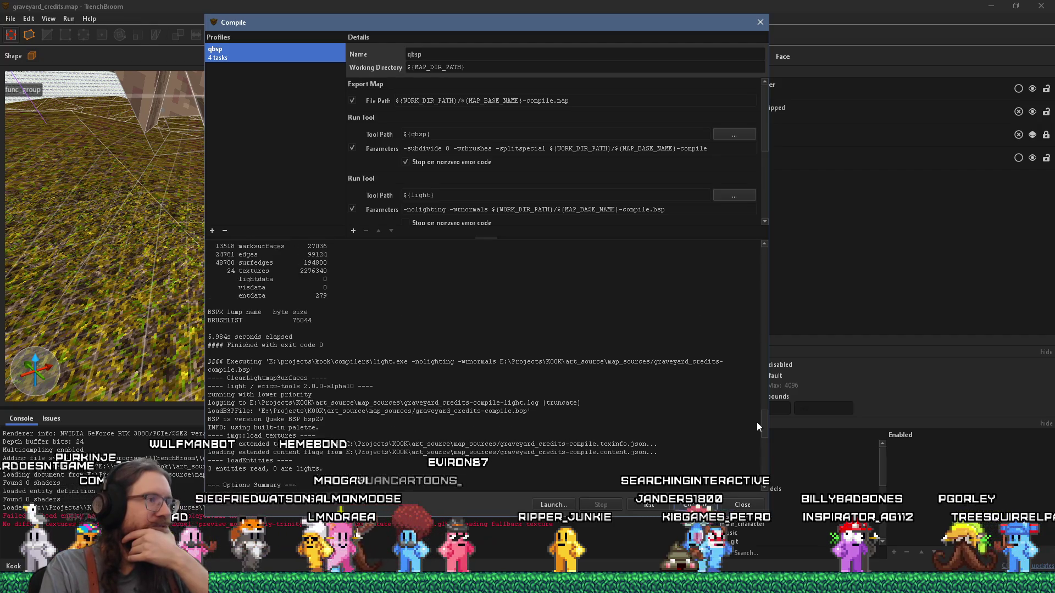
pyautogui.moveTo(761, 279); pyautogui.dragTo(760, 251)
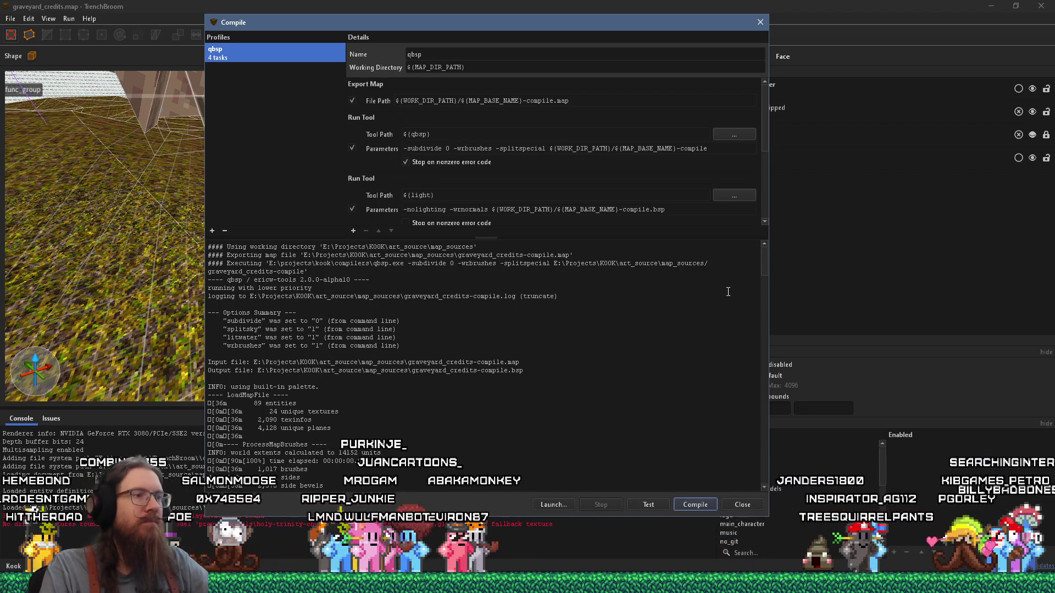
pyautogui.hotkey('alt', 'Tab')
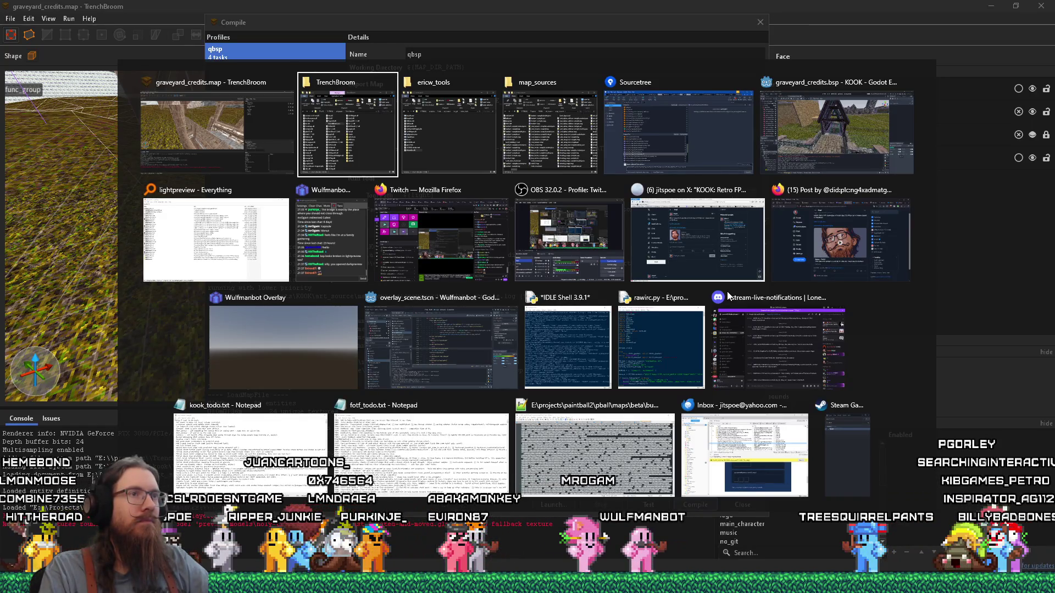
# Stage embree4.dll in Sourcetree, accepting the large-file warning
pyautogui.hotkey('alt', 'Tab')
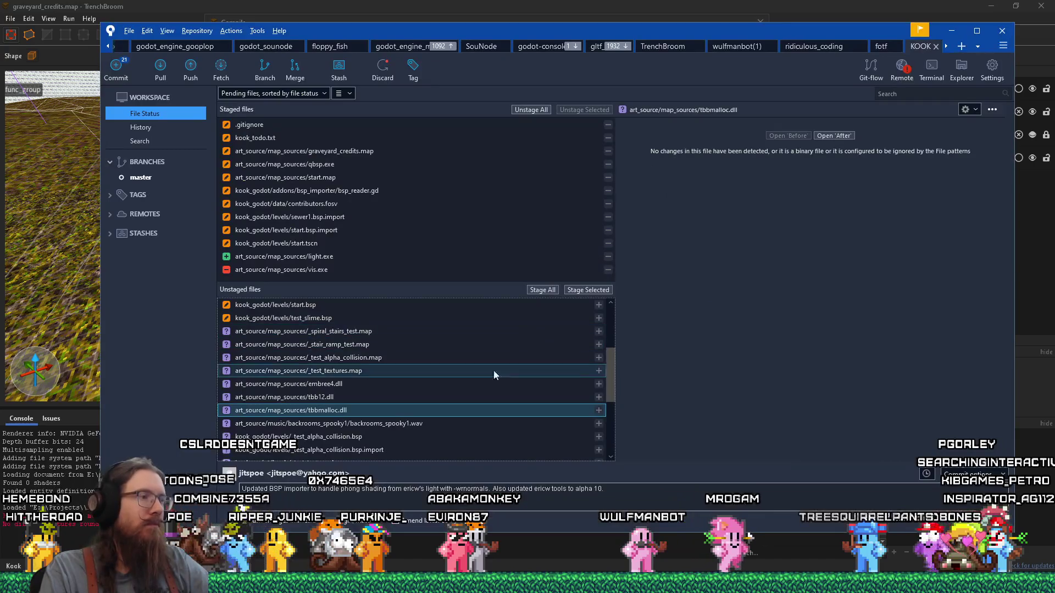
pyautogui.click(359, 401)
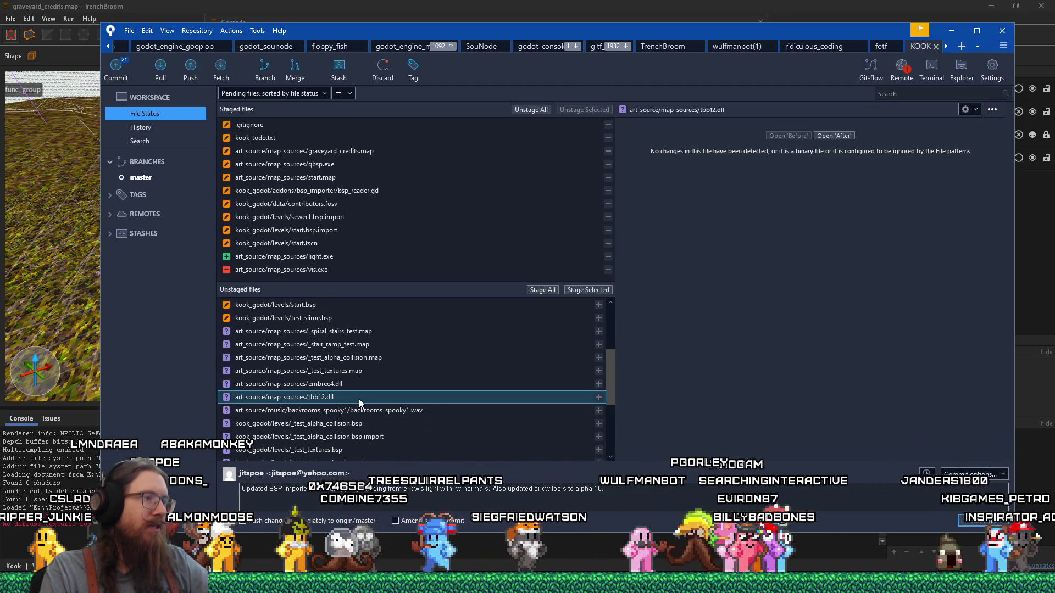
pyautogui.click(361, 384)
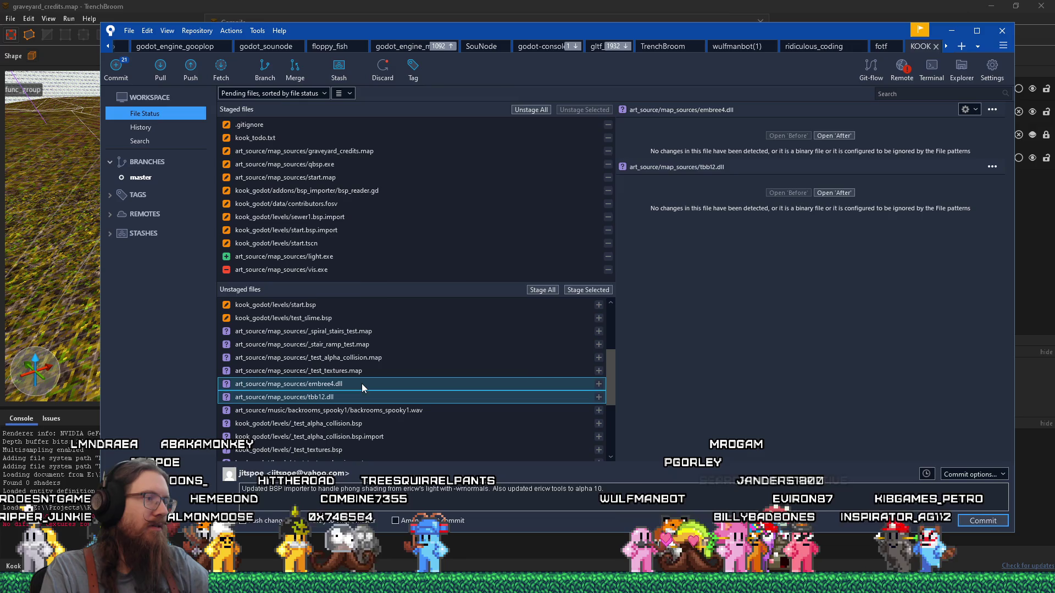
pyautogui.rightClick(361, 383)
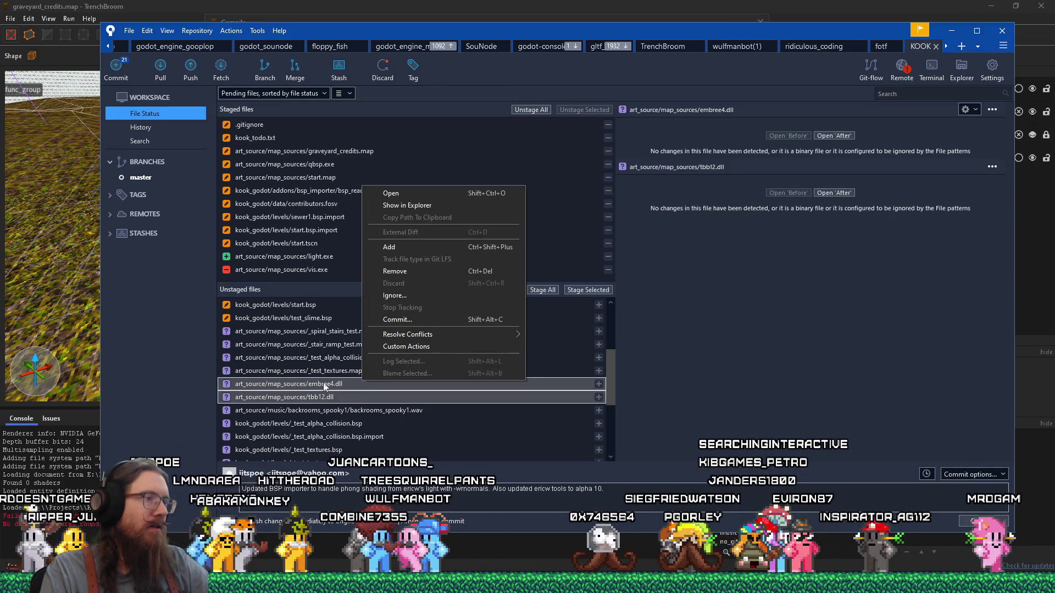
pyautogui.click(527, 342)
pyautogui.click(587, 294)
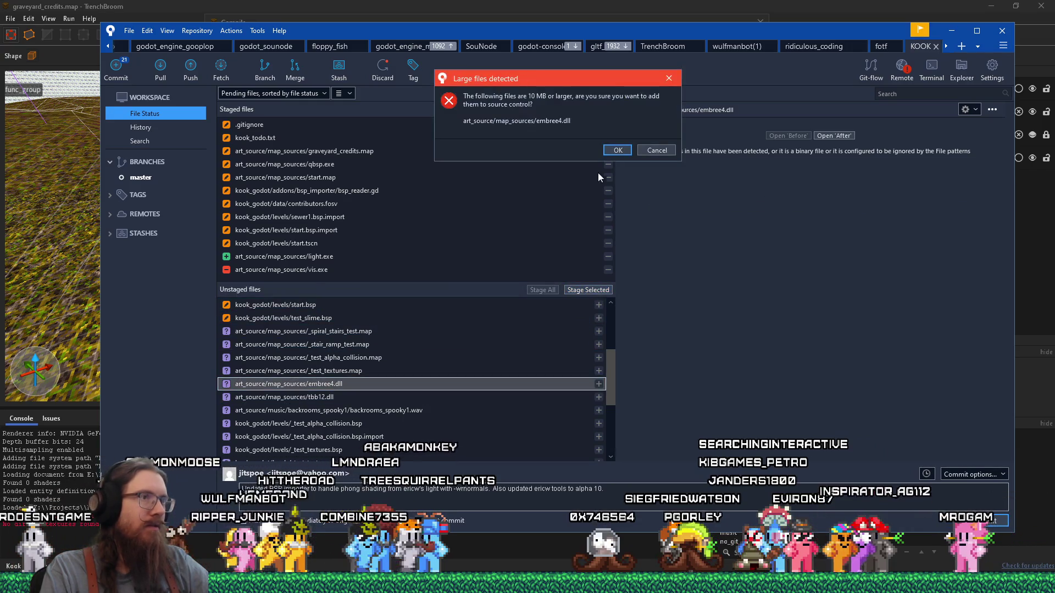
pyautogui.click(619, 153)
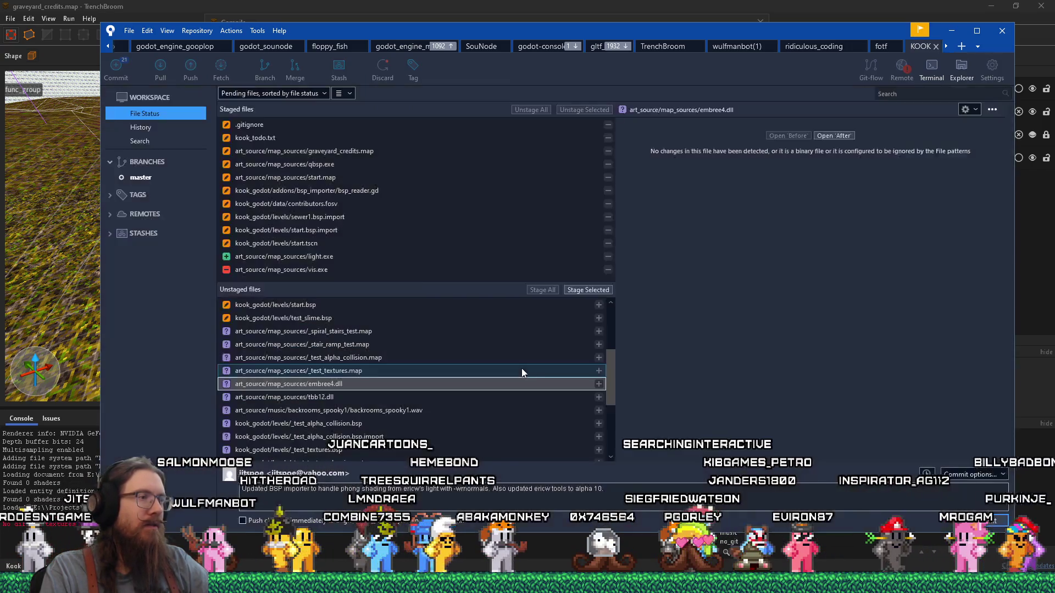
# Stage tbb12.dll and check the newly staged embree4.dll entry
pyautogui.click(378, 386)
pyautogui.click(582, 291)
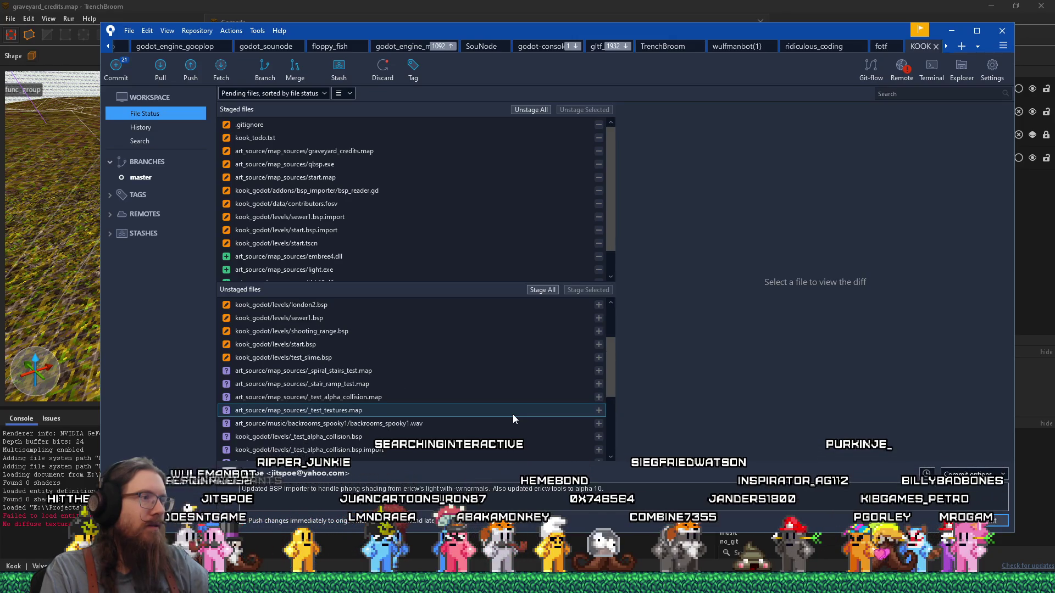
pyautogui.scroll(3)
pyautogui.click(341, 258)
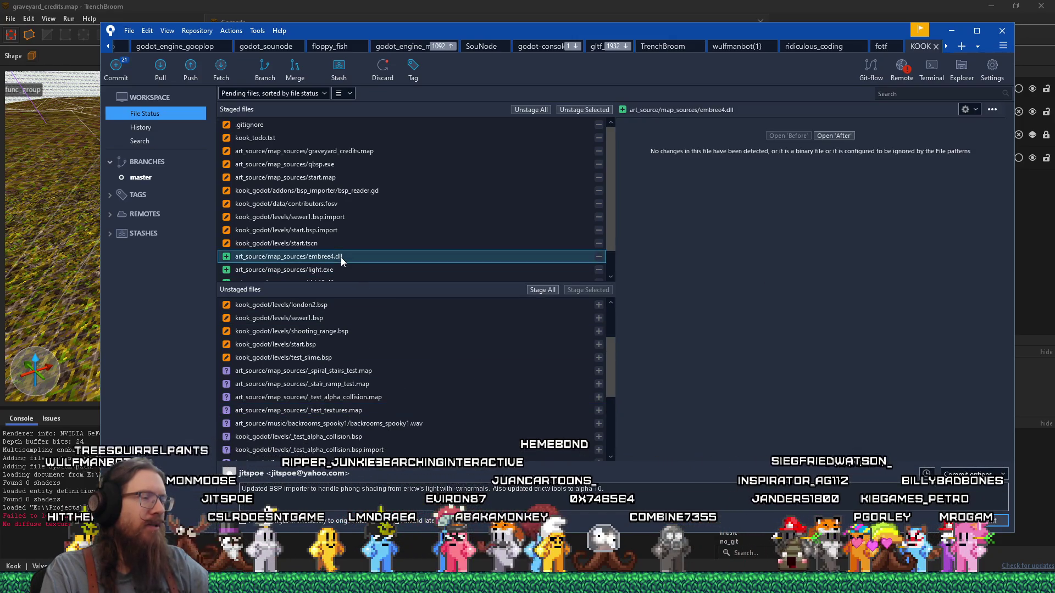
pyautogui.scroll(3)
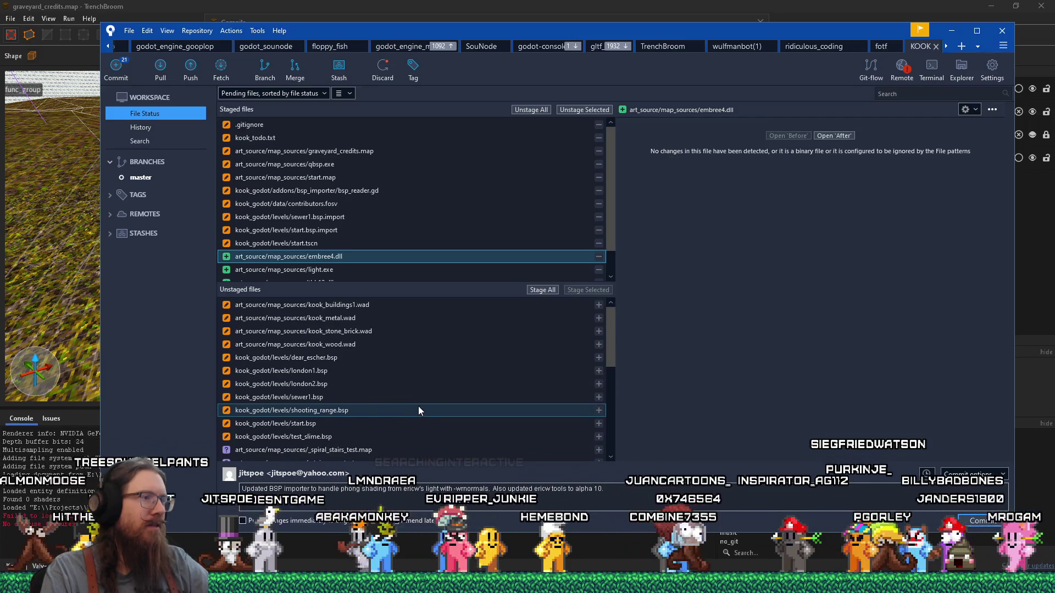
# Review the file lists, commit with the phong-shading / ericw tools alpha 10 message, and return to TrenchBroom
pyautogui.scroll(-3)
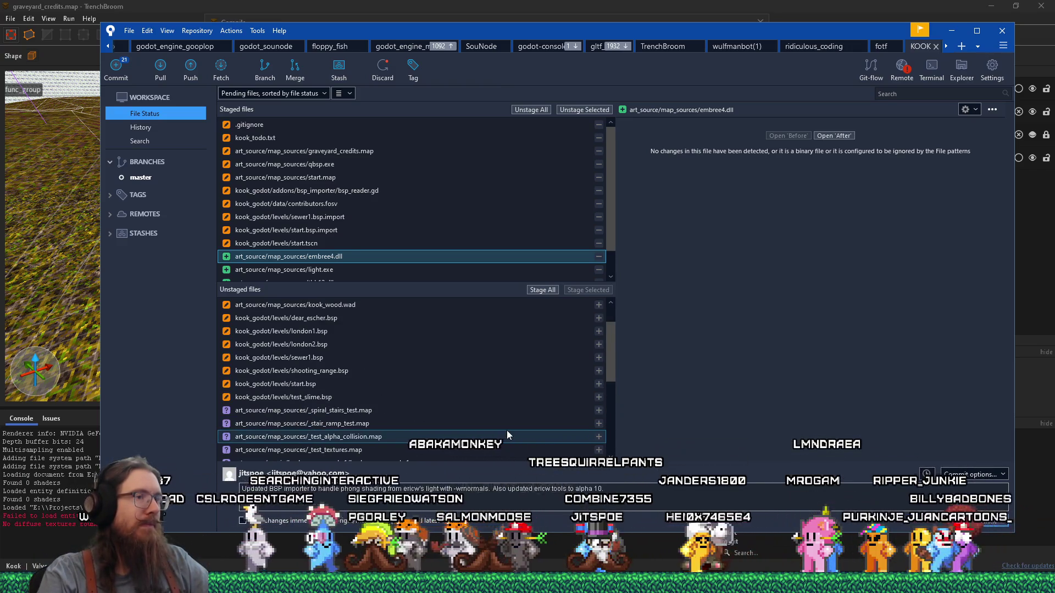
pyautogui.scroll(3)
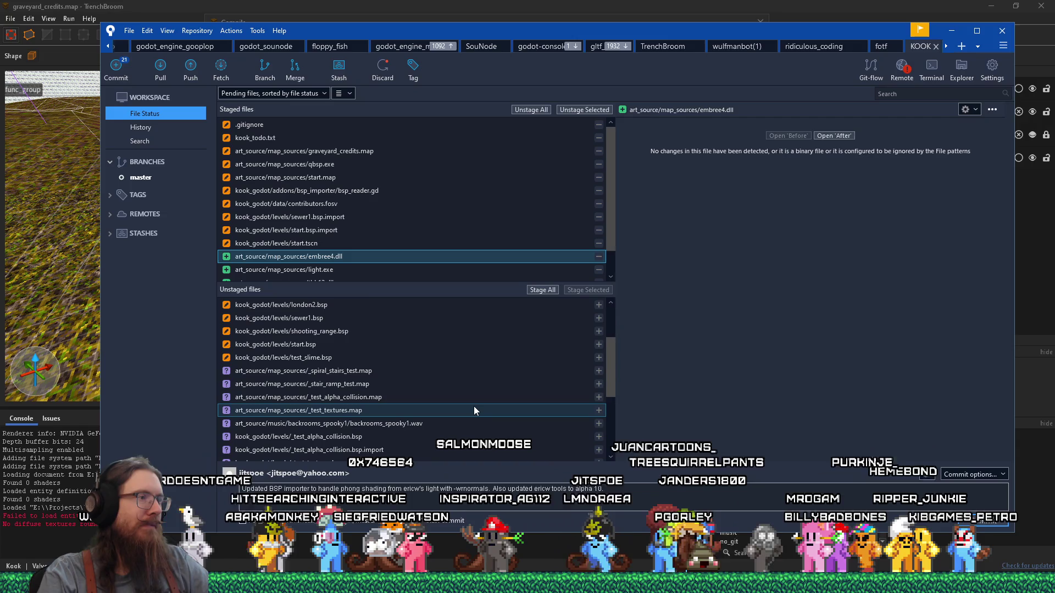
pyautogui.scroll(-3)
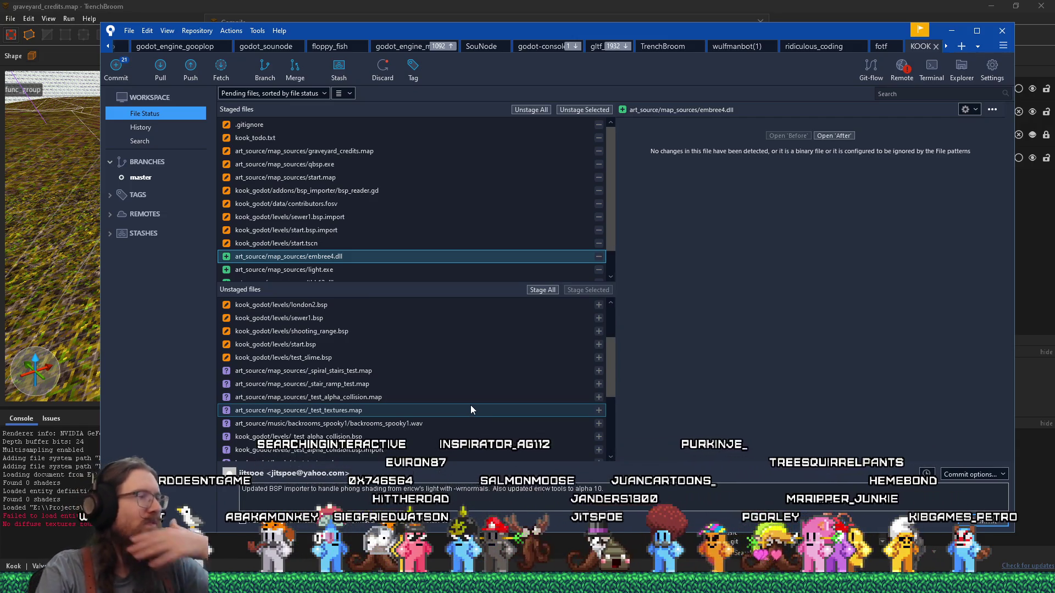
pyautogui.scroll(3)
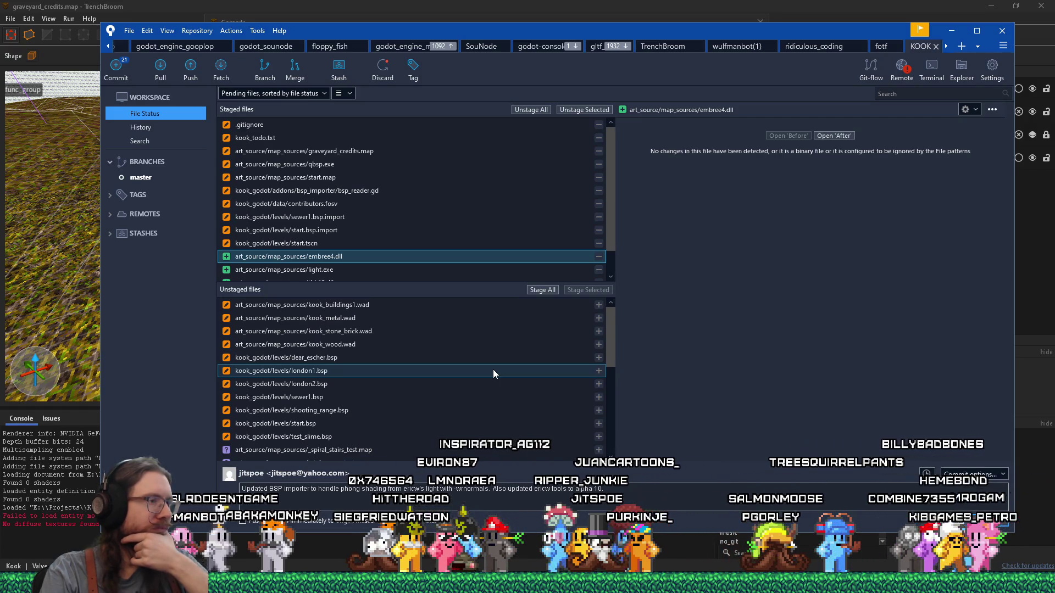
pyautogui.moveTo(611, 344); pyautogui.dragTo(610, 315)
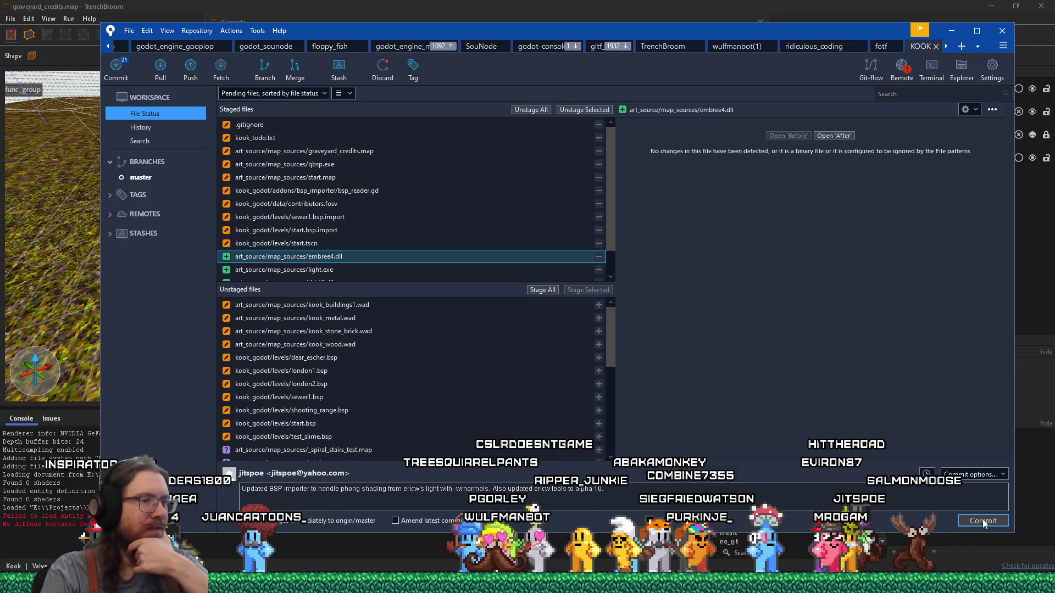
pyautogui.click(982, 520)
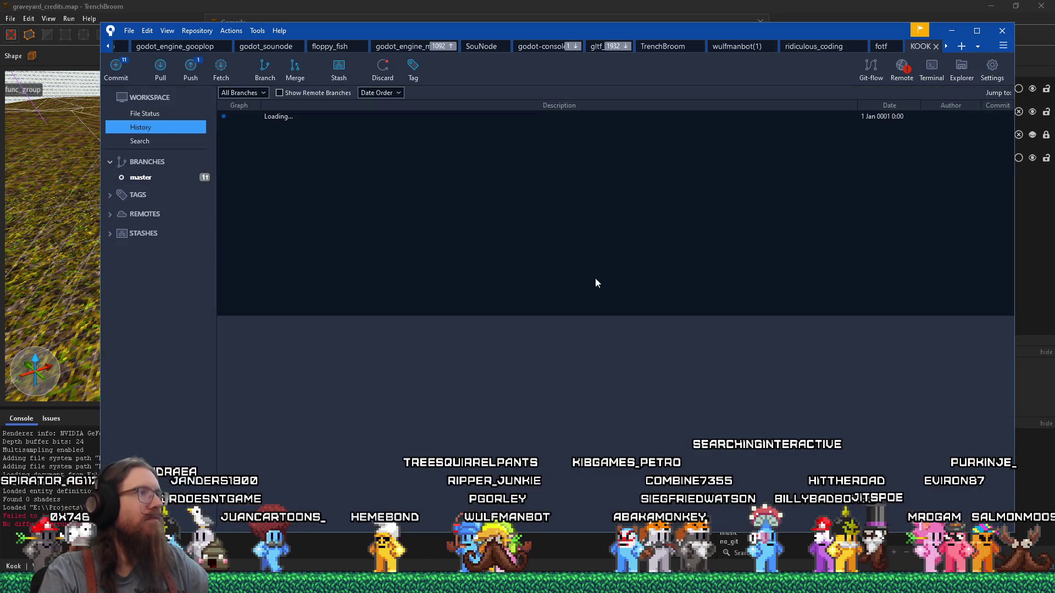
pyautogui.click(951, 31)
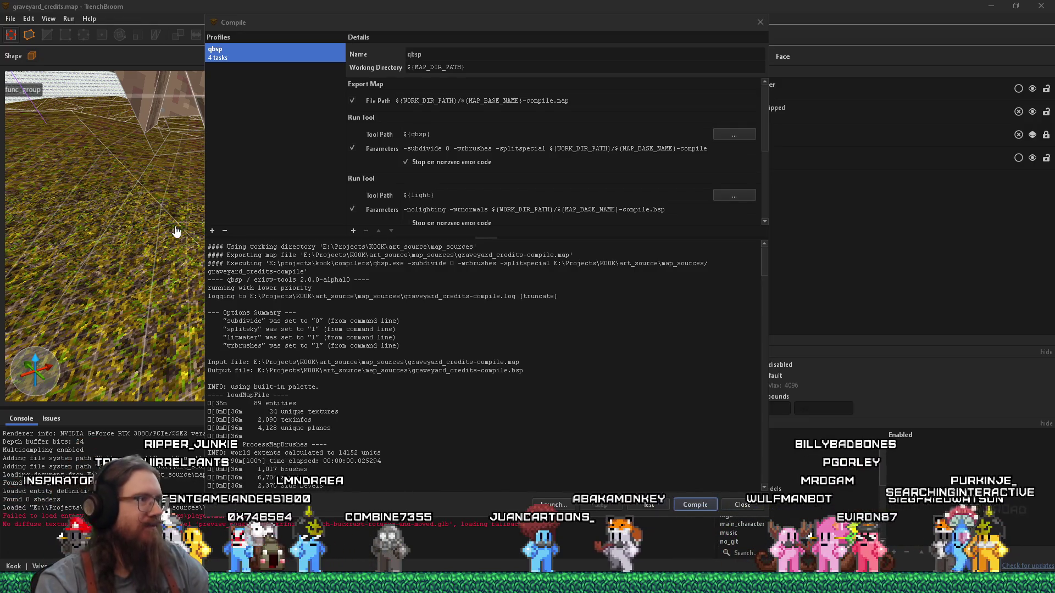
# Close the Compile dialog, restart TrenchBroom and reopen the graveyard_credits map
pyautogui.click(760, 22)
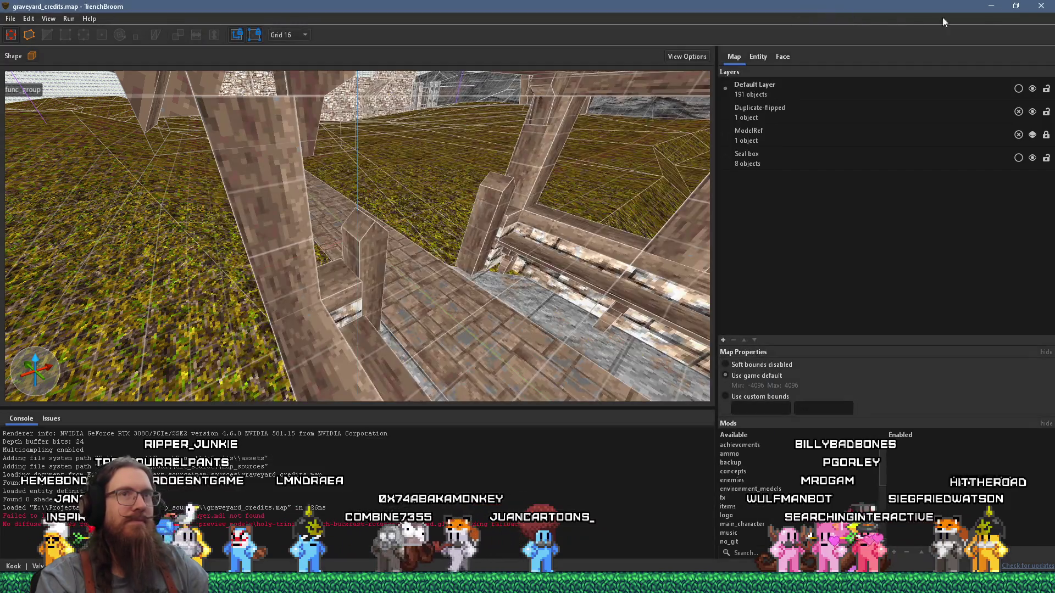
pyautogui.click(990, 5)
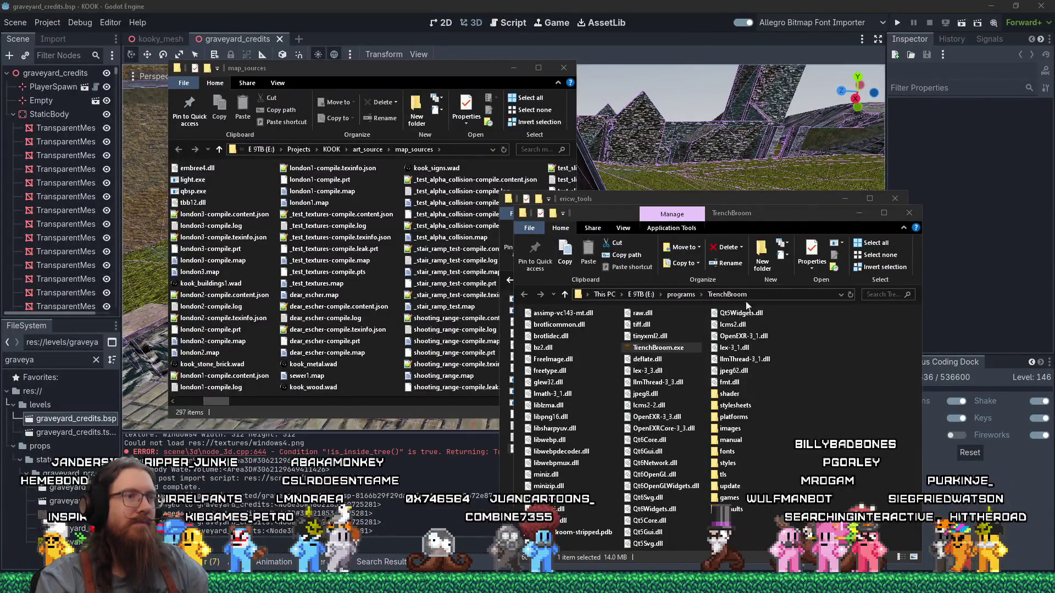
pyautogui.doubleClick(662, 349)
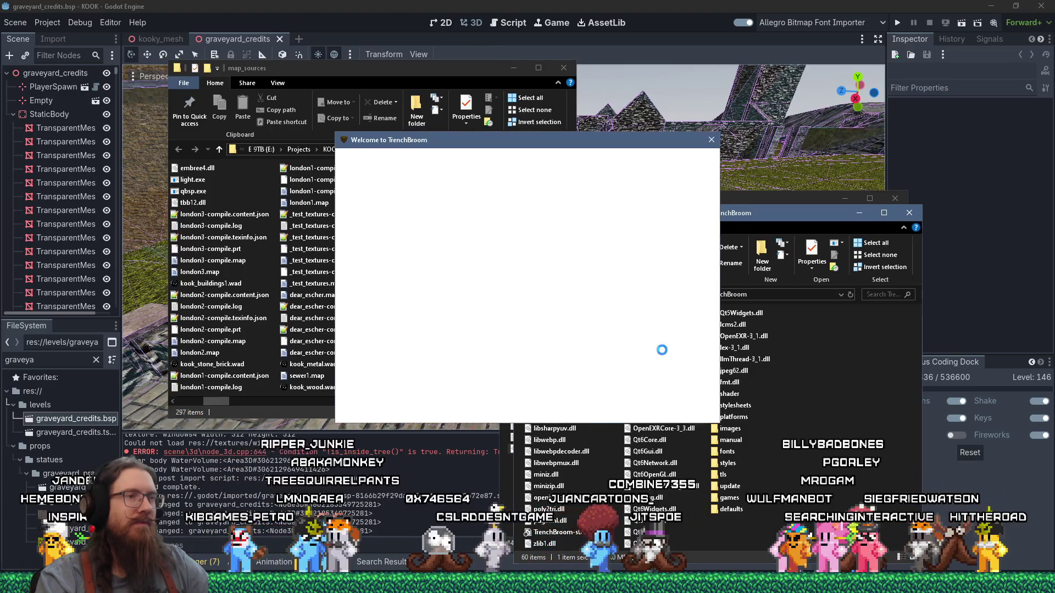
pyautogui.doubleClick(626, 160)
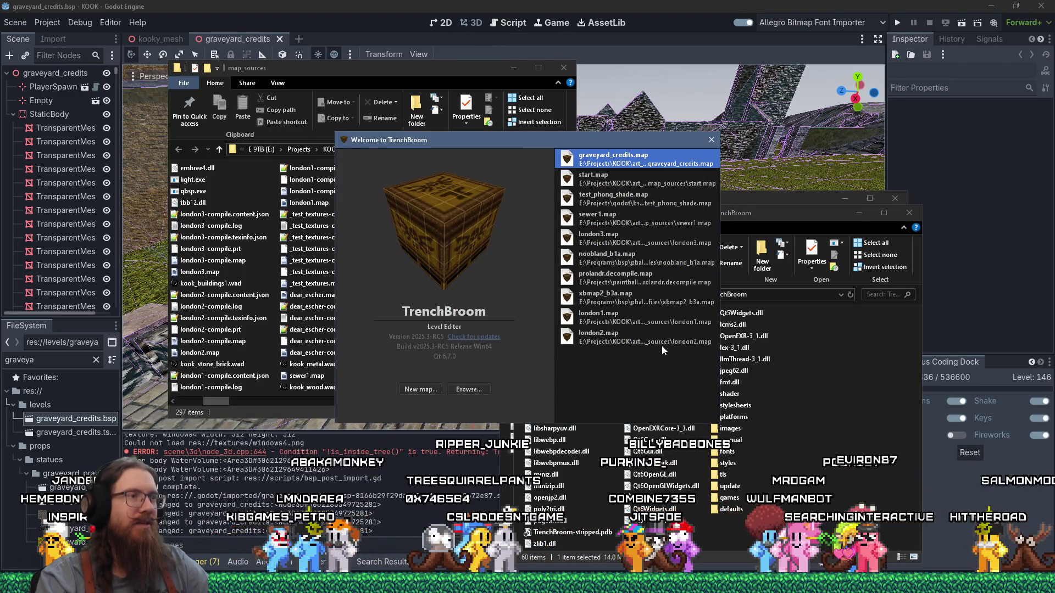
# Select and deselect the gazebo-roof brush and long path brush while orbiting to the church front
pyautogui.scroll(-3)
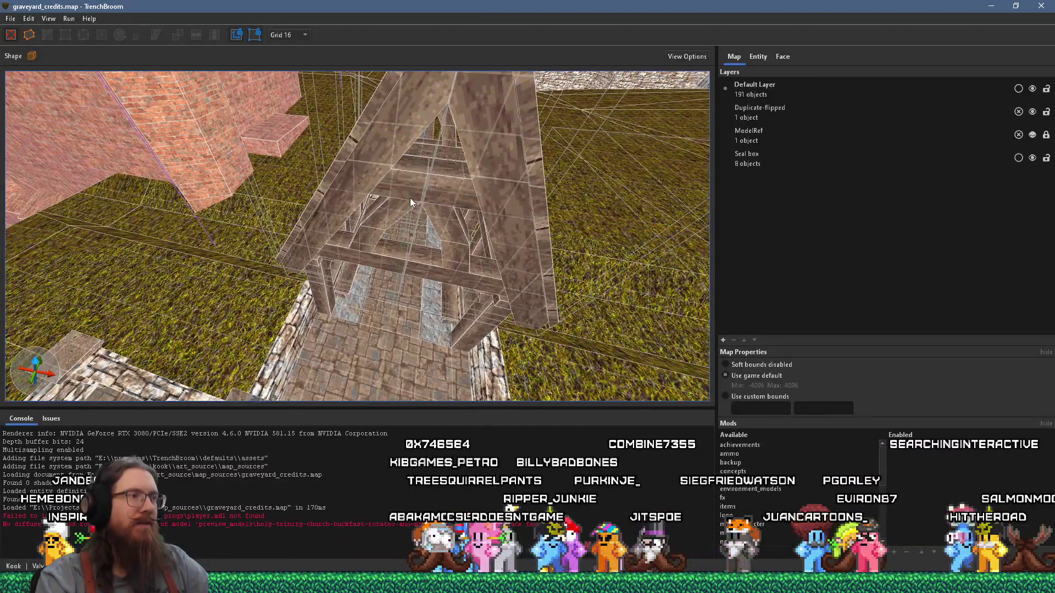
pyautogui.scroll(-3)
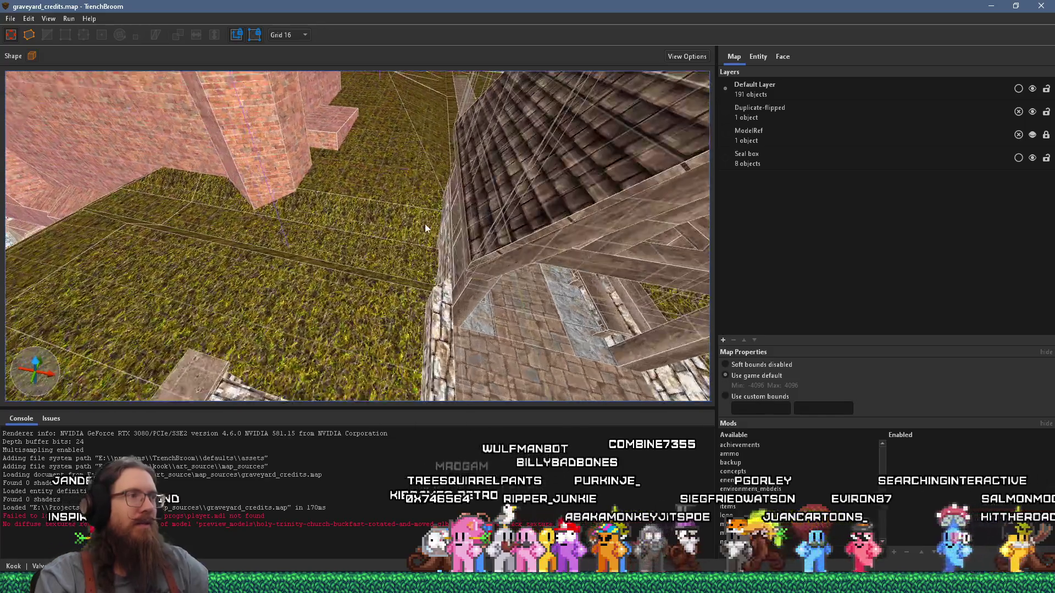
pyautogui.click(417, 204)
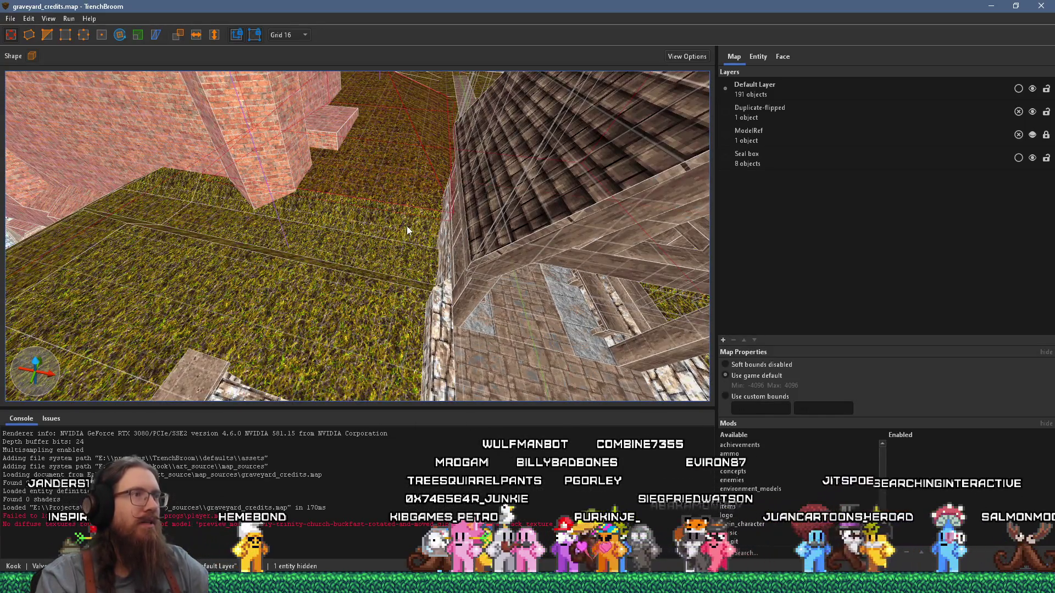
pyautogui.scroll(-3)
pyautogui.moveTo(379, 306); pyautogui.dragTo(334, 207)
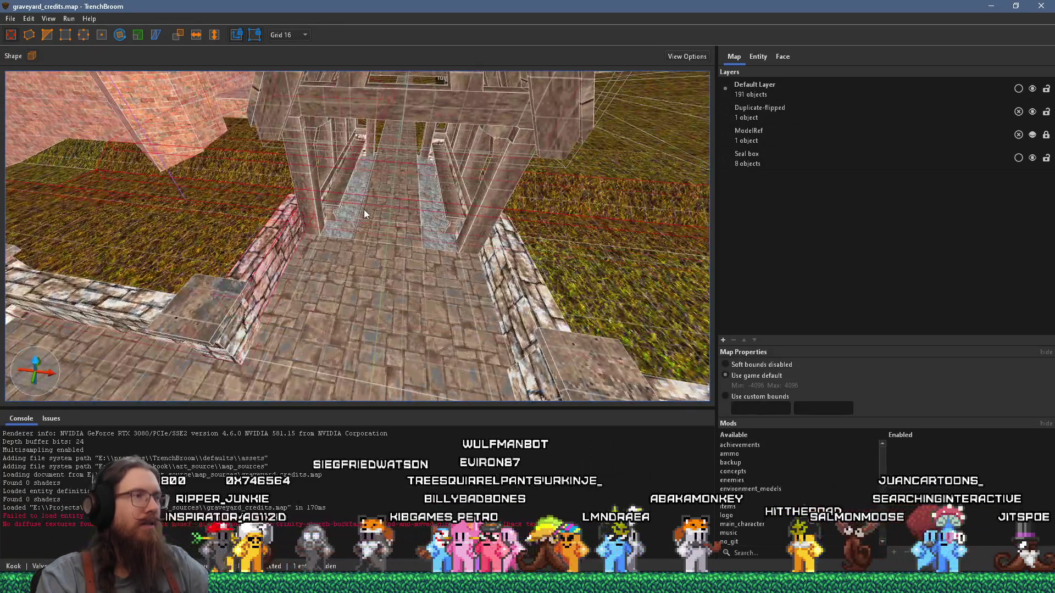
pyautogui.press('Escape')
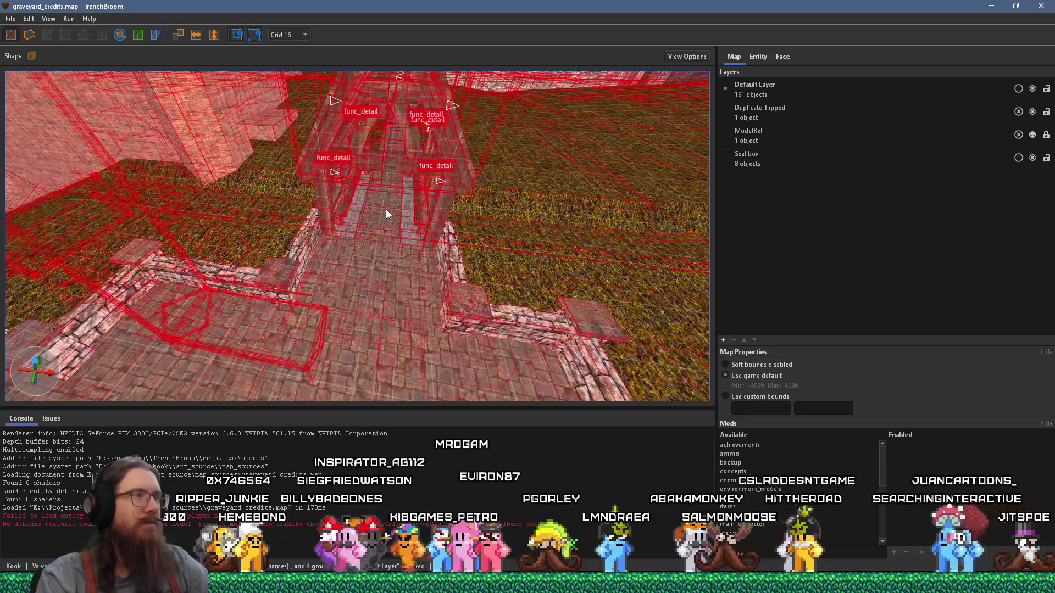
pyautogui.moveTo(385, 210); pyautogui.dragTo(627, 244)
pyautogui.click(377, 173)
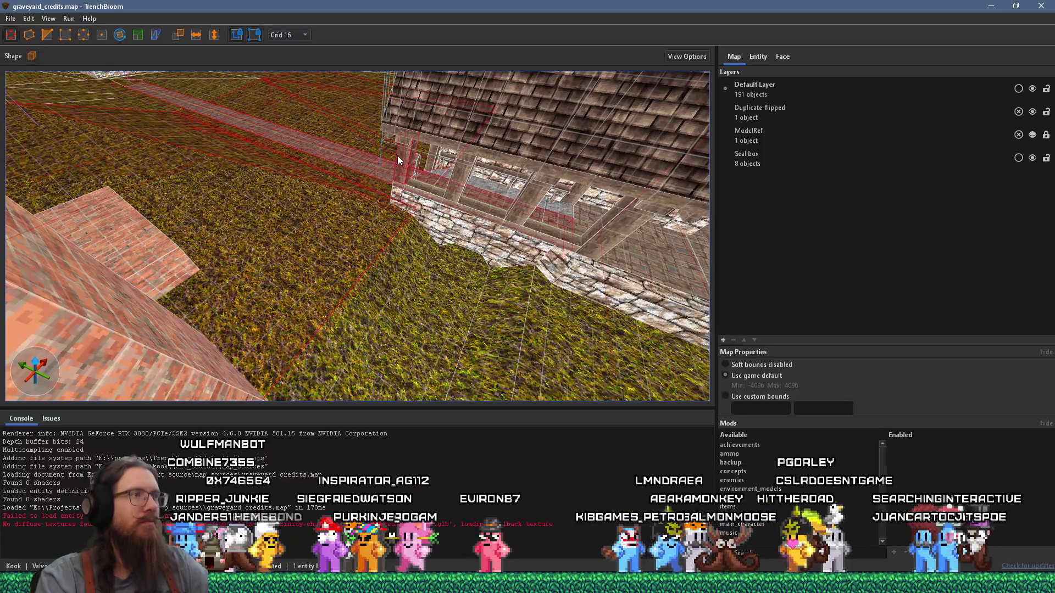
pyautogui.press('Escape')
pyautogui.moveTo(506, 206); pyautogui.dragTo(428, 248)
# Draw a 320×224×16 block brush over the church roof beside the path
pyautogui.moveTo(330, 170); pyautogui.dragTo(323, 136)
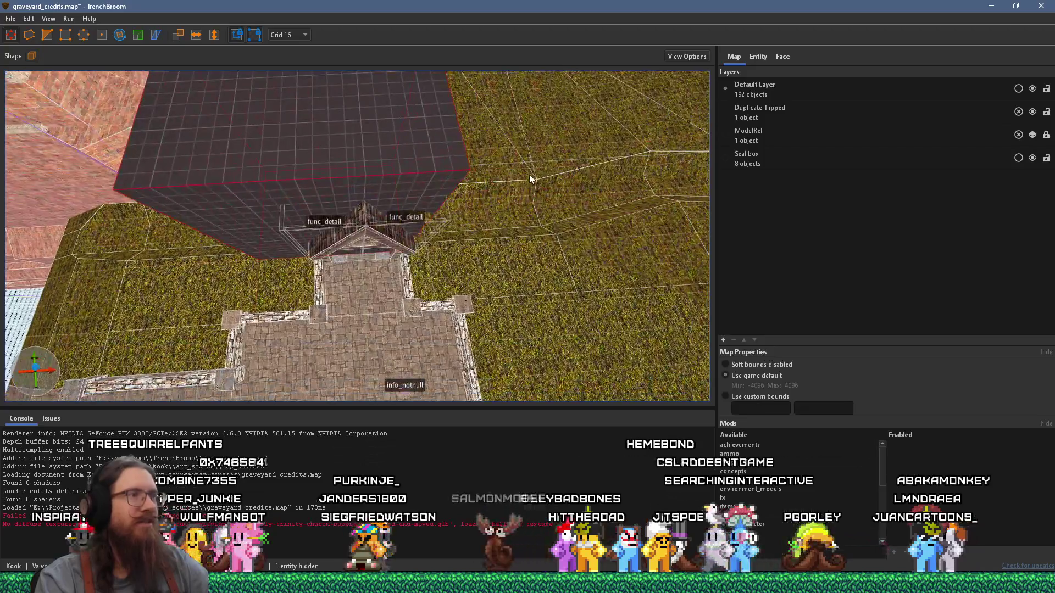
pyautogui.scroll(3)
pyautogui.moveTo(400, 228); pyautogui.dragTo(298, 293)
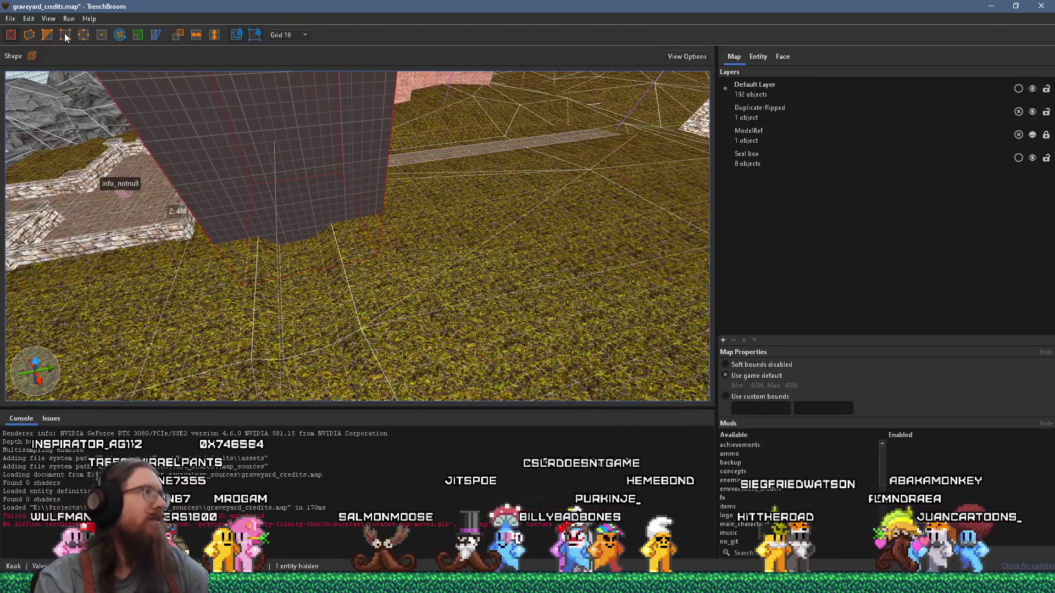
# Select every church brush touching the new block and copy them
pyautogui.click(29, 19)
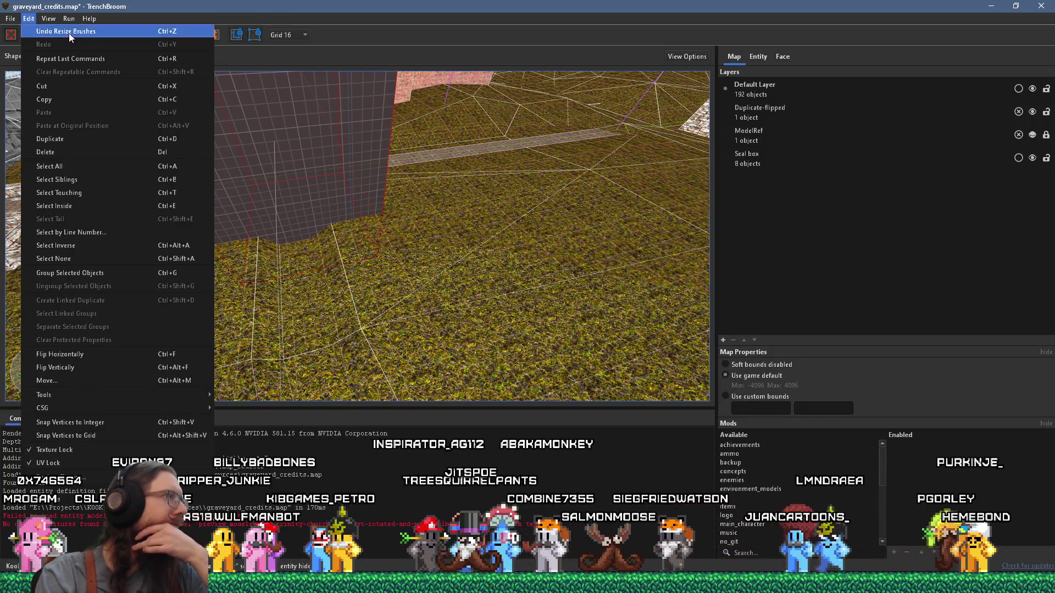
pyautogui.click(84, 193)
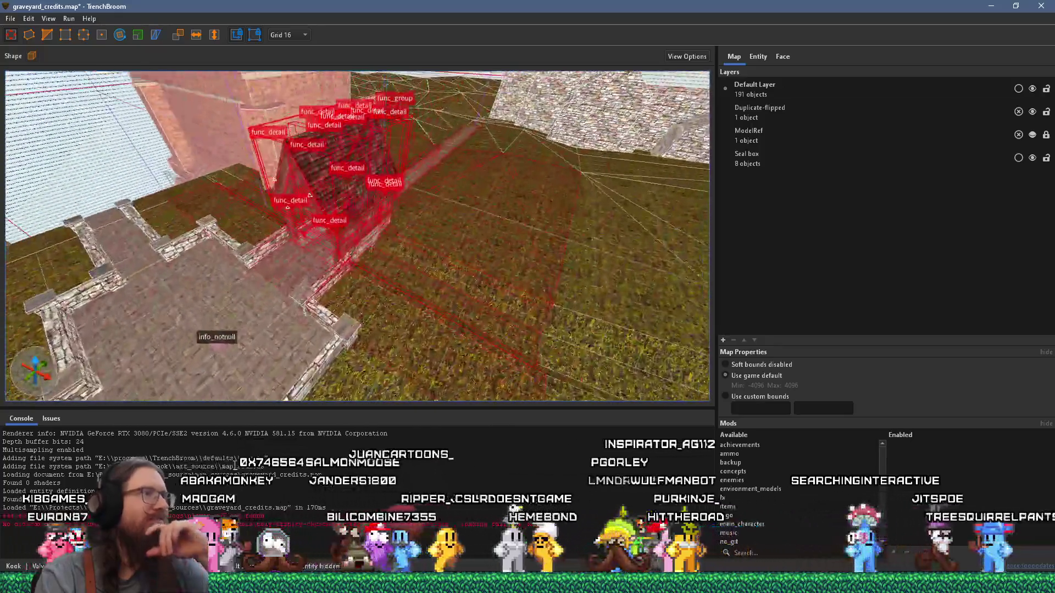
pyautogui.click(29, 19)
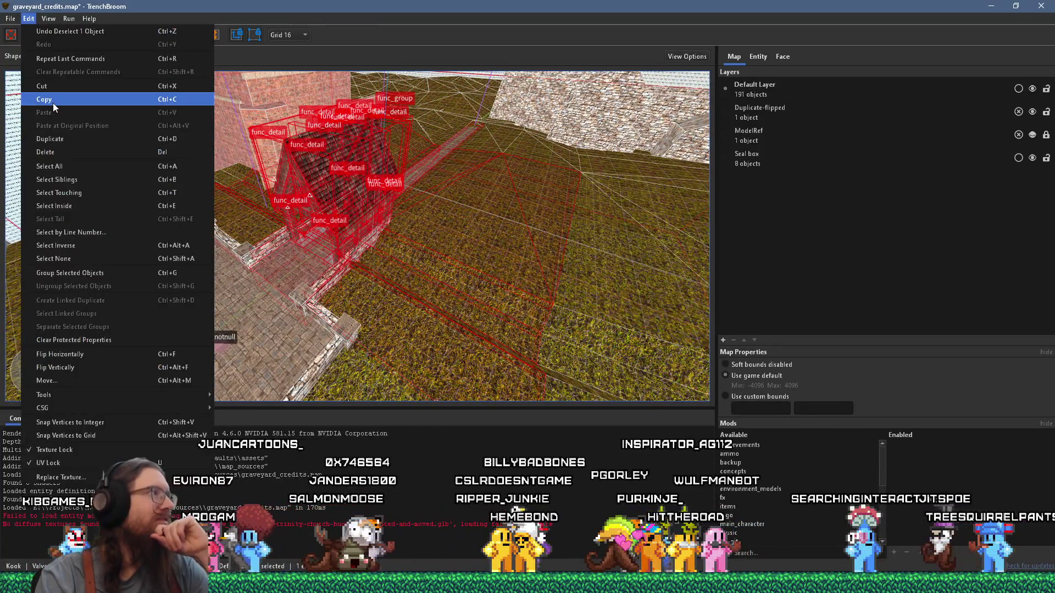
pyautogui.click(53, 104)
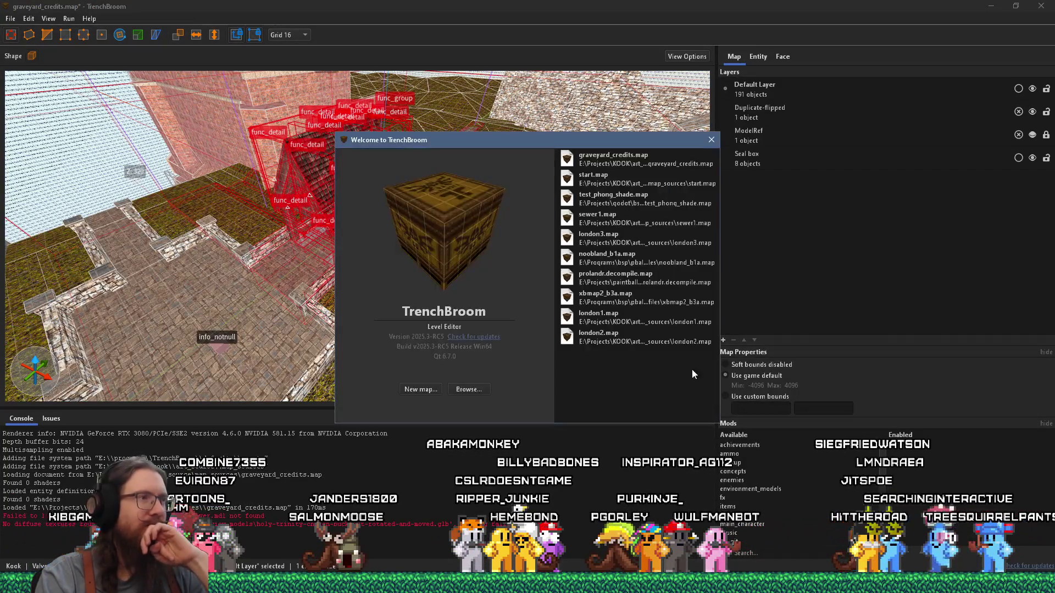
# Create a new Quake map and select its default box brush
pyautogui.click(418, 389)
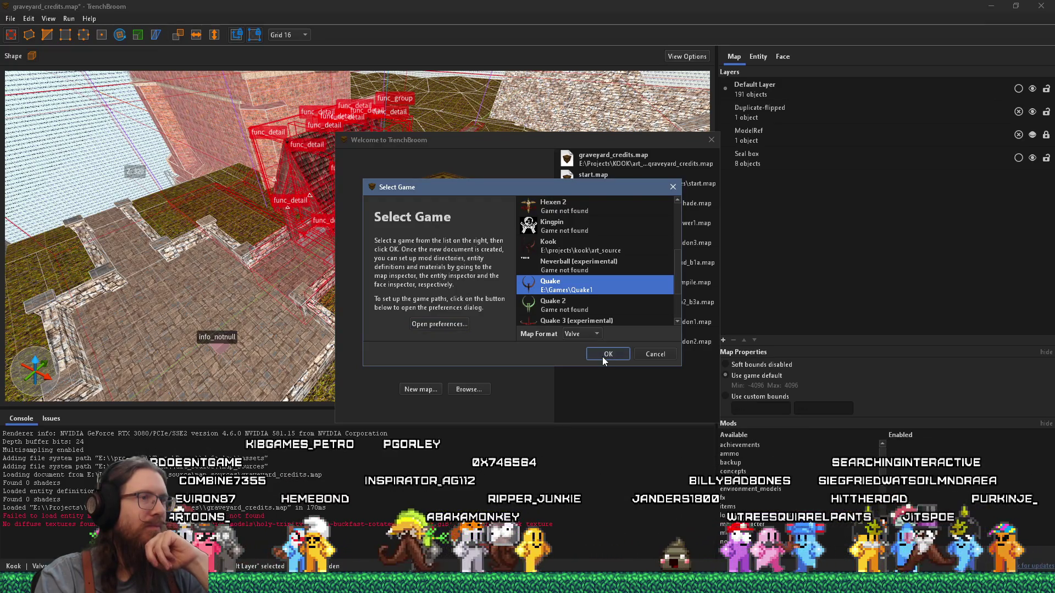
pyautogui.click(603, 358)
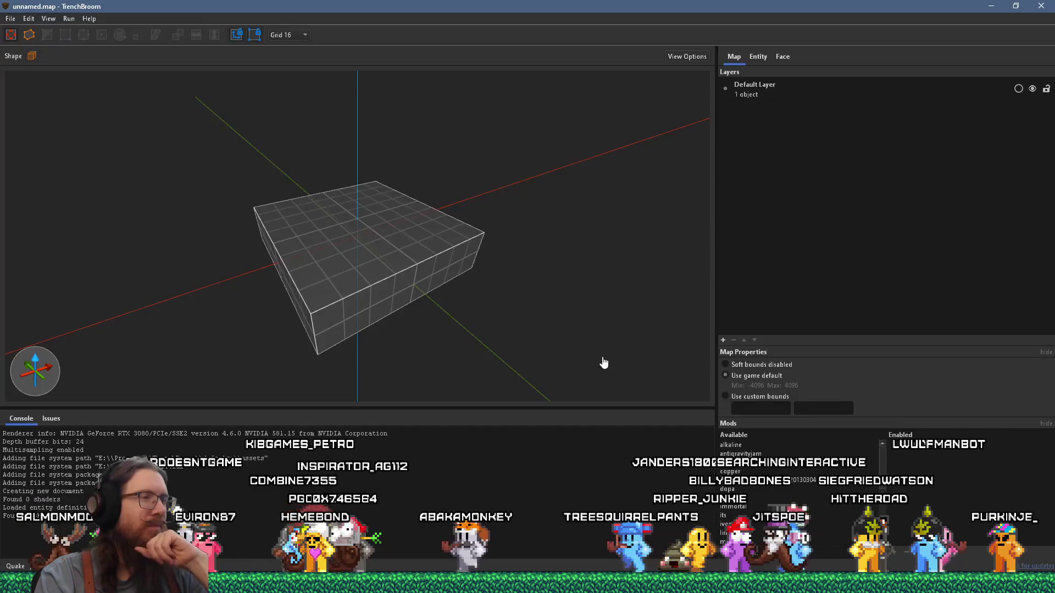
pyautogui.click(325, 240)
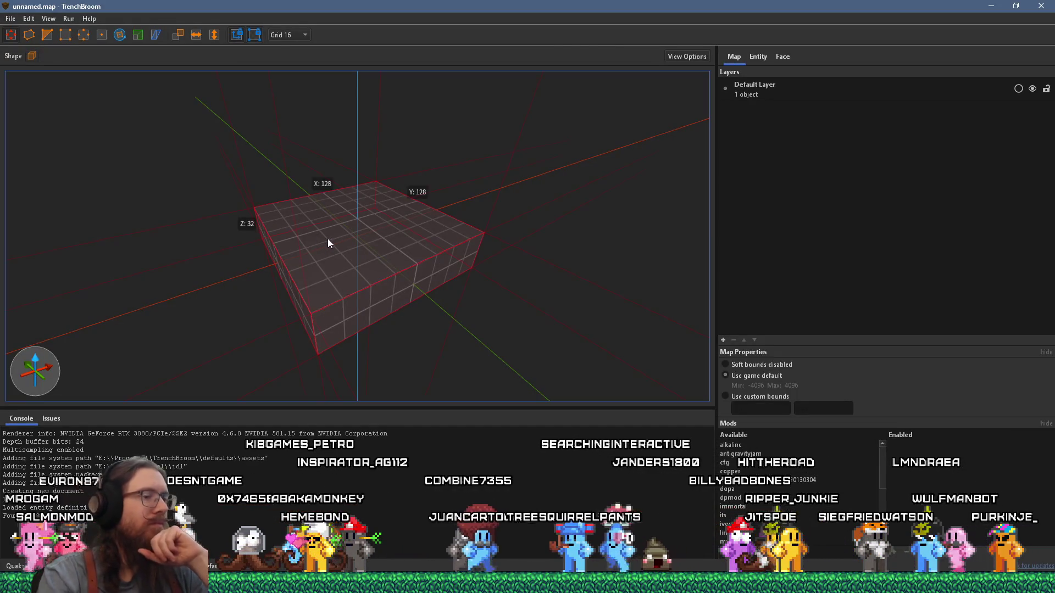
# Delete the default box, paste the church brushes, locate them, and delete the misplaced paste
pyautogui.press('Delete')
pyautogui.click(28, 18)
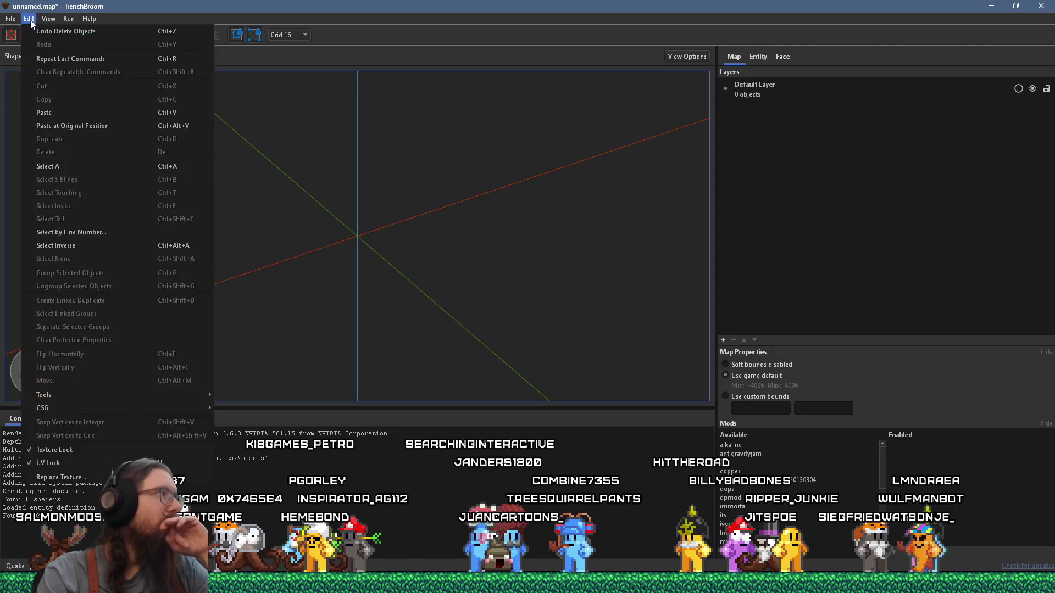
pyautogui.click(74, 115)
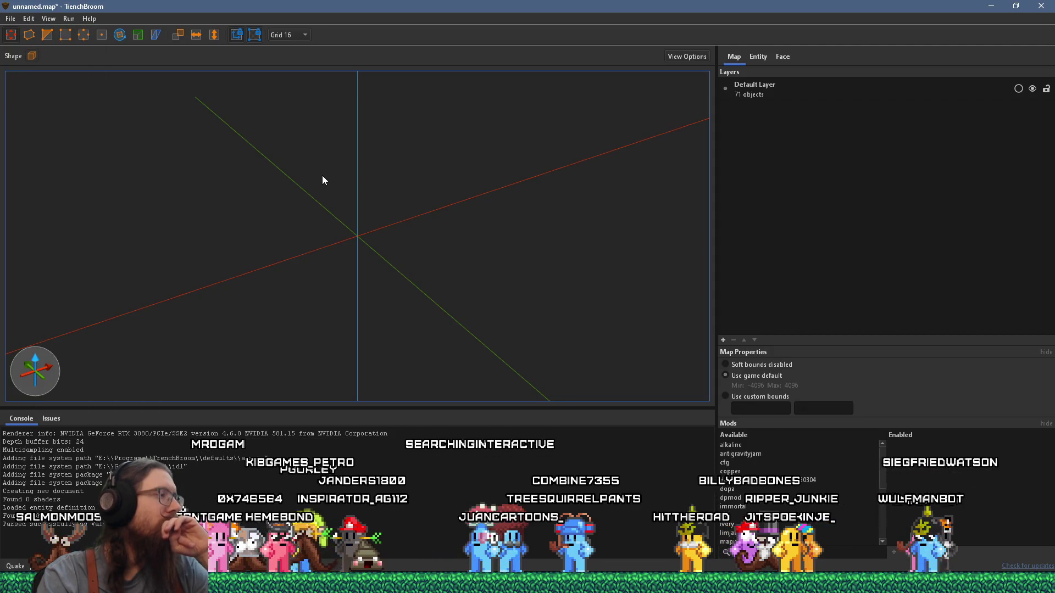
pyautogui.moveTo(346, 196); pyautogui.dragTo(290, 276)
pyautogui.scroll(-3)
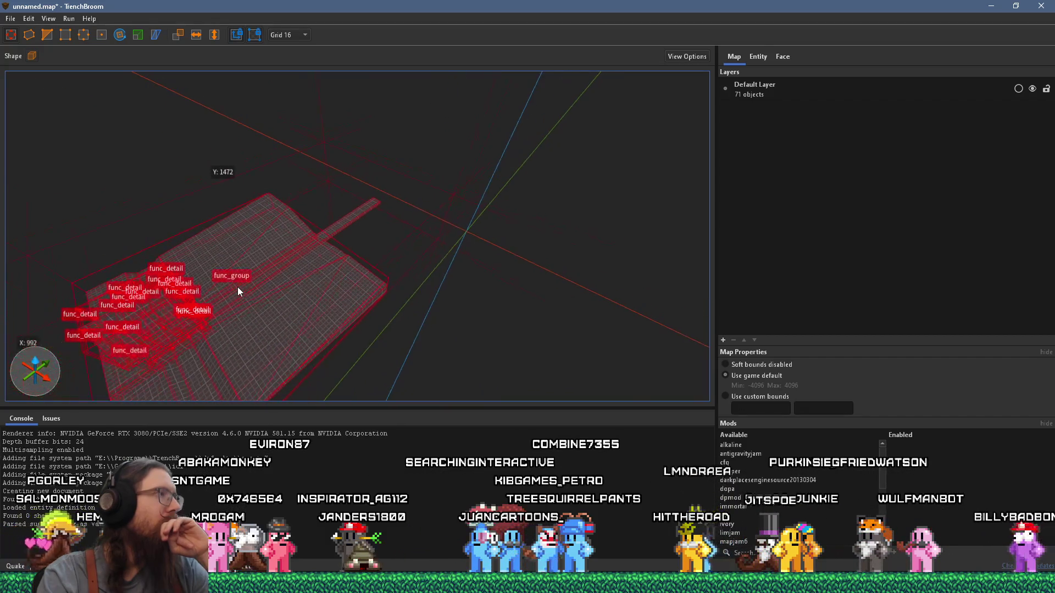
pyautogui.hotkey('ctrl', 'u')
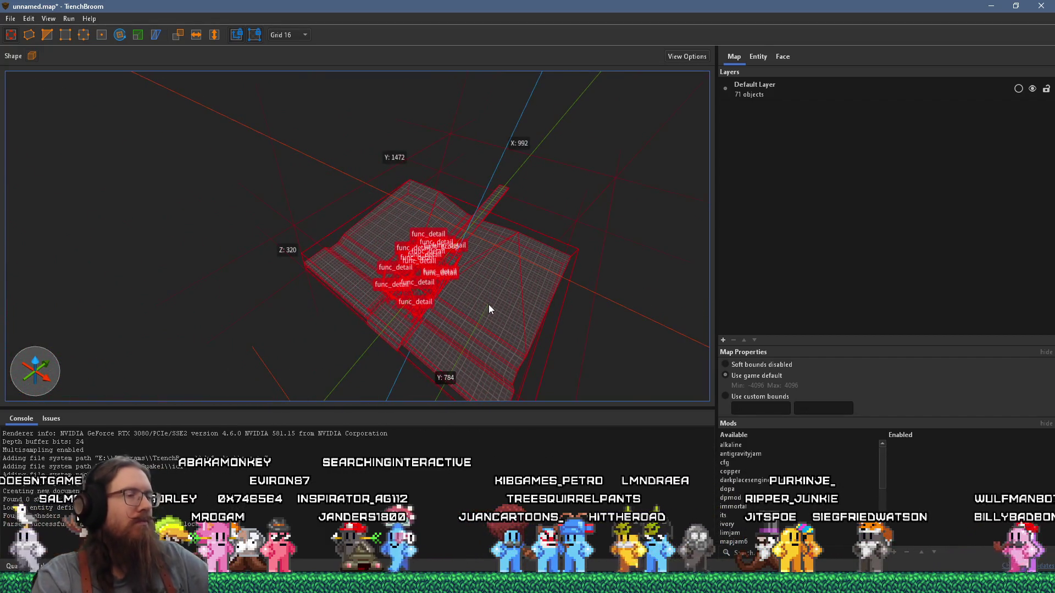
pyautogui.moveTo(489, 309); pyautogui.dragTo(485, 309)
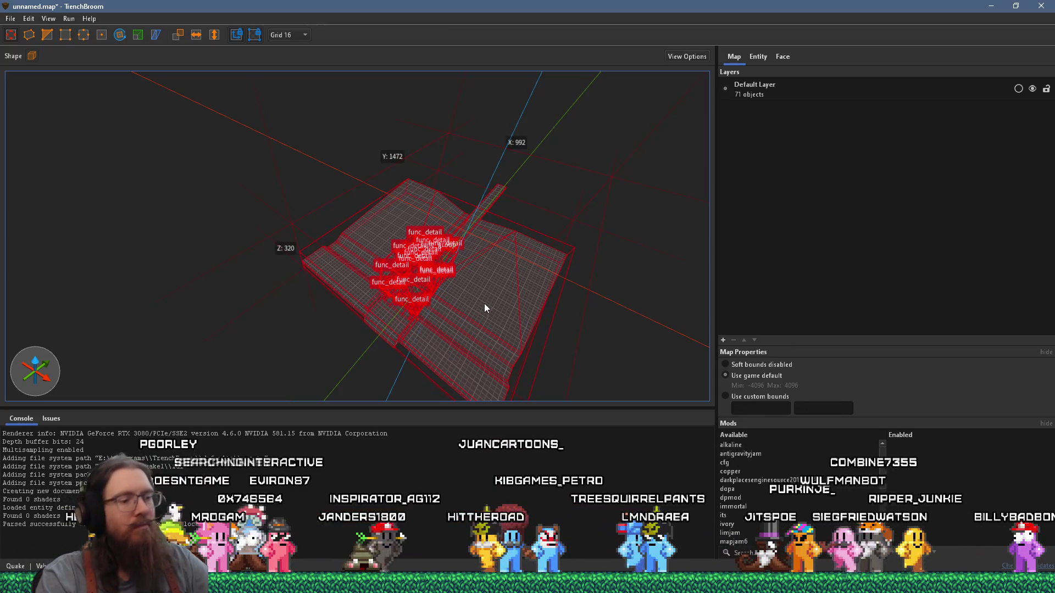
pyautogui.press('d')
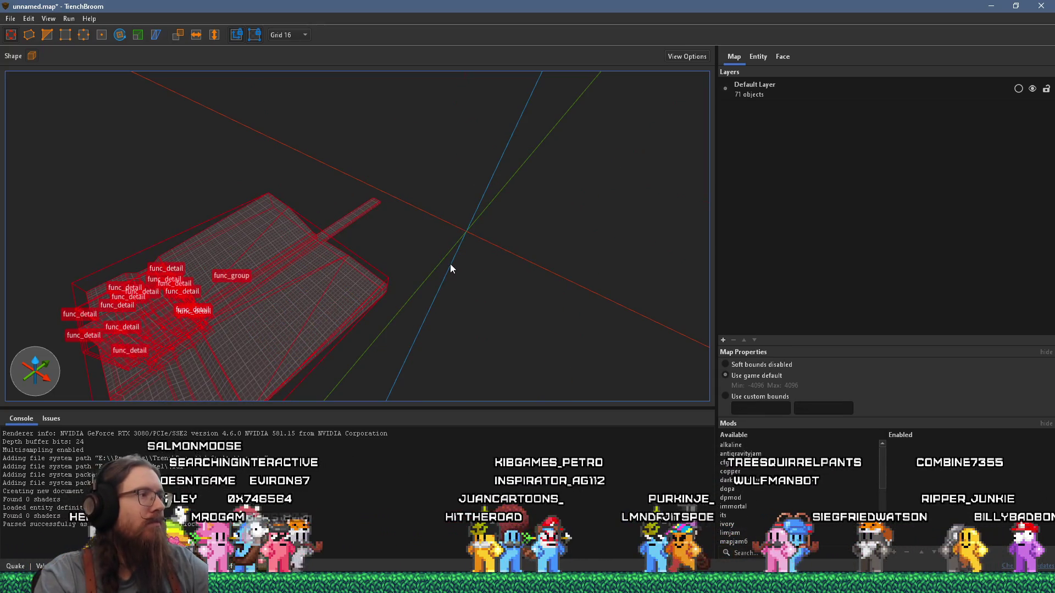
pyautogui.press('Delete')
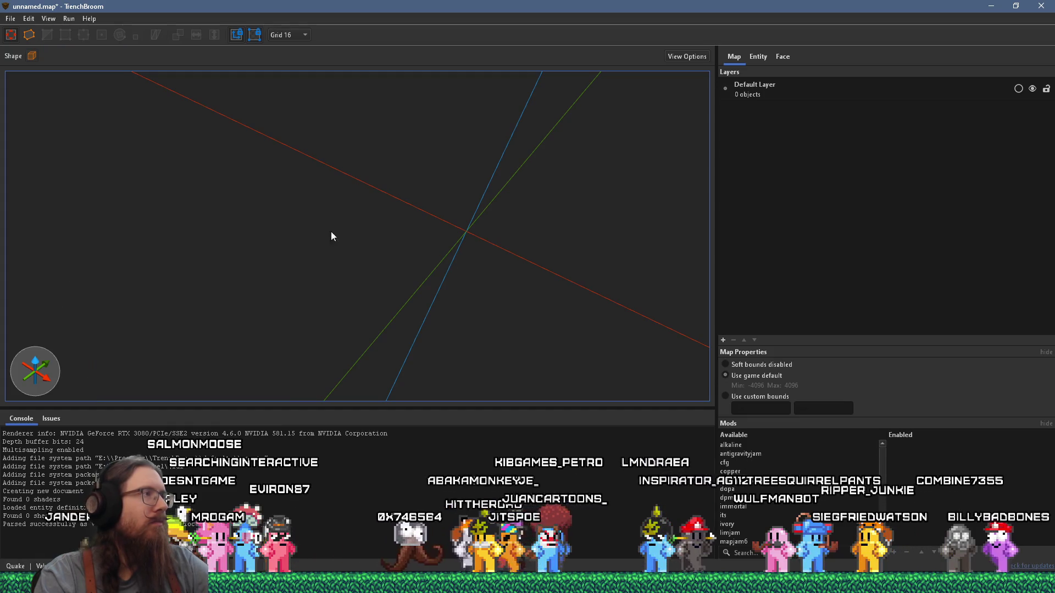
# Paste the copied church brushes at their original position and clear the selection
pyautogui.click(29, 18)
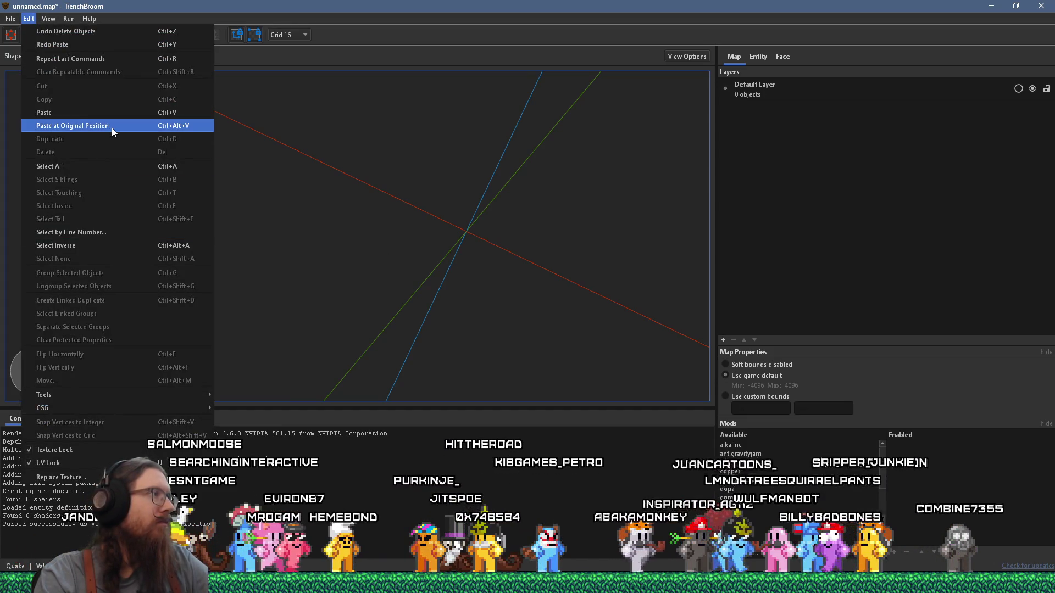
pyautogui.click(112, 128)
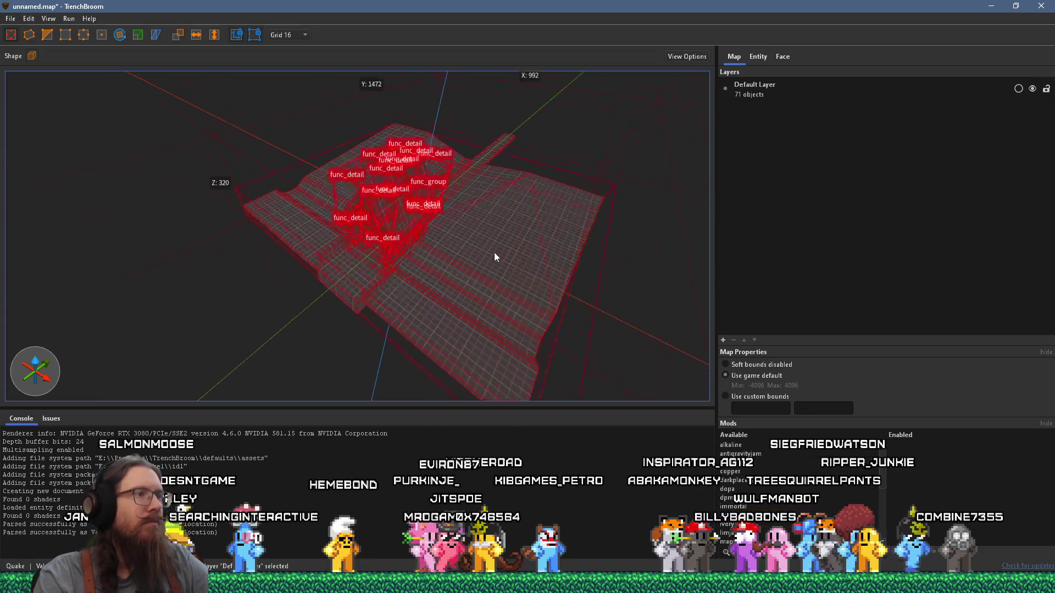
pyautogui.scroll(3)
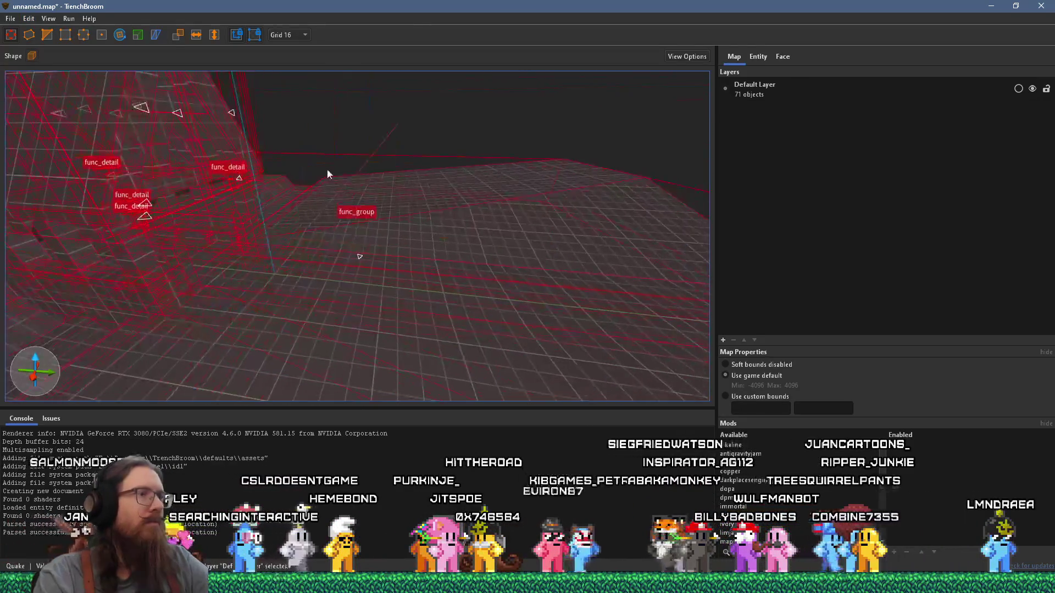
pyautogui.click(328, 176)
# Place an info_player_deathmatch spawn on the floor beside the church geometry
pyautogui.rightClick(318, 316)
pyautogui.moveTo(395, 509)
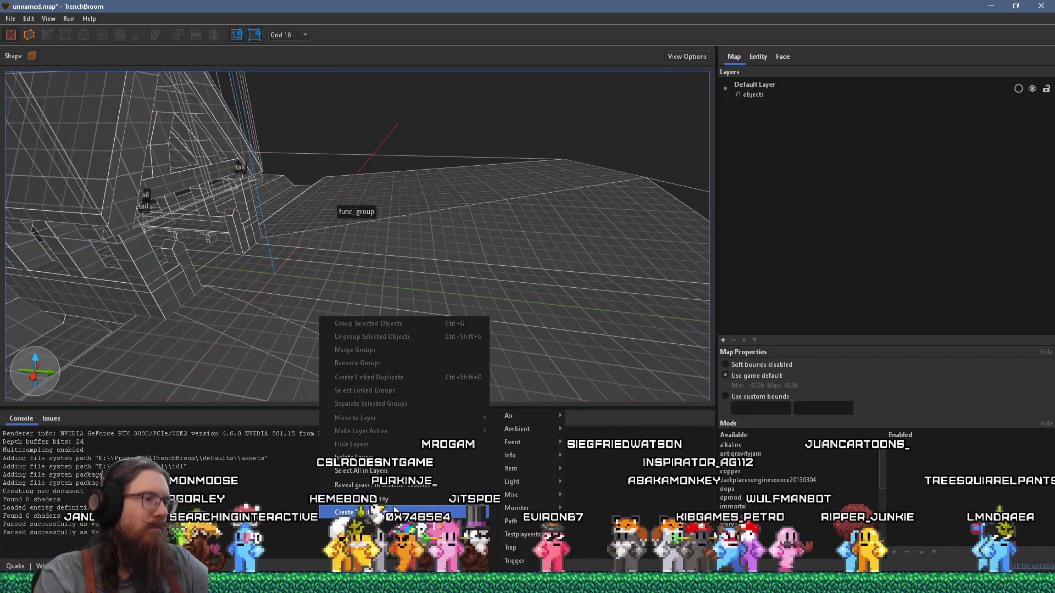
pyautogui.moveTo(532, 471)
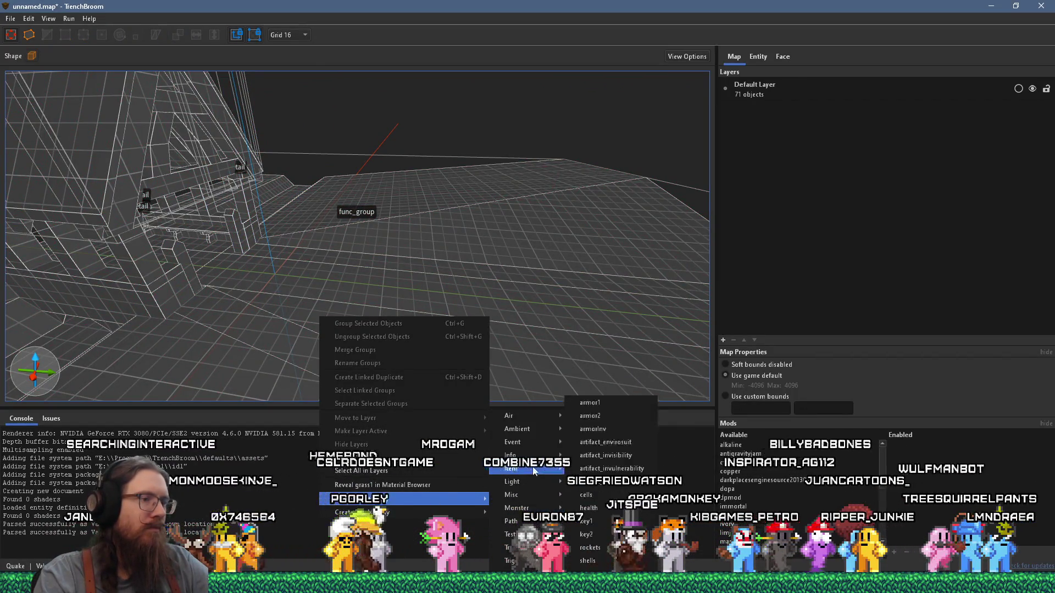
pyautogui.click(604, 501)
pyautogui.moveTo(303, 304); pyautogui.dragTo(323, 261)
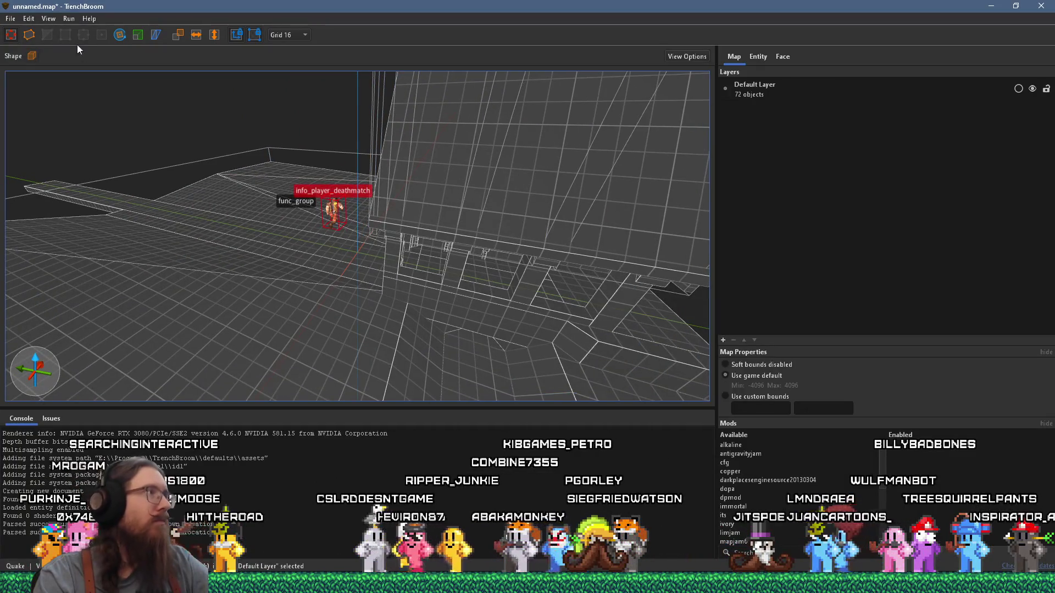
pyautogui.click(10, 19)
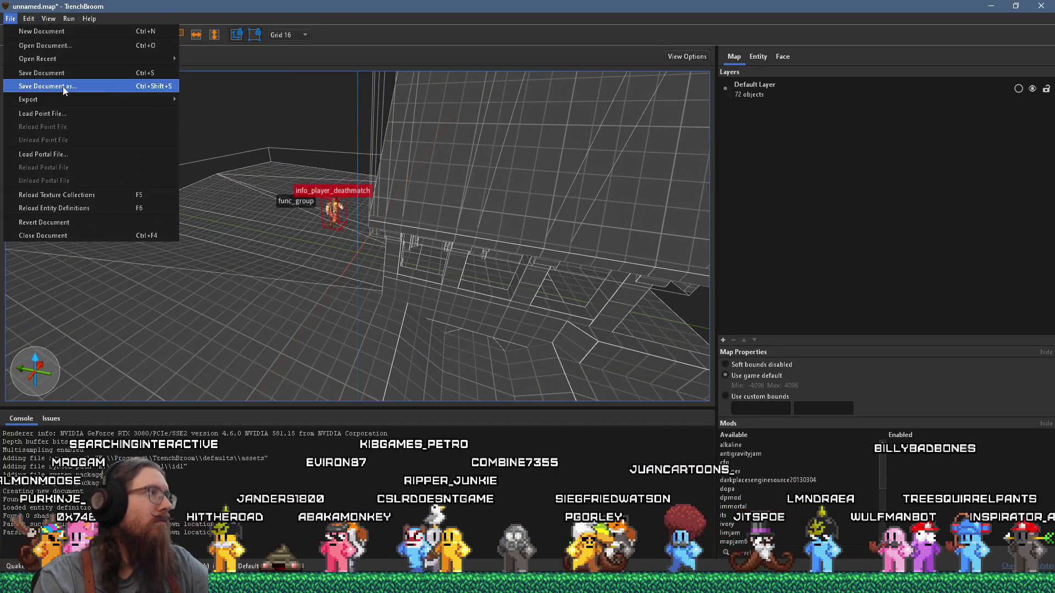
# Save the map as test_missing_polys.map in e:\games\quake1\maps
pyautogui.click(67, 85)
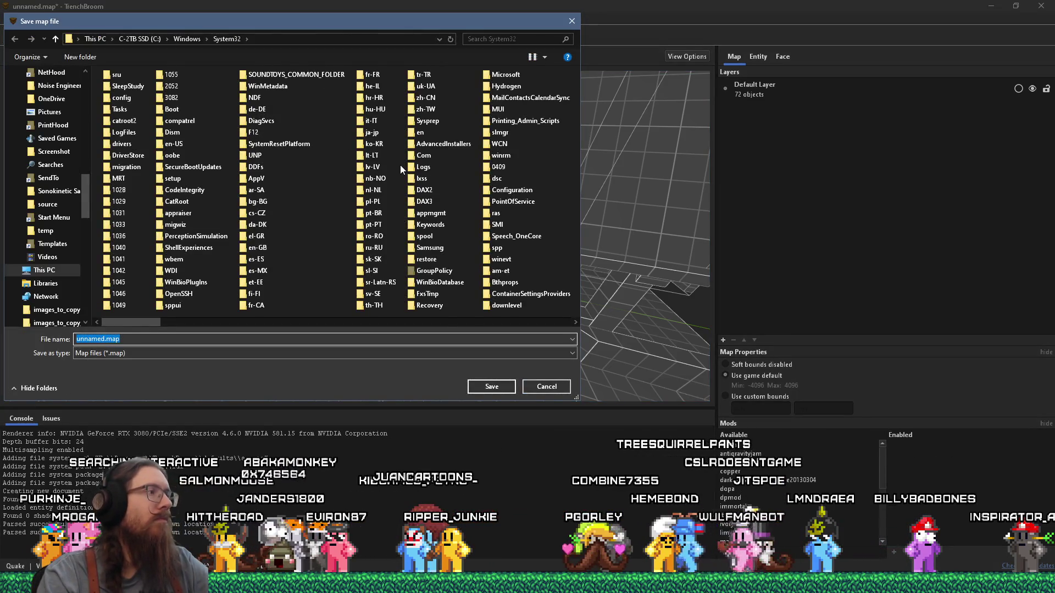
pyautogui.write('e:\\')
pyautogui.write('projects\\')
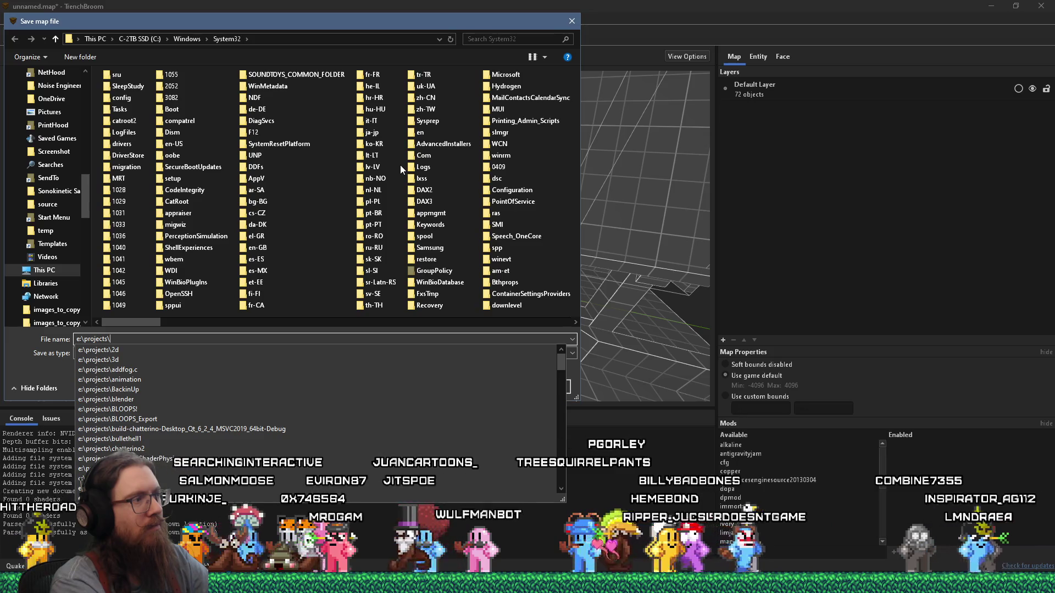
pyautogui.hotkey('ctrl', 'a')
pyautogui.write('e:\\g')
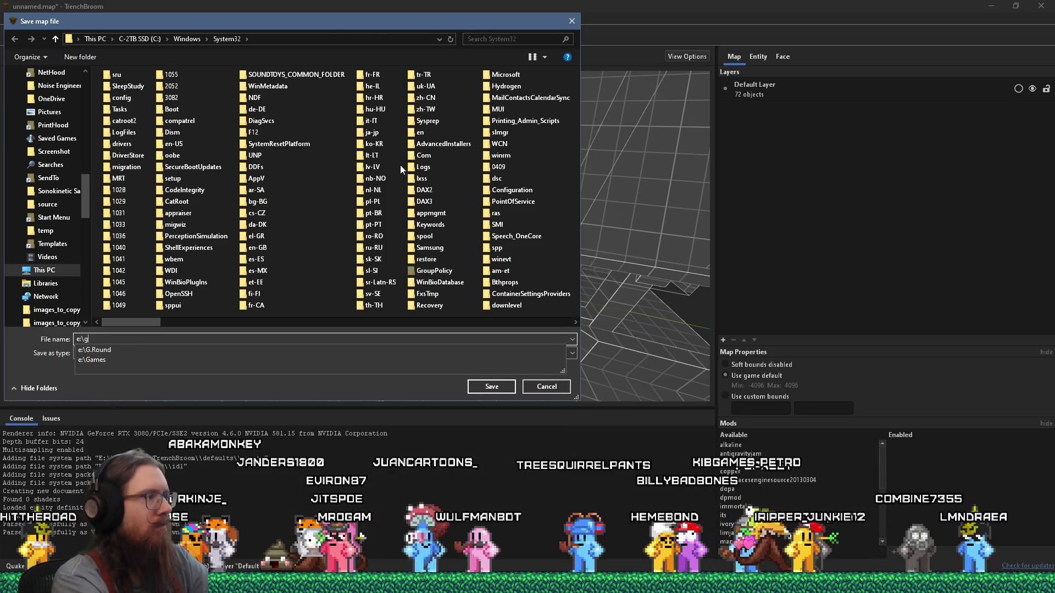
pyautogui.write('ames\\quake\\')
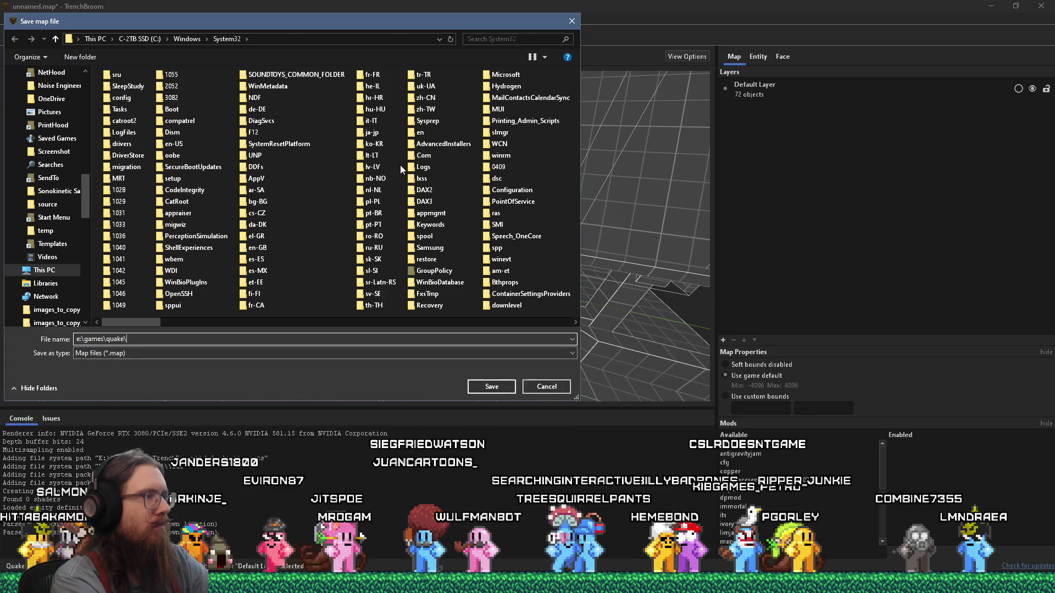
pyautogui.press('BackSpace')
pyautogui.write('1\\maps')
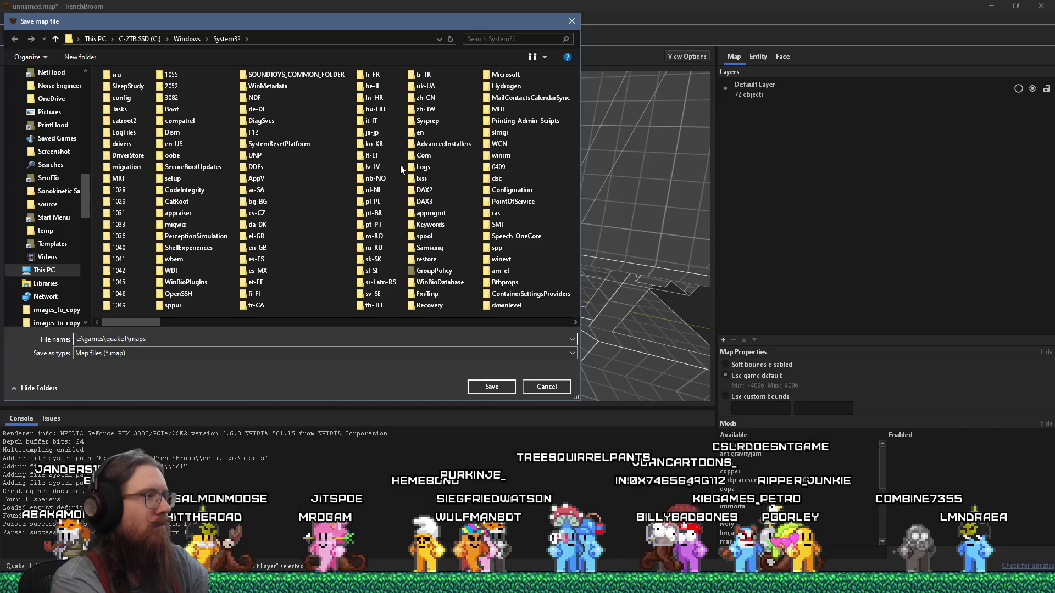
pyautogui.write('\\test')
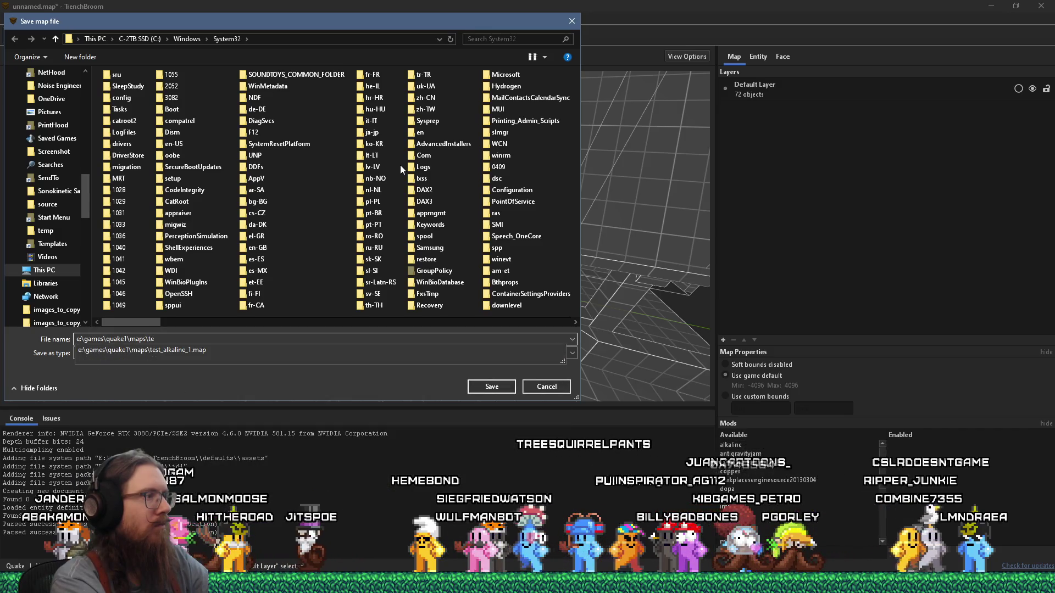
pyautogui.write('_missing_')
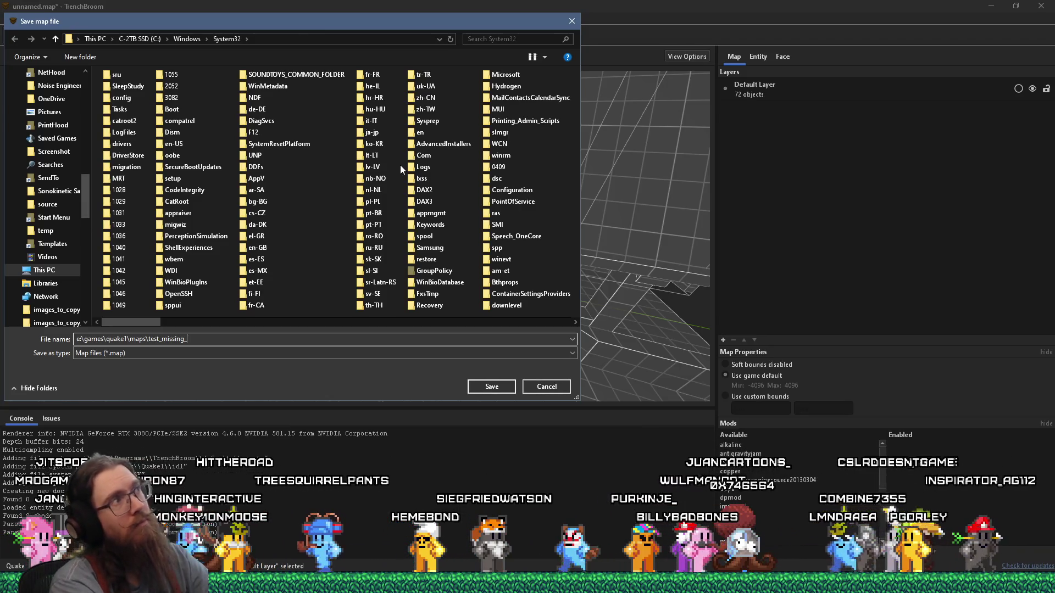
pyautogui.write('polys')
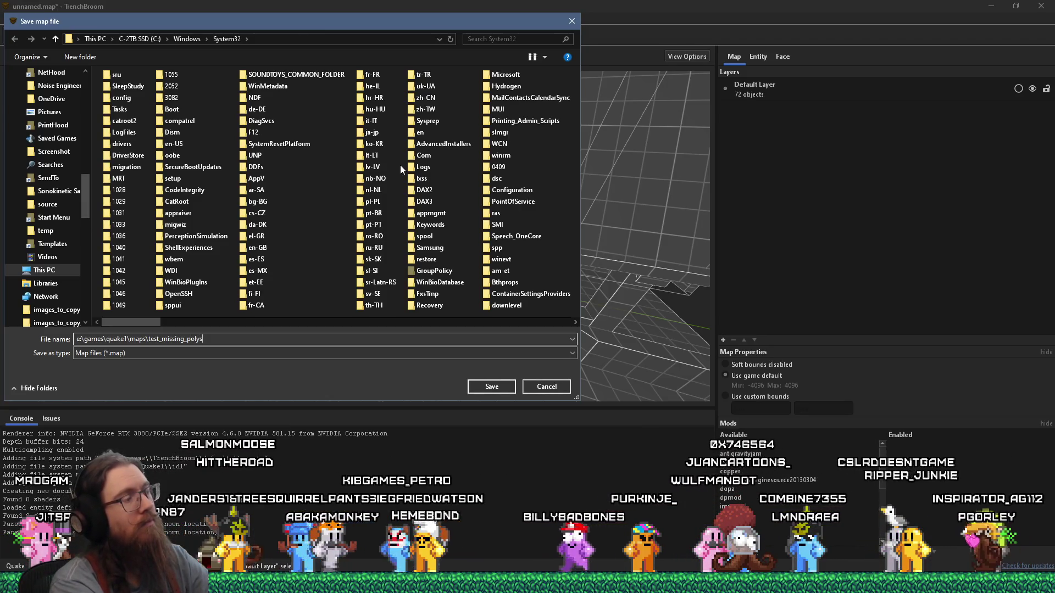
pyautogui.write('map')
pyautogui.press('Return')
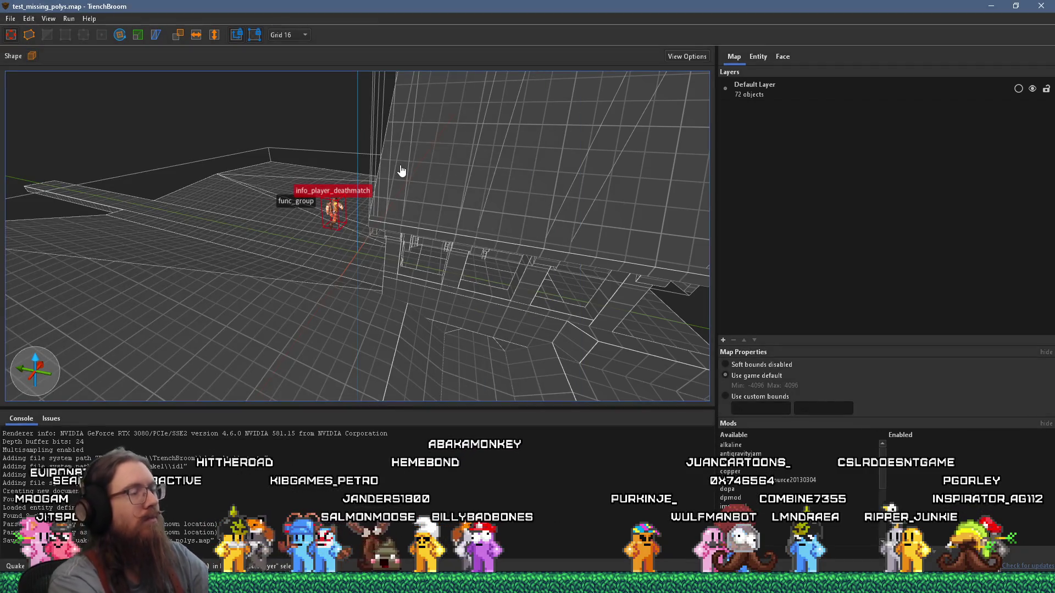
# Select the lower floor brushes and filter the face materials by 'grass'
pyautogui.scroll(-3)
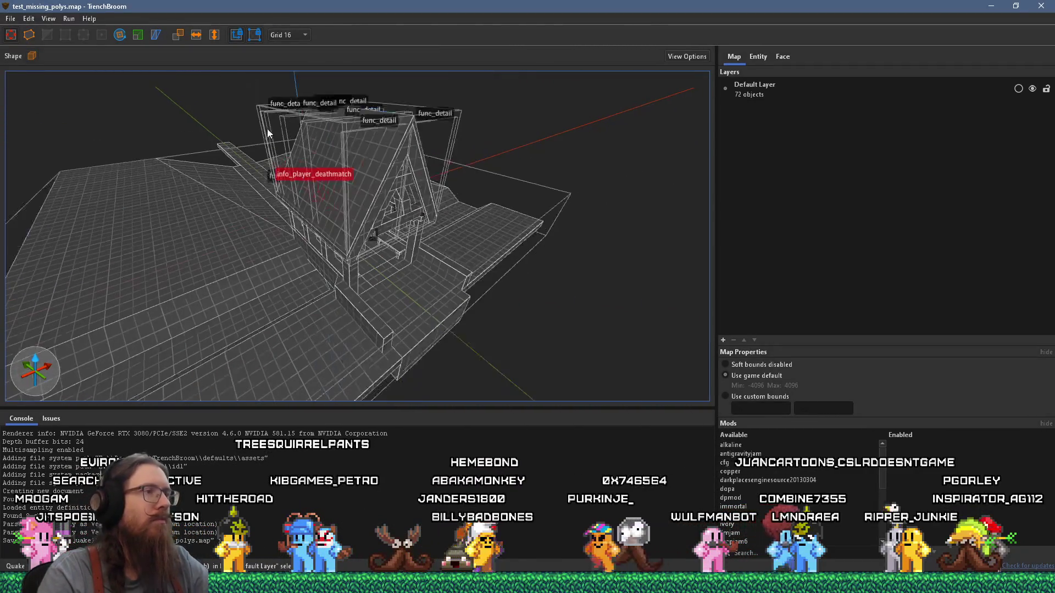
pyautogui.click(229, 219)
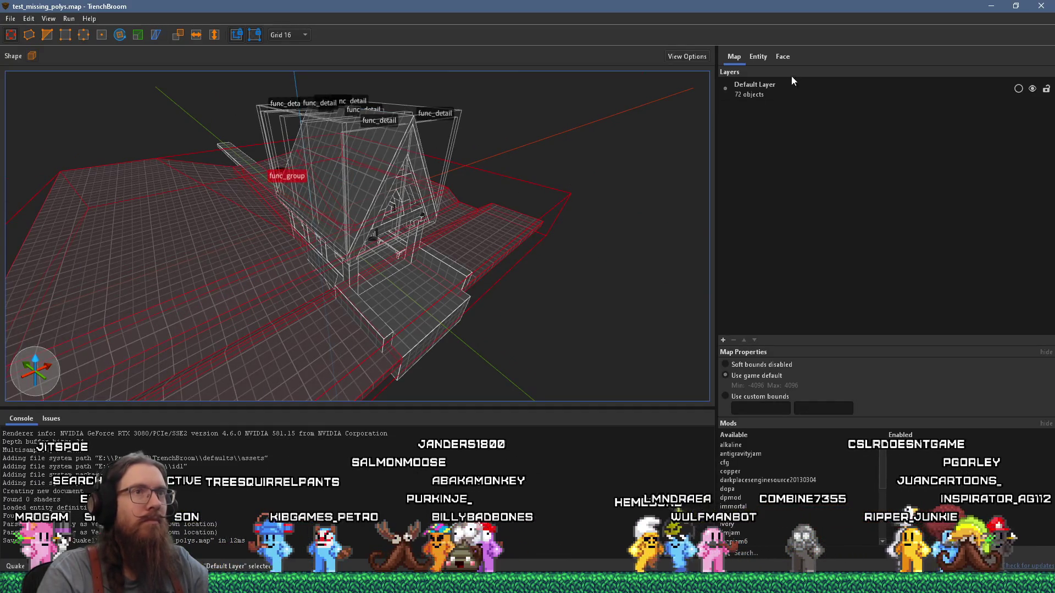
pyautogui.hotkey('ctrl', '3')
pyautogui.click(891, 551)
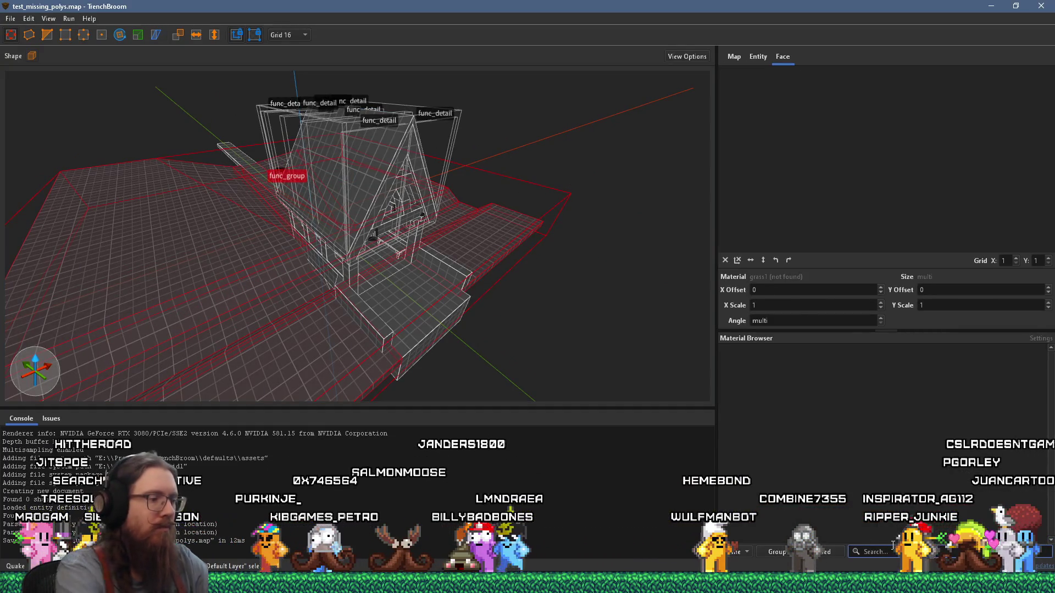
pyautogui.write('grass')
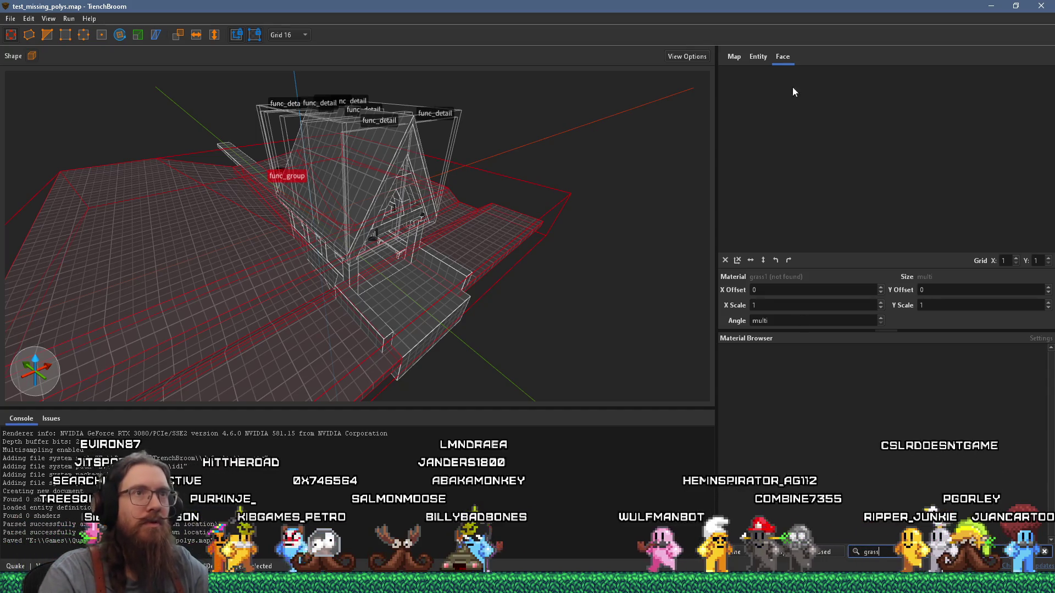
# Add a WAD through the worldspawn entity's wad property, opening Load Wad File
pyautogui.click(758, 56)
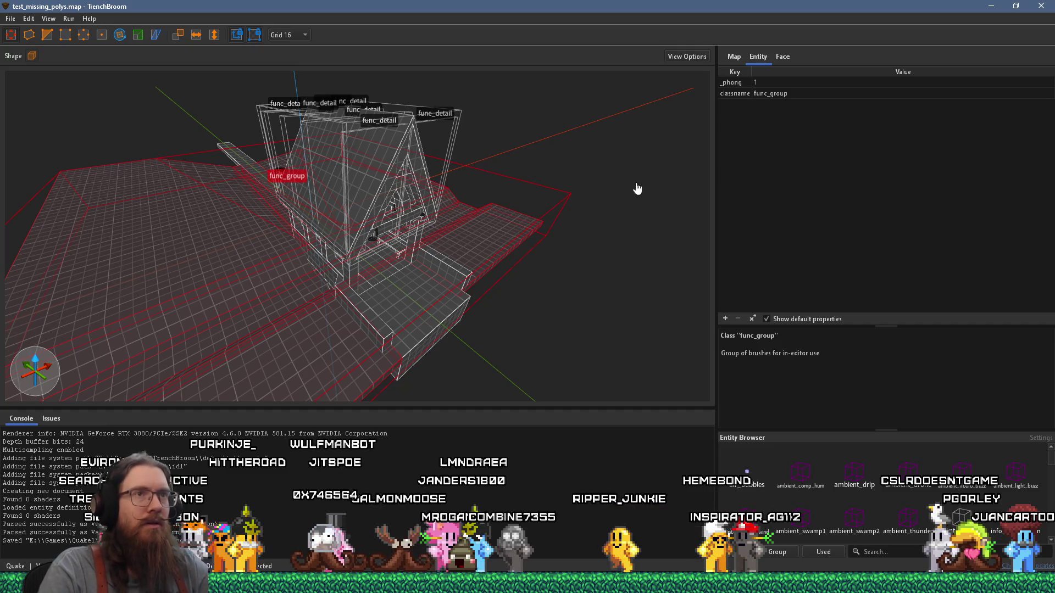
pyautogui.click(599, 186)
pyautogui.click(728, 104)
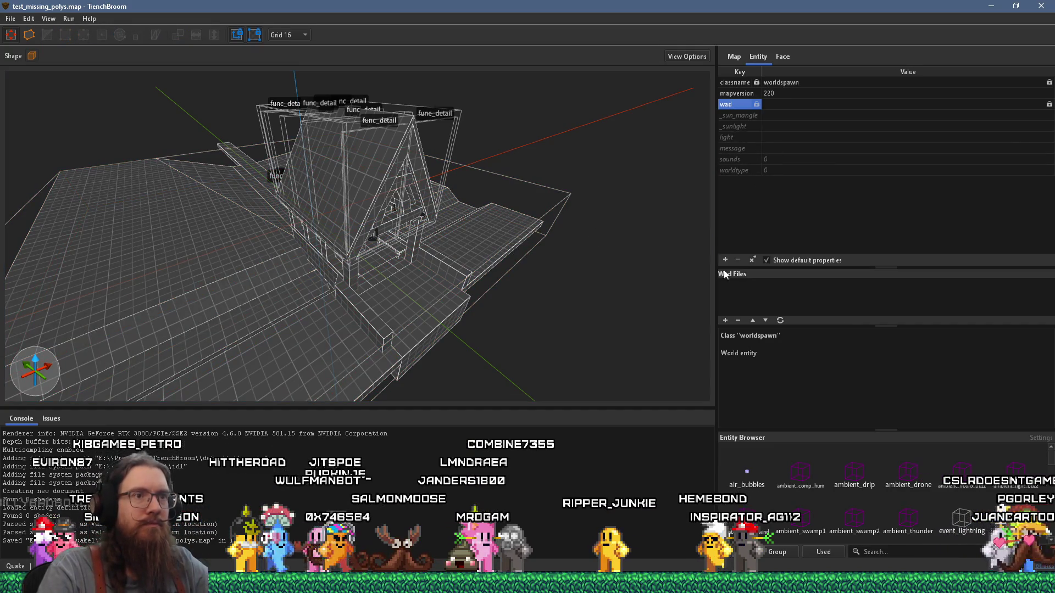
pyautogui.click(725, 320)
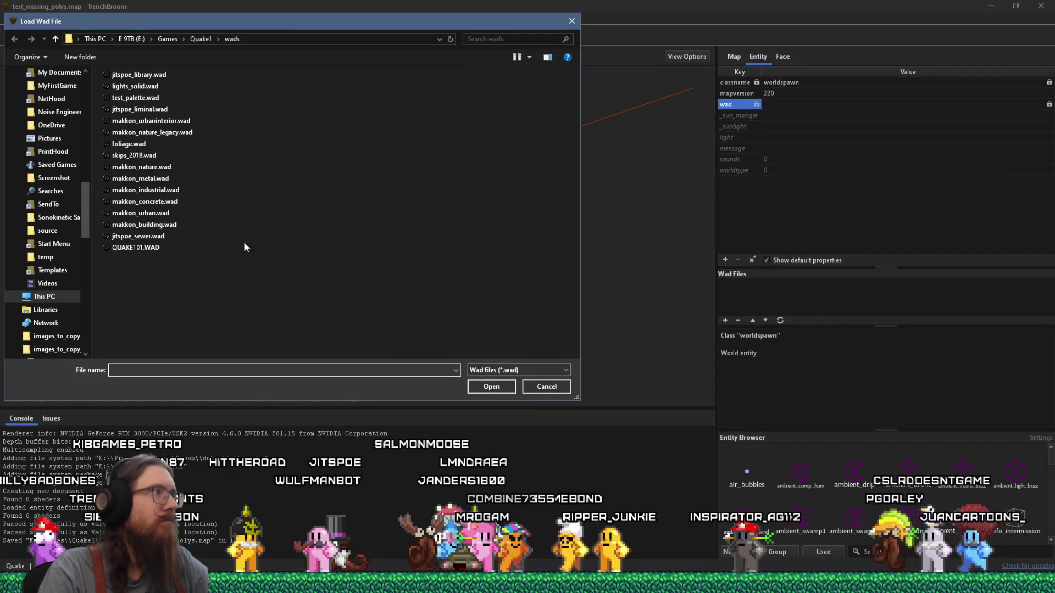
# Load QUAKE101.WAD with an absolute path and texture the ground wgrass1_1
pyautogui.doubleClick(137, 248)
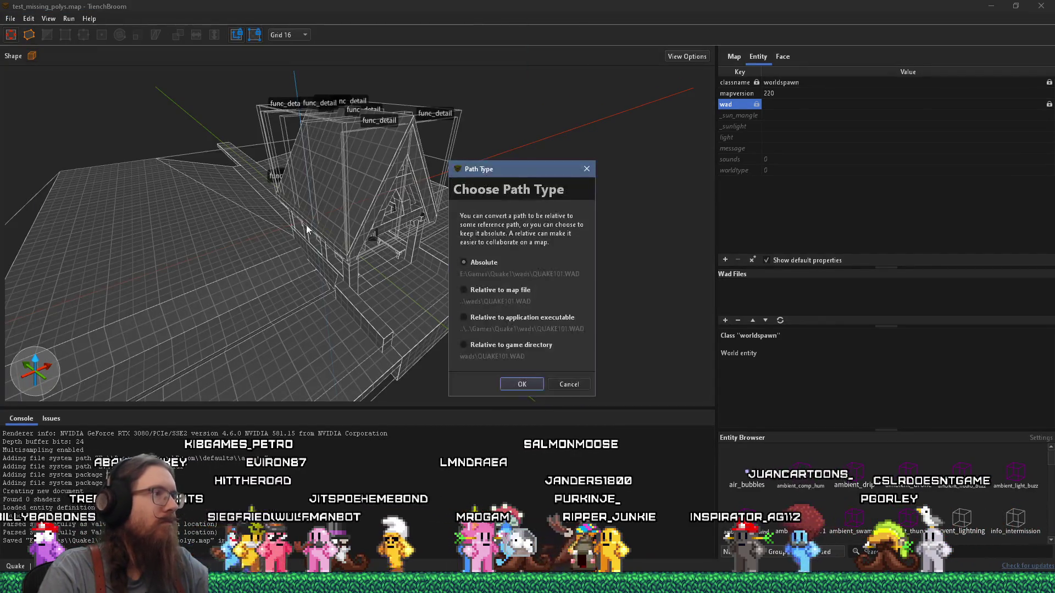
pyautogui.click(522, 384)
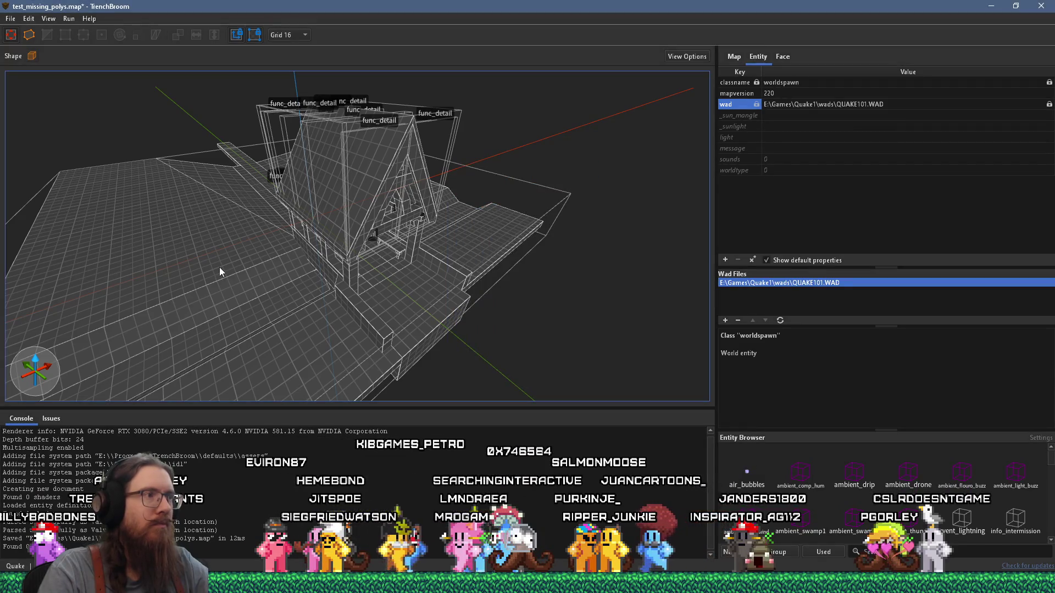
pyautogui.click(220, 268)
pyautogui.click(782, 57)
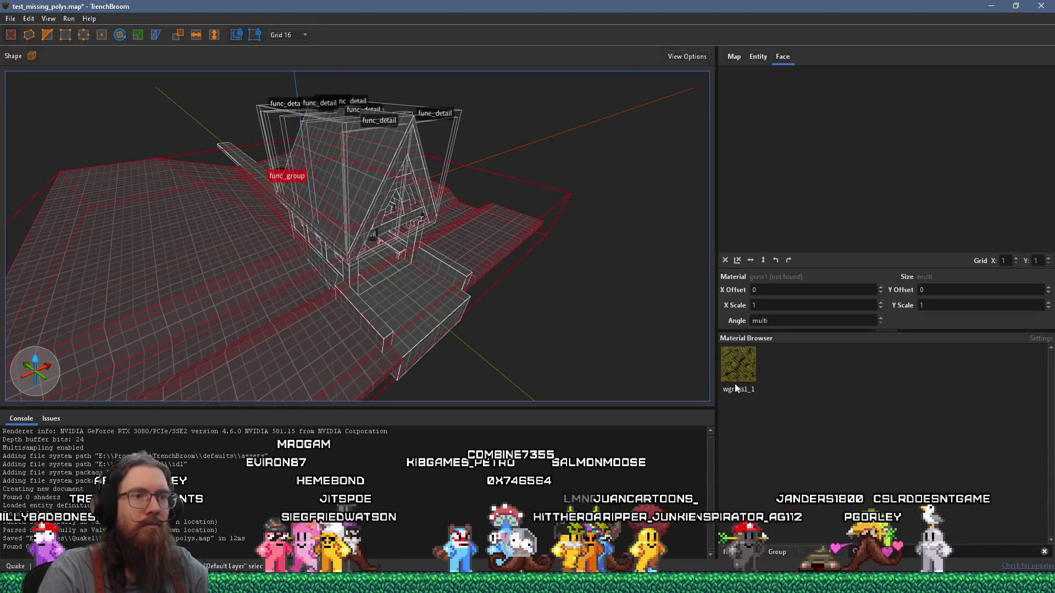
pyautogui.click(734, 387)
pyautogui.scroll(3)
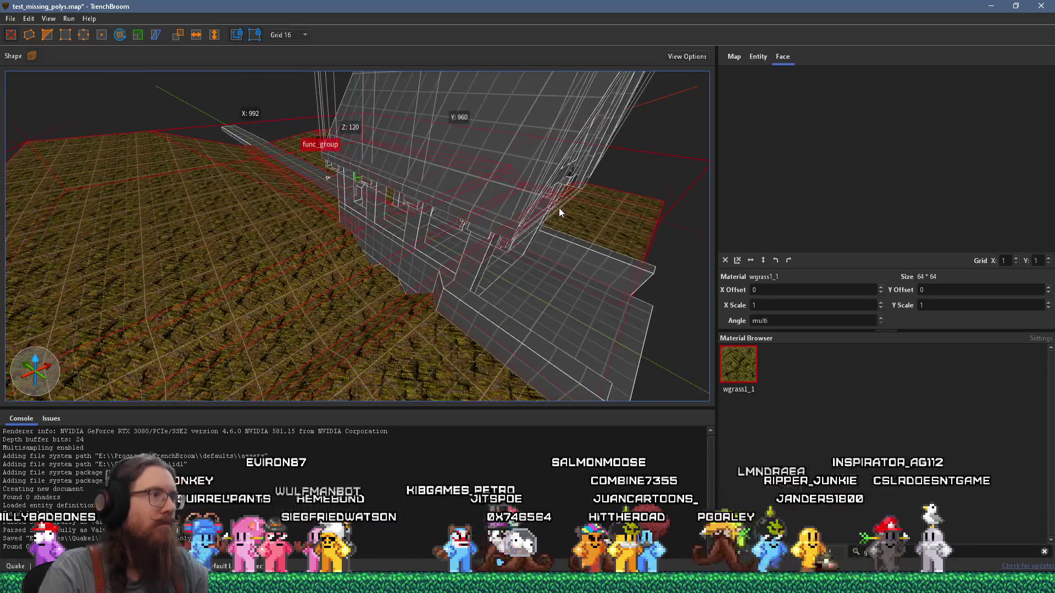
# Select the house brushes and texture them wizwood1_2
pyautogui.click(365, 219)
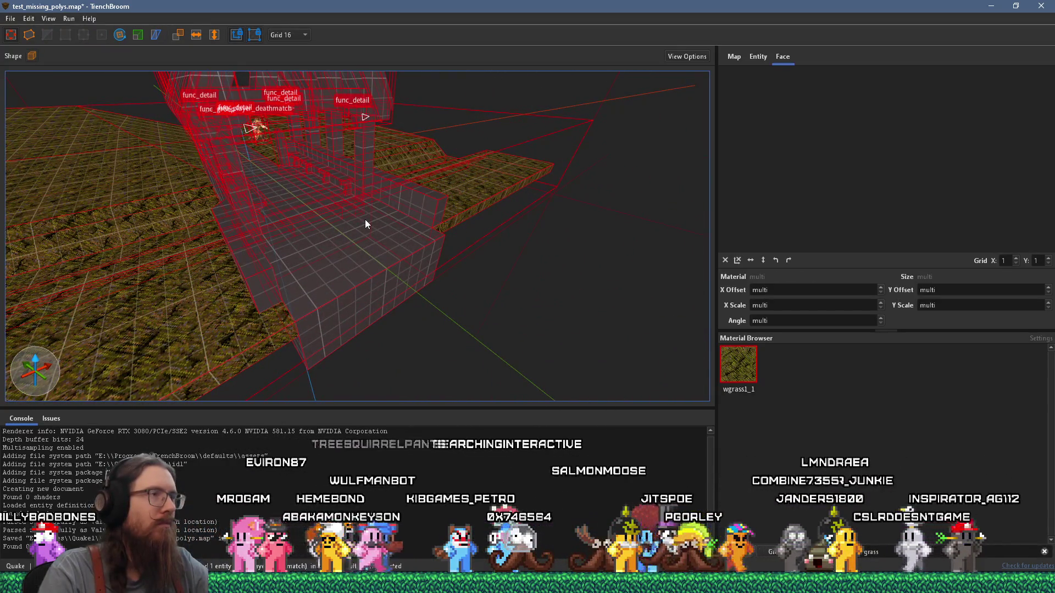
pyautogui.click(358, 241)
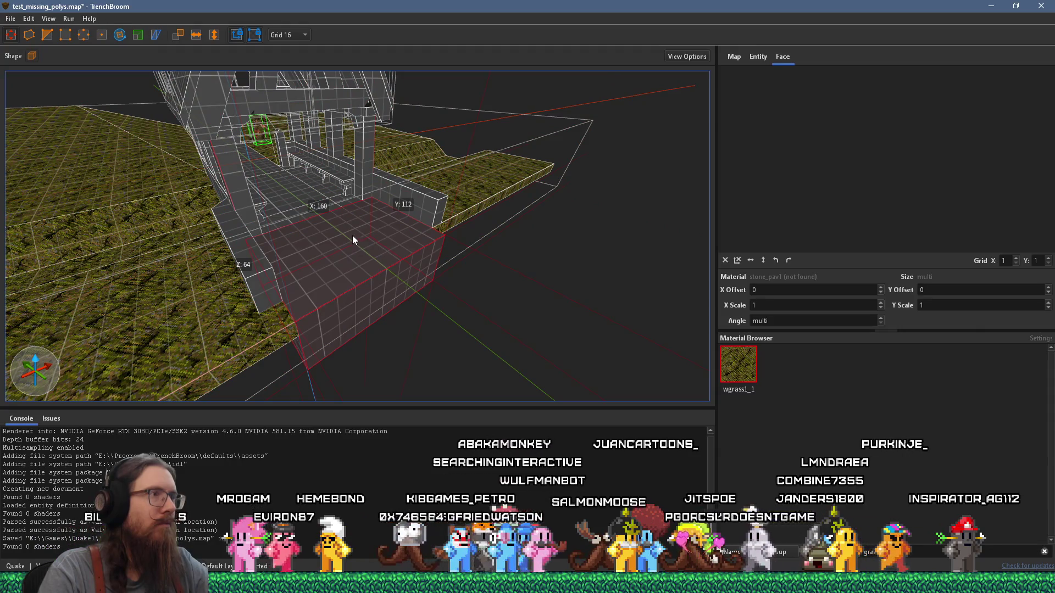
pyautogui.scroll(3)
pyautogui.hotkey('ctrl', 'a')
pyautogui.hotkey('ctrl', 'shift', 'a')
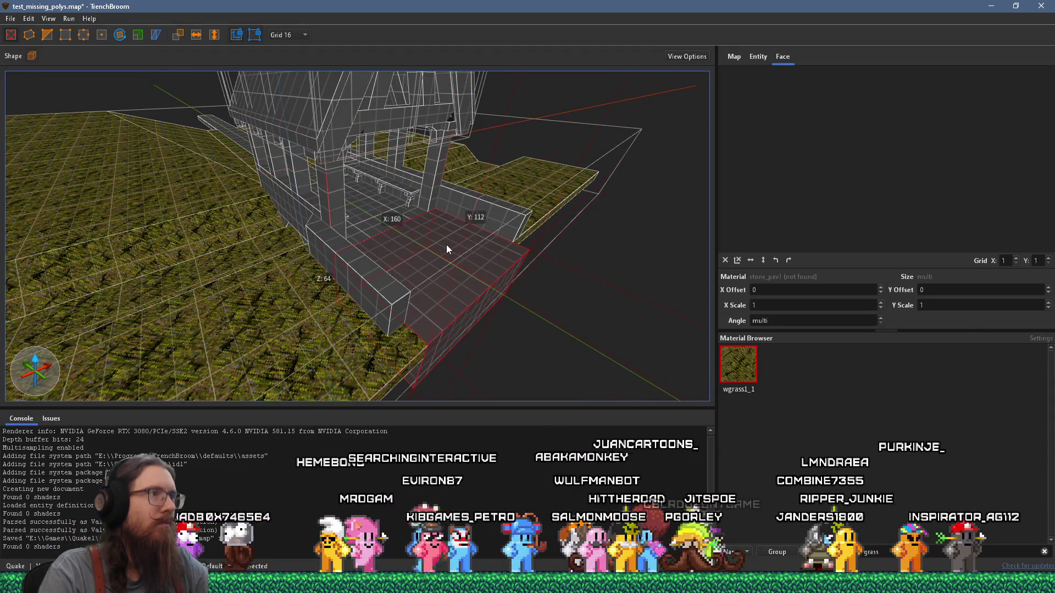
pyautogui.hotkey('ctrl', 'a')
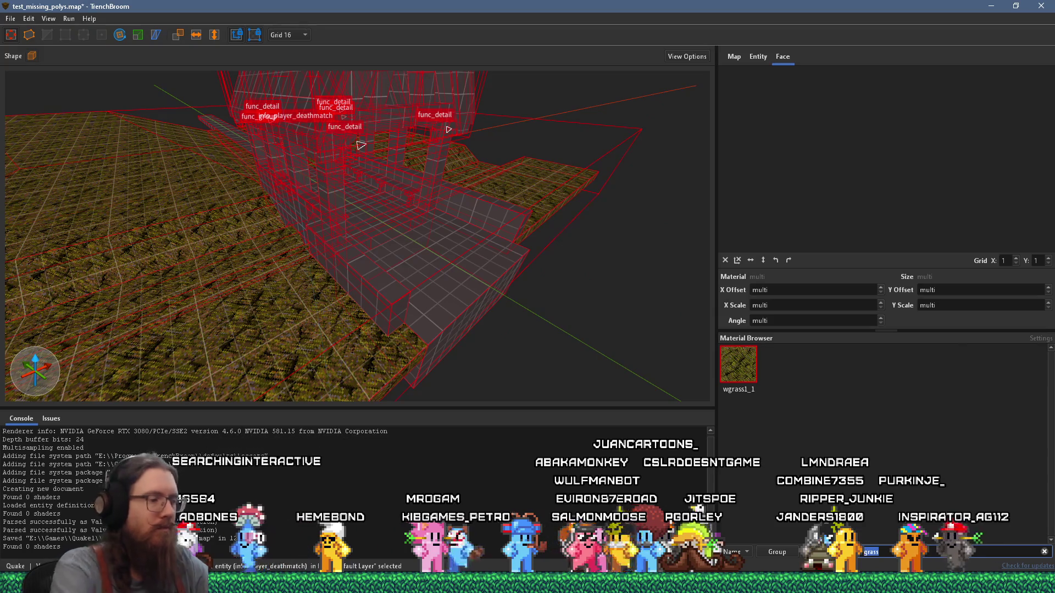
pyautogui.press('BackSpace')
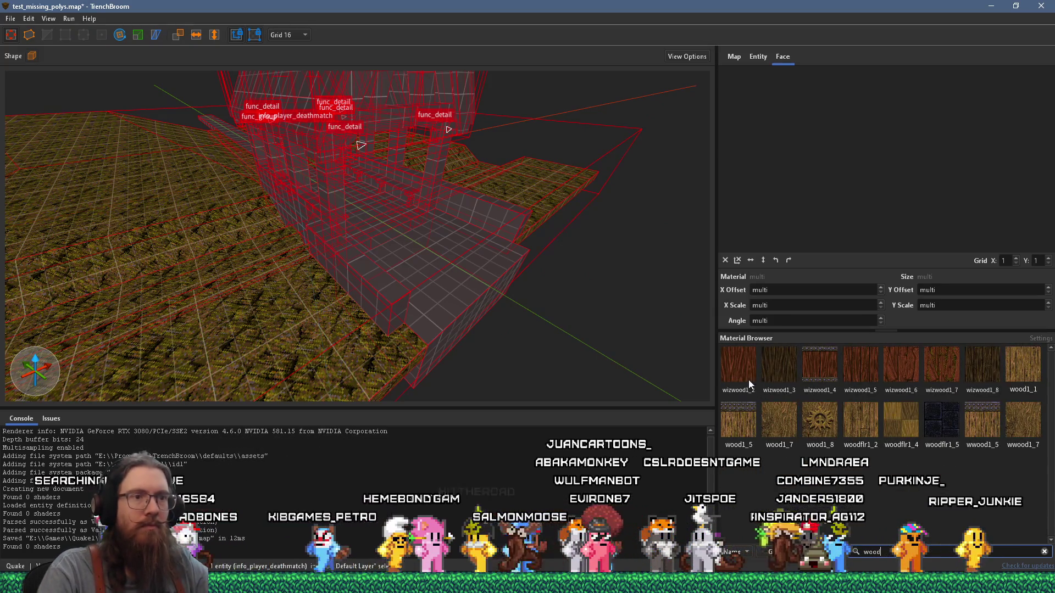
pyautogui.click(749, 387)
# Reapply wgrass1_1 to the ground via a 'wogs' material search, then deselect
pyautogui.click(391, 344)
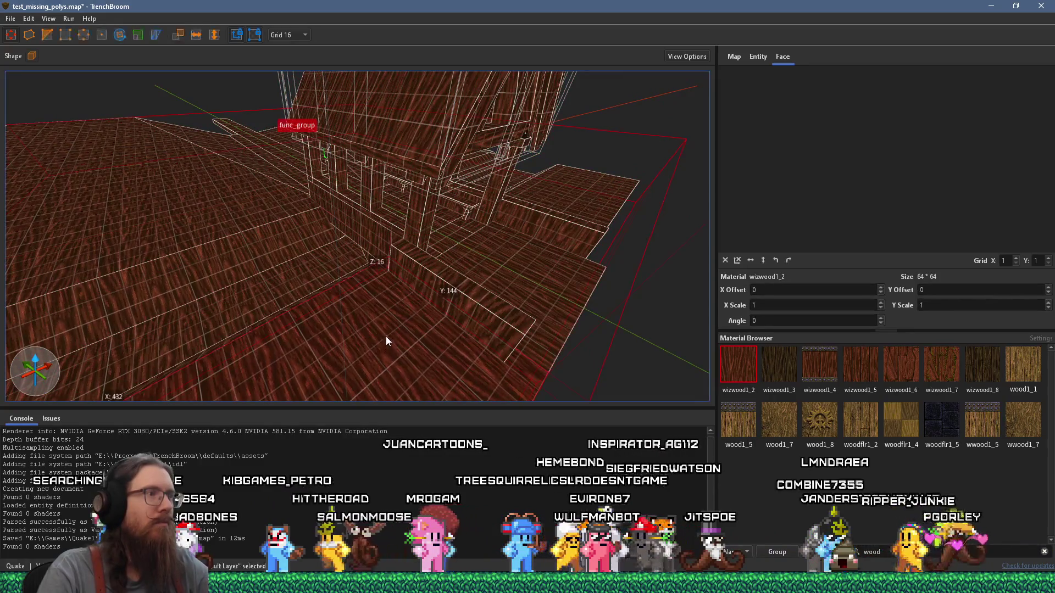
pyautogui.hotkey('ctrl', 'a')
pyautogui.click(912, 551)
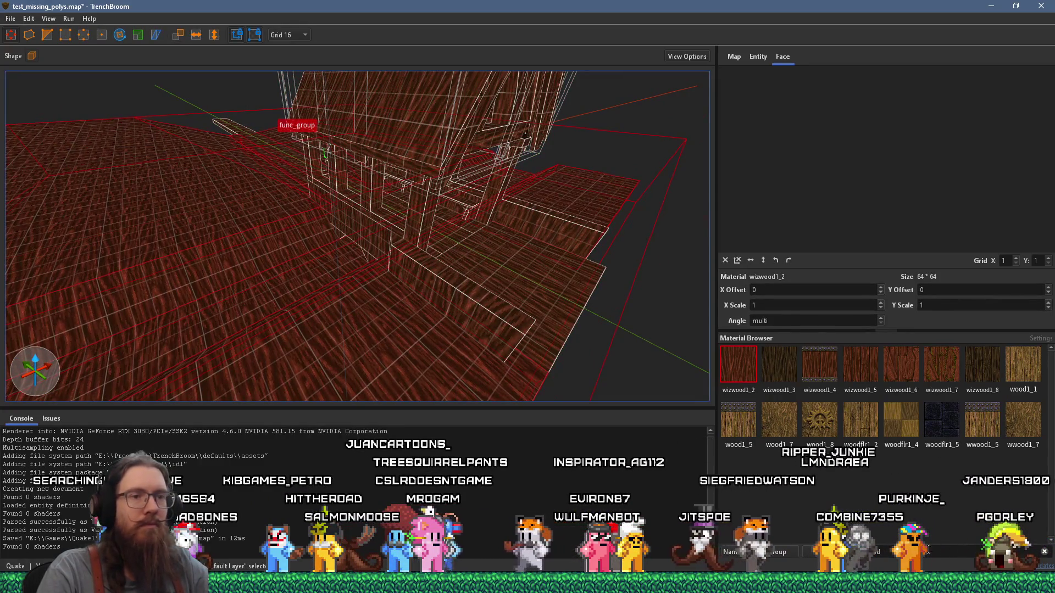
pyautogui.write('wo')
pyautogui.write('gra')
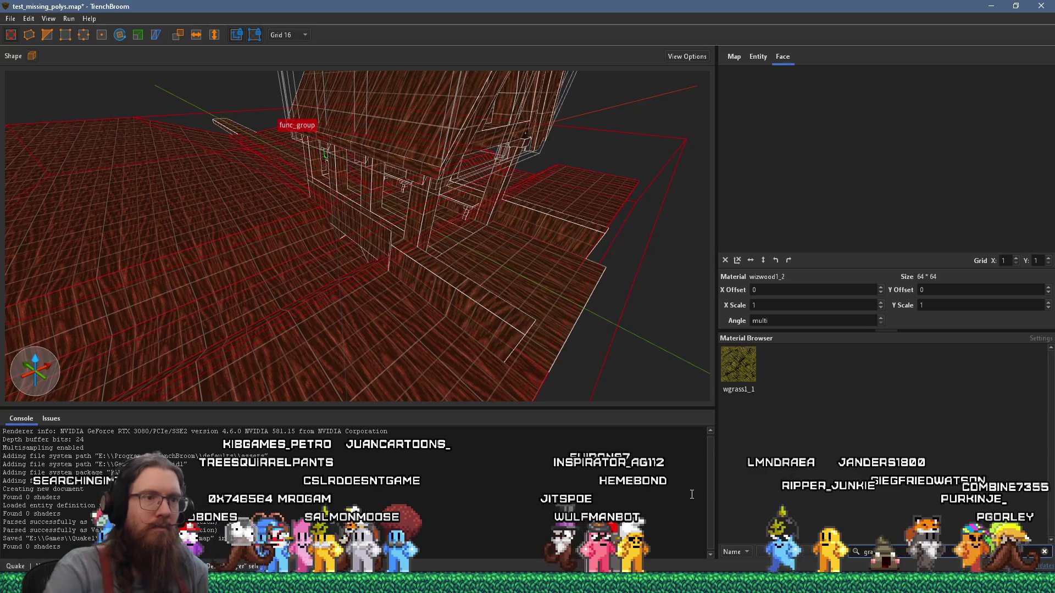
pyautogui.write('s')
pyautogui.click(738, 364)
pyautogui.scroll(3)
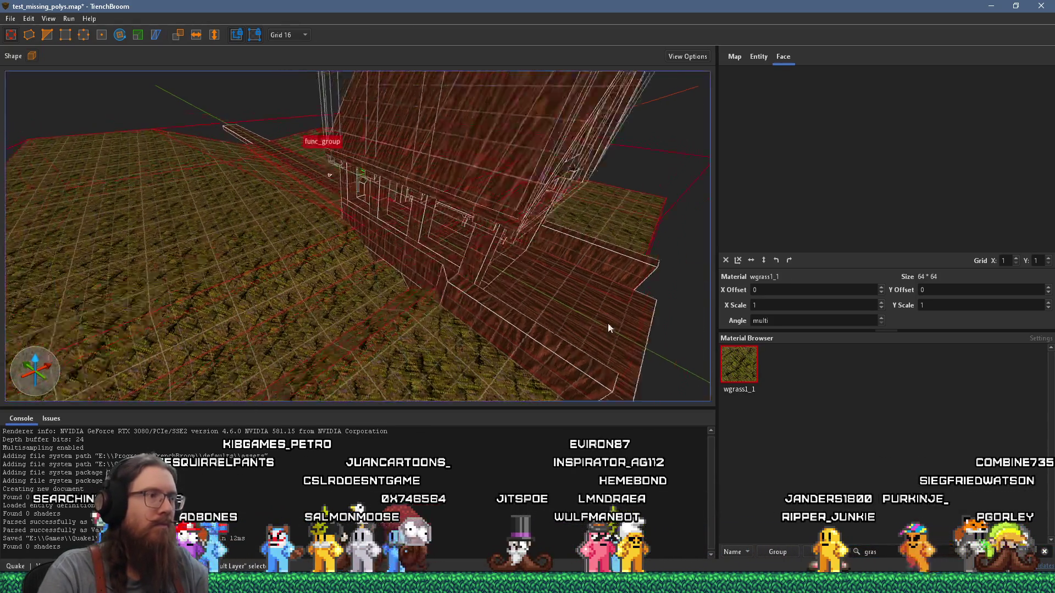
pyautogui.press('Escape')
pyautogui.scroll(3)
pyautogui.click(10, 18)
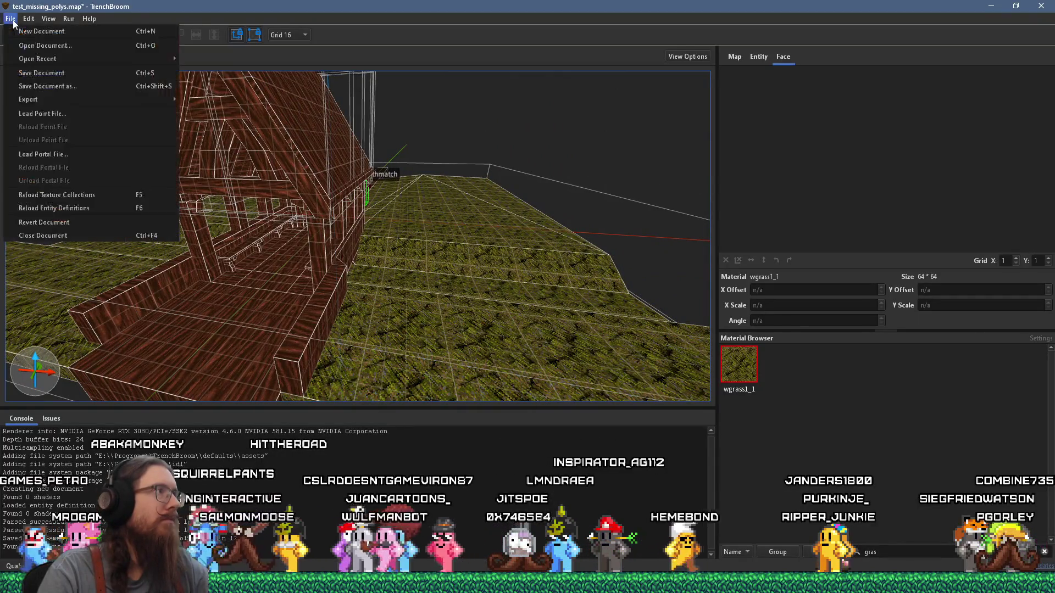
# Save and compile test_missing_polys with the alkaline dev profile, then close the failed compile
pyautogui.click(33, 73)
pyautogui.click(68, 18)
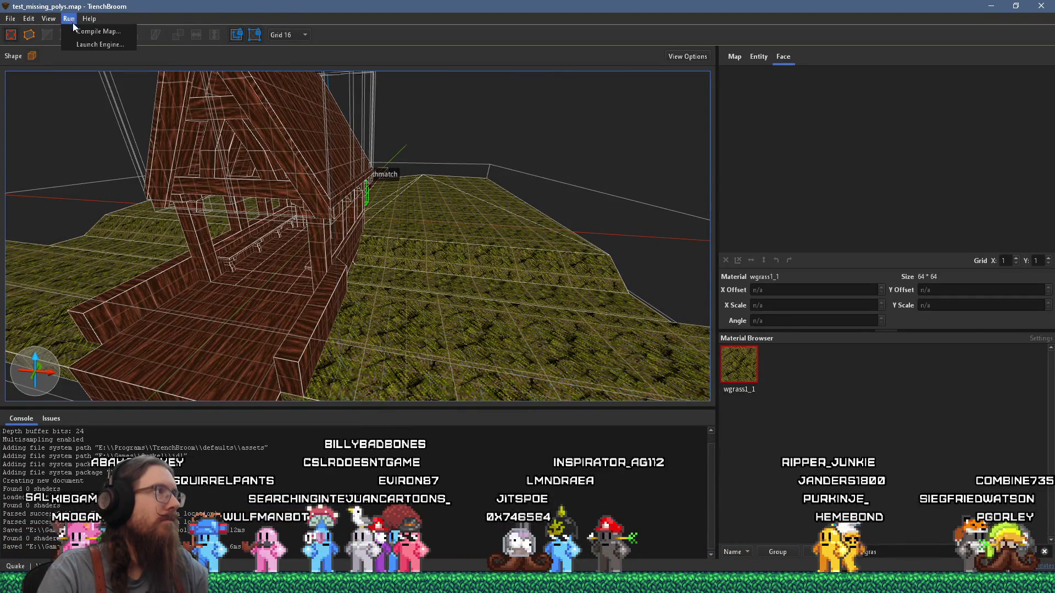
pyautogui.click(80, 31)
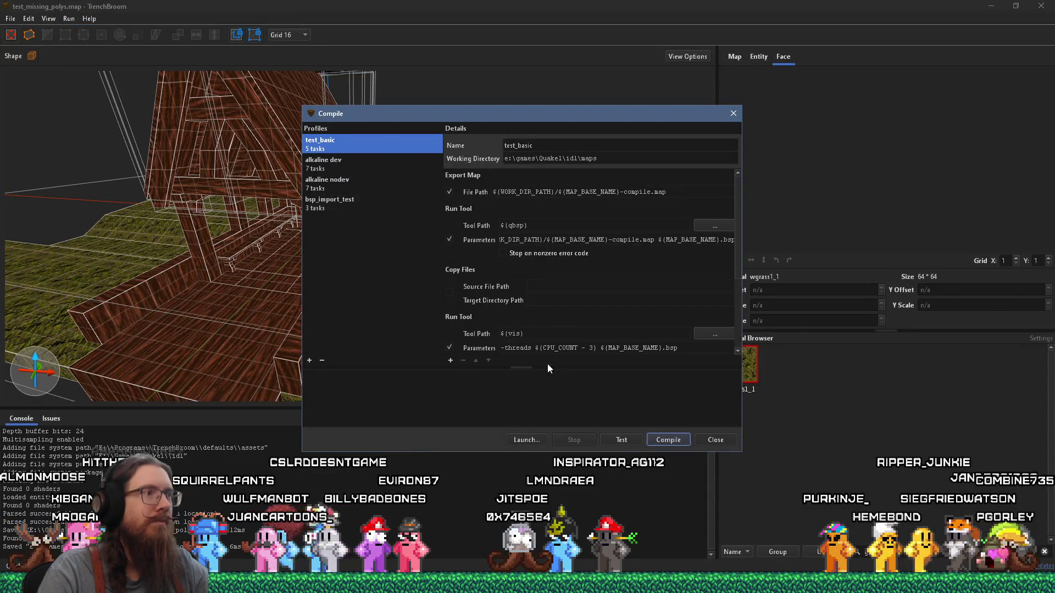
pyautogui.click(341, 164)
pyautogui.click(664, 440)
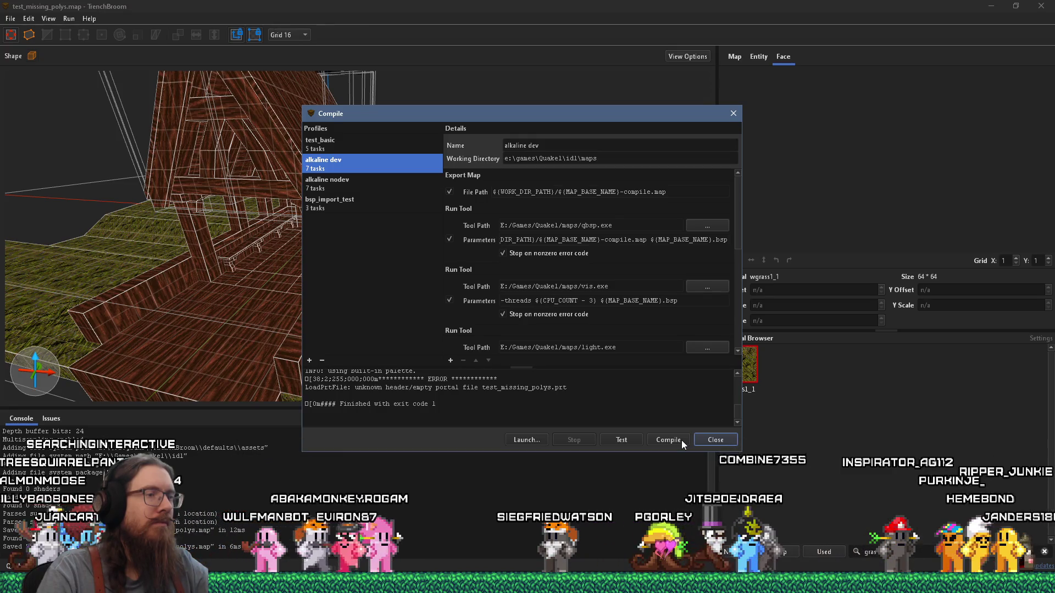
pyautogui.click(734, 118)
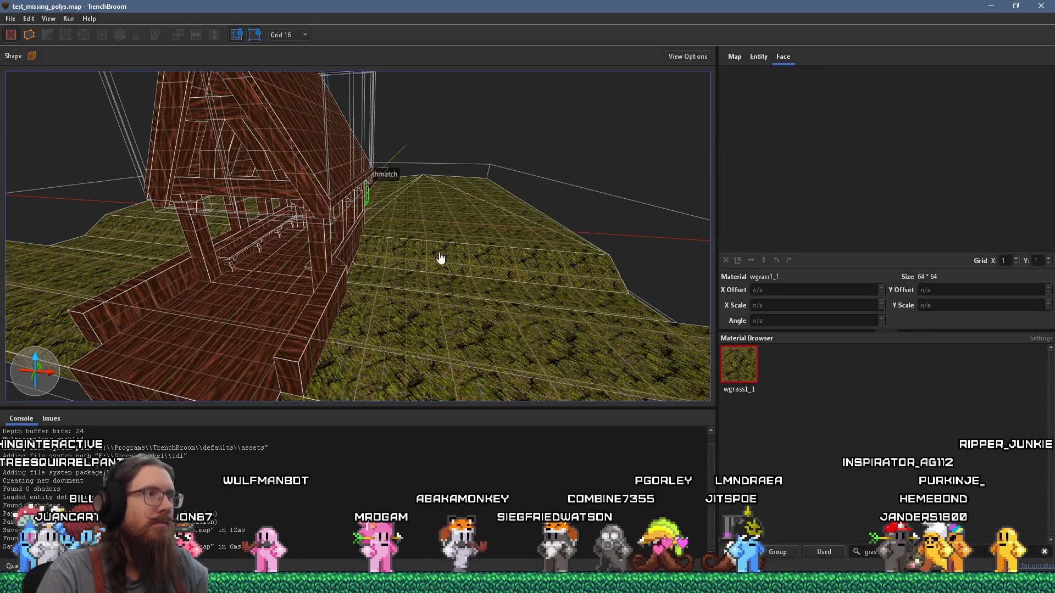
# Apply sky1 and stretch the sky brush across the front and left edges
pyautogui.scroll(-3)
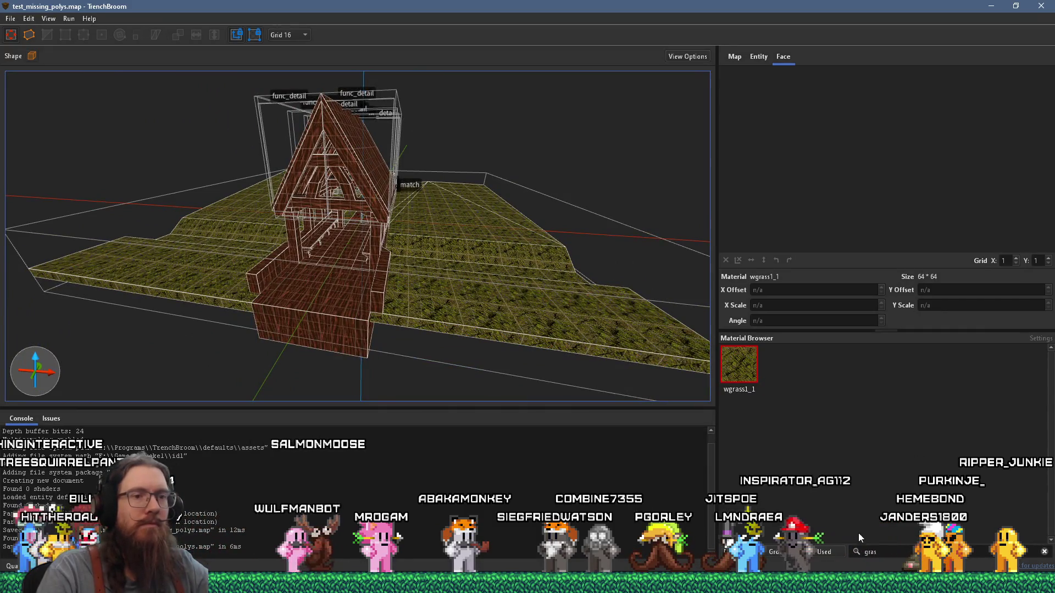
pyautogui.press('BackSpace')
pyautogui.press('BackSpace')
pyautogui.press('BackSpace')
pyautogui.write('sky')
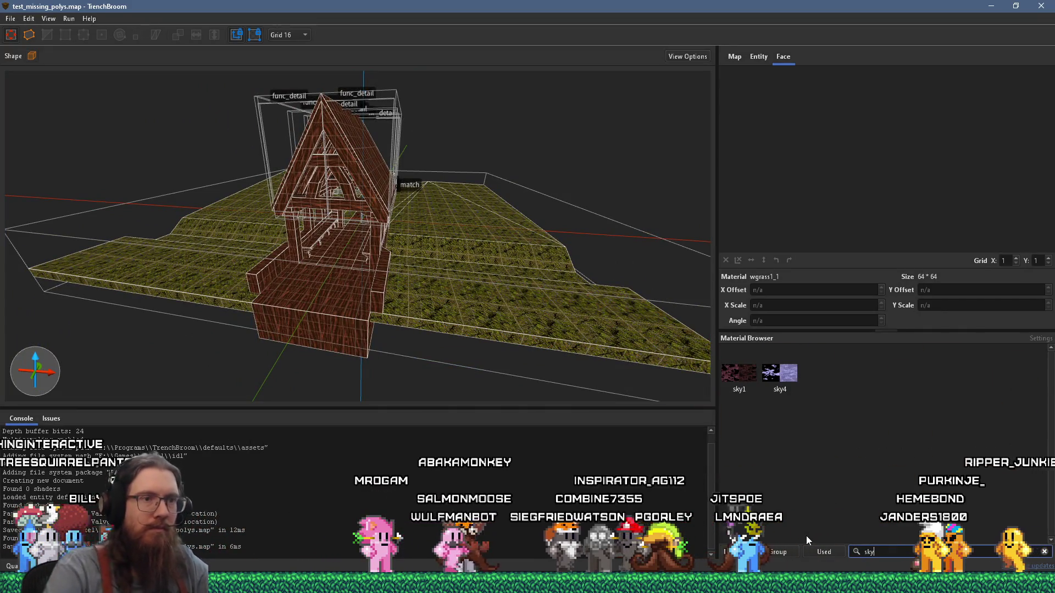
pyautogui.click(739, 374)
pyautogui.moveTo(700, 384); pyautogui.dragTo(483, 208)
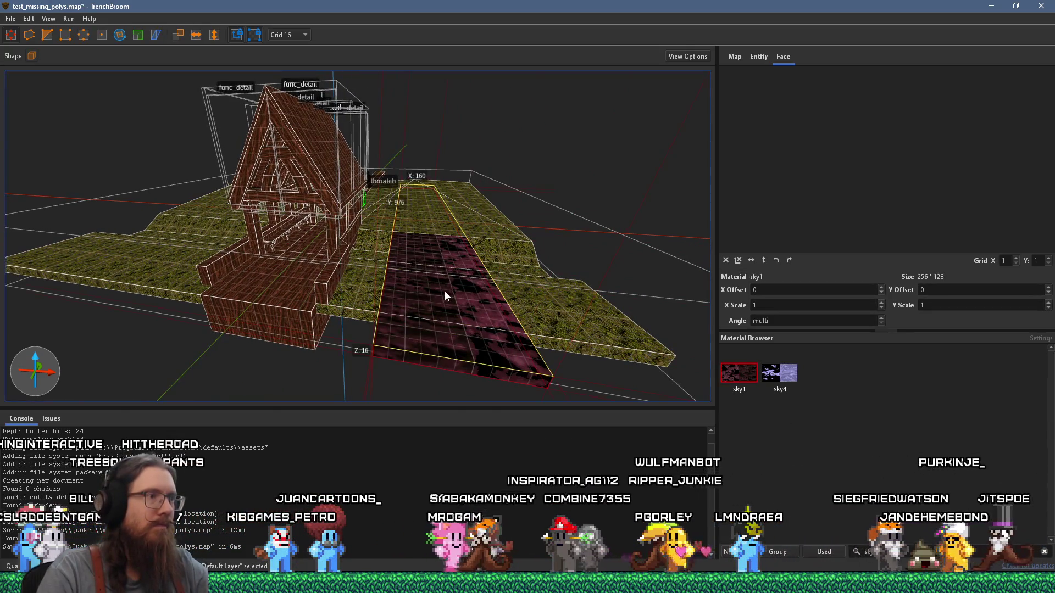
pyautogui.moveTo(423, 387); pyautogui.dragTo(4, 278)
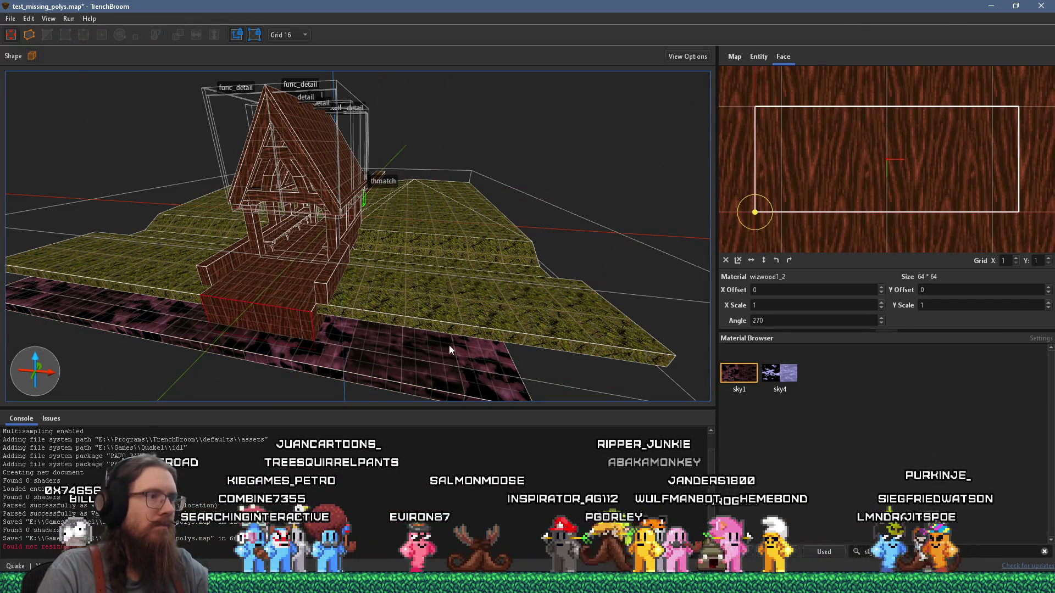
pyautogui.scroll(-3)
pyautogui.moveTo(476, 345); pyautogui.dragTo(595, 315)
pyautogui.moveTo(118, 227); pyautogui.dragTo(156, 68)
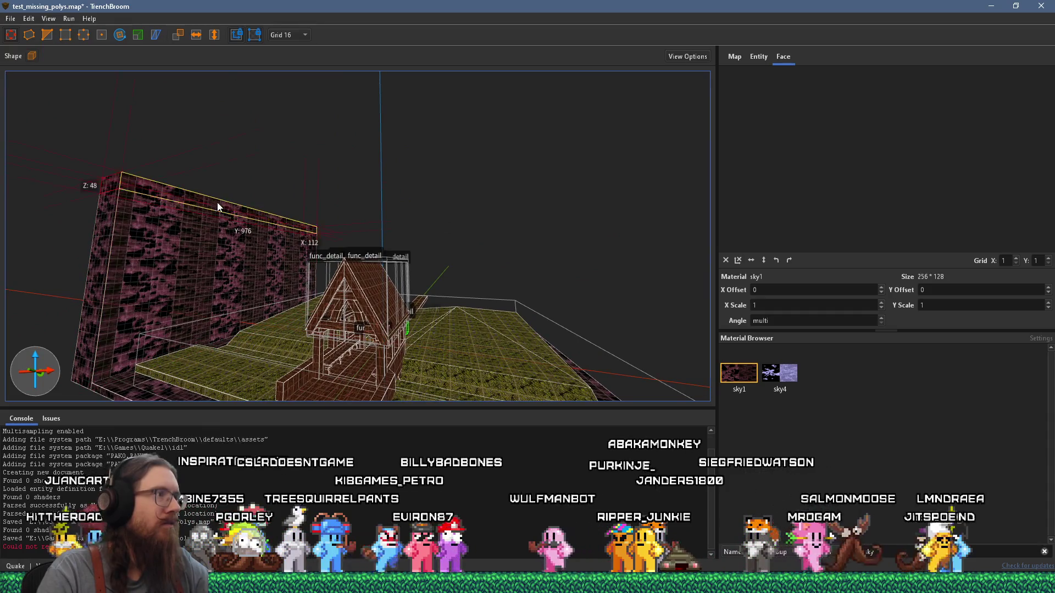
# Raise a sky1 ceiling, pull it into a tall right wall, and extend the front wall
pyautogui.moveTo(217, 202); pyautogui.dragTo(565, 226)
pyautogui.moveTo(664, 226); pyautogui.dragTo(645, 166)
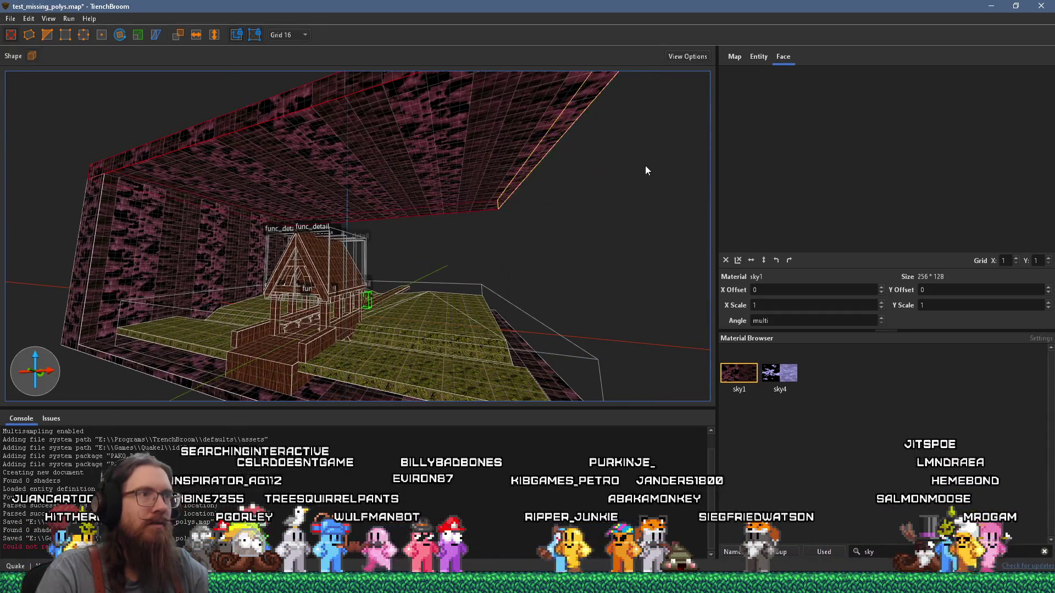
pyautogui.moveTo(576, 146); pyautogui.dragTo(583, 407)
pyautogui.moveTo(583, 447); pyautogui.dragTo(269, 286)
pyautogui.click(598, 326)
pyautogui.hotkey('ctrl', 'u')
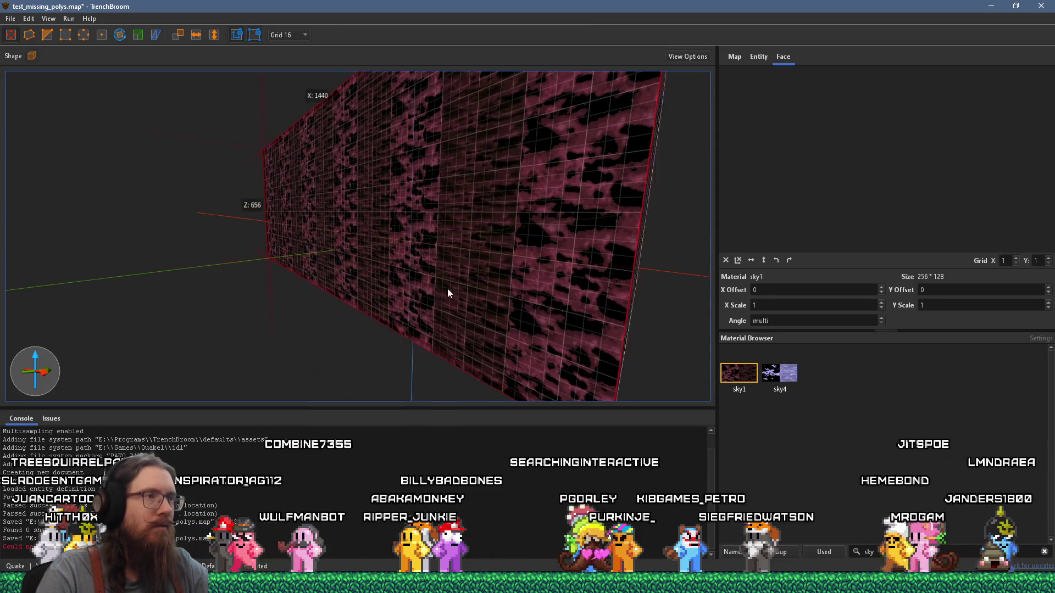
pyautogui.moveTo(476, 257); pyautogui.dragTo(231, 277)
pyautogui.moveTo(209, 315); pyautogui.dragTo(318, 270)
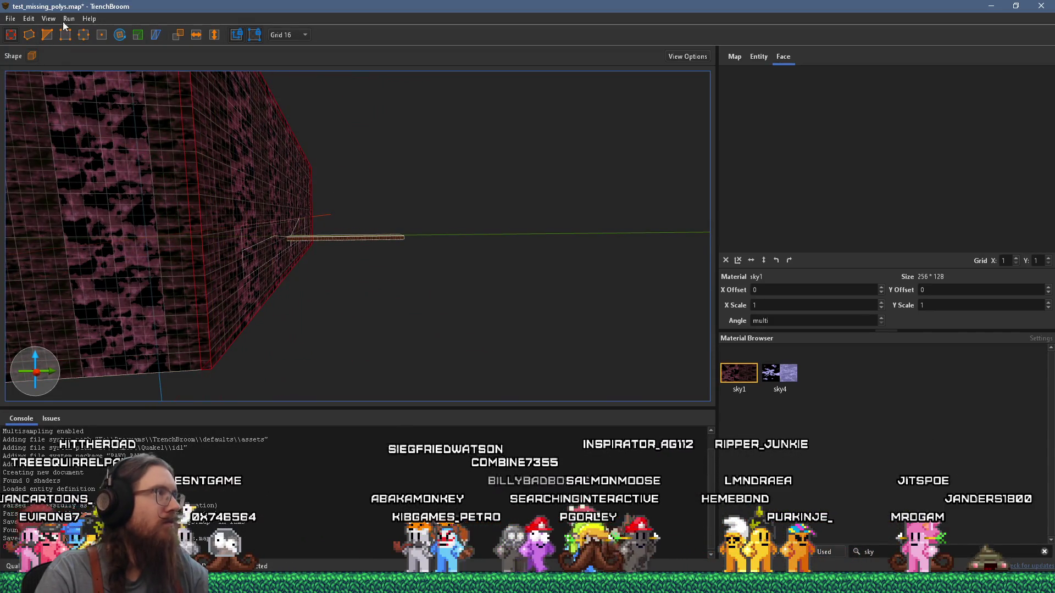
# Save the map and compile it with the alkaline dev profile
pyautogui.hotkey('alt', 'f')
pyautogui.press('s')
pyautogui.click(84, 33)
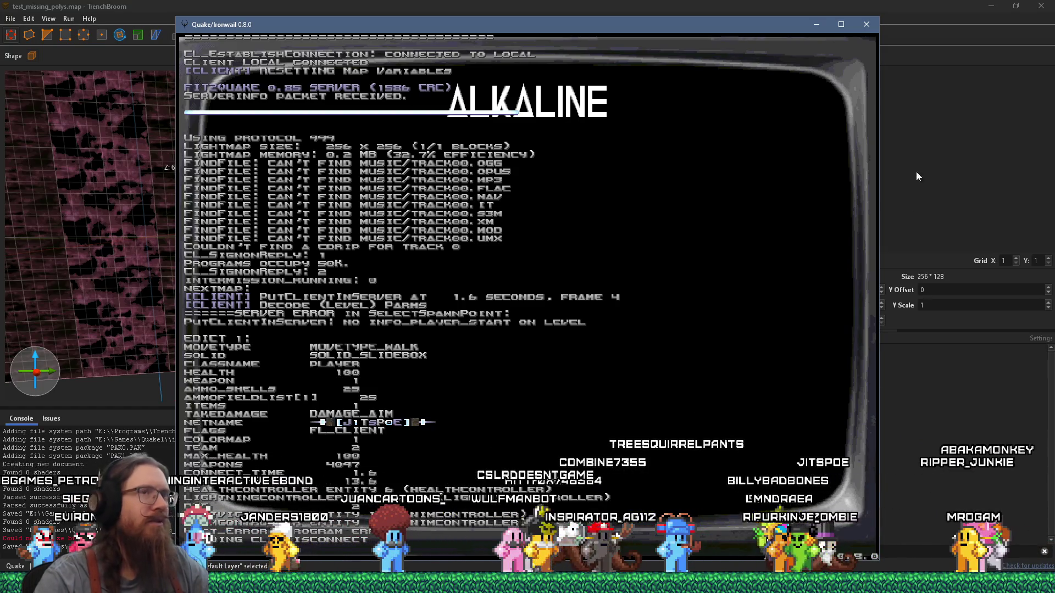
# Close Ironwail after the console reports no info_player_start on the level
pyautogui.click(871, 25)
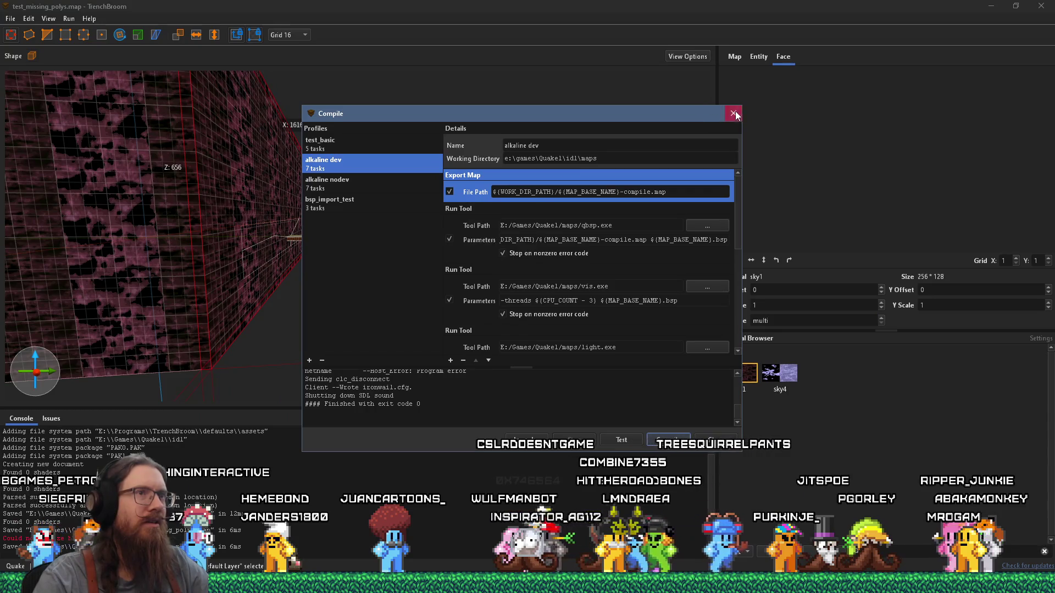
# Close the compile results and place an info_player_start entity on the path beside the house
pyautogui.click(734, 114)
pyautogui.scroll(3)
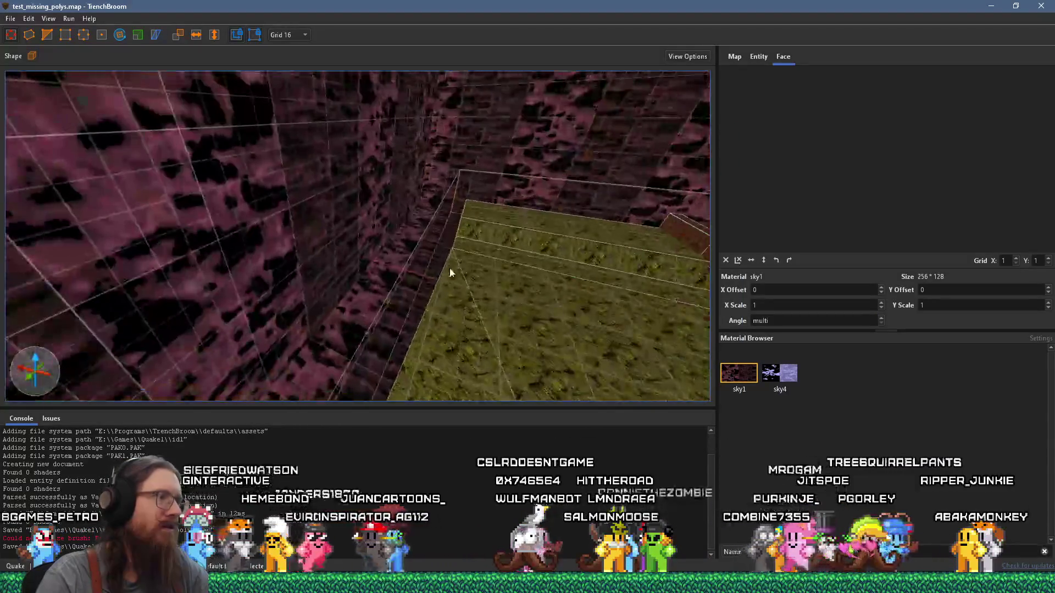
pyautogui.scroll(-3)
pyautogui.rightClick(431, 335)
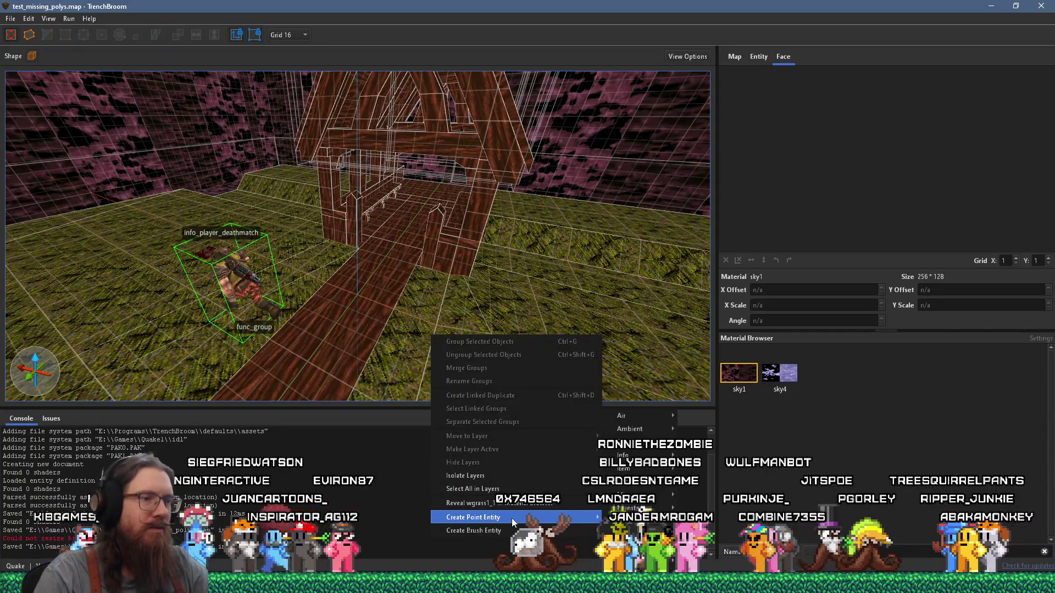
pyautogui.moveTo(637, 456)
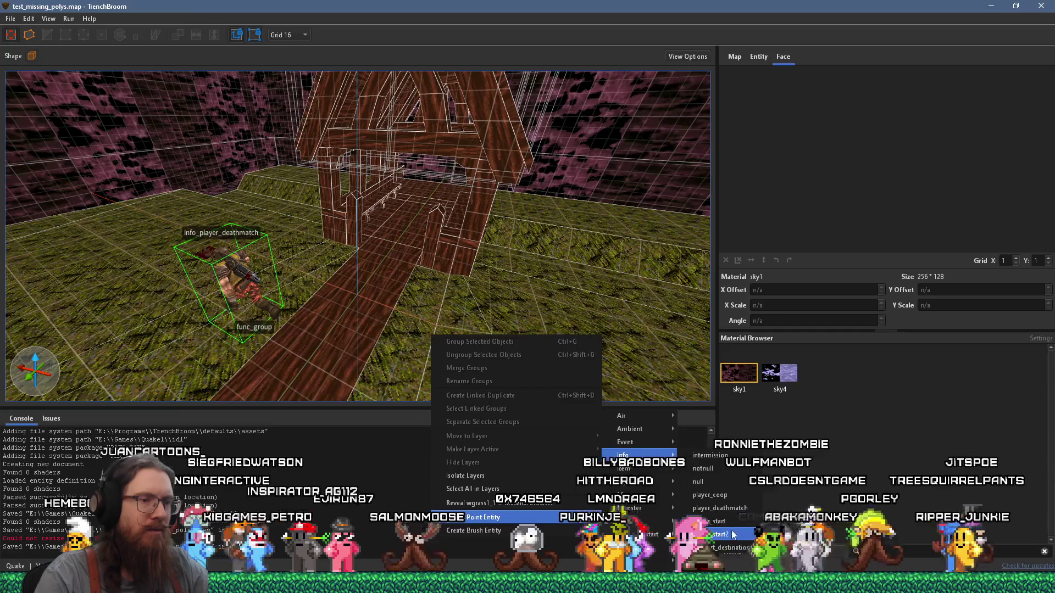
pyautogui.click(731, 525)
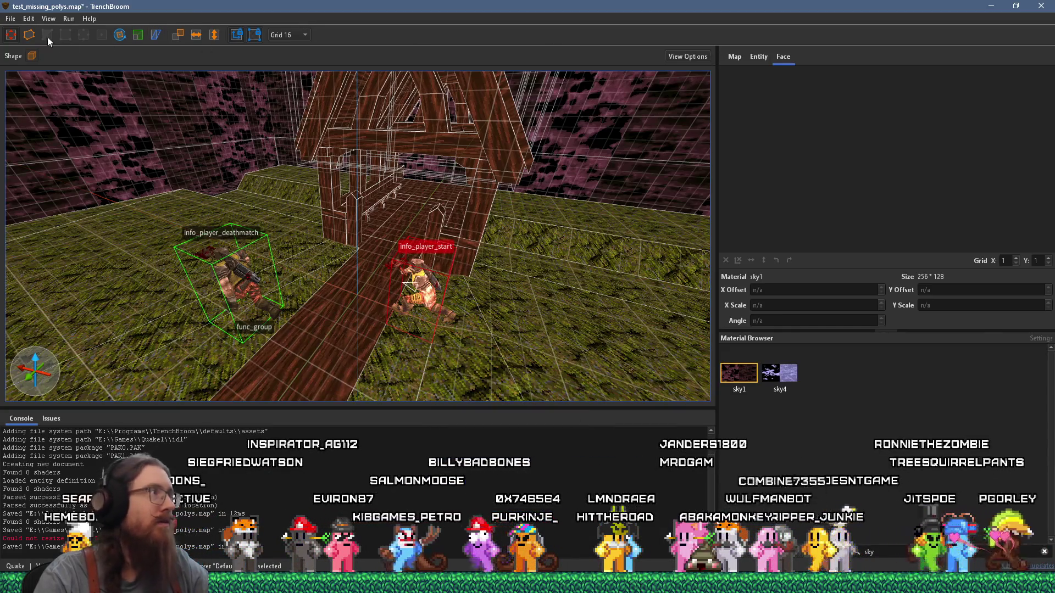
# Save the test map and bring up the Compile dialog again
pyautogui.click(10, 18)
pyautogui.click(39, 52)
pyautogui.click(68, 18)
pyautogui.click(90, 32)
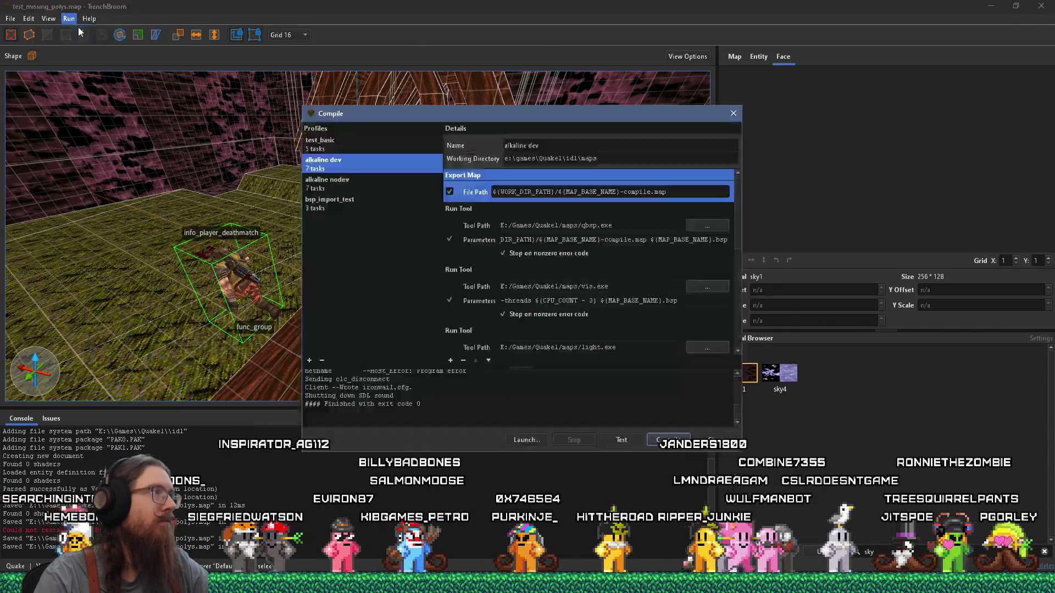
# Compile with the alkaline dev profile, then walk the map in Ironwail shooting the wooden pillars
pyautogui.click(668, 439)
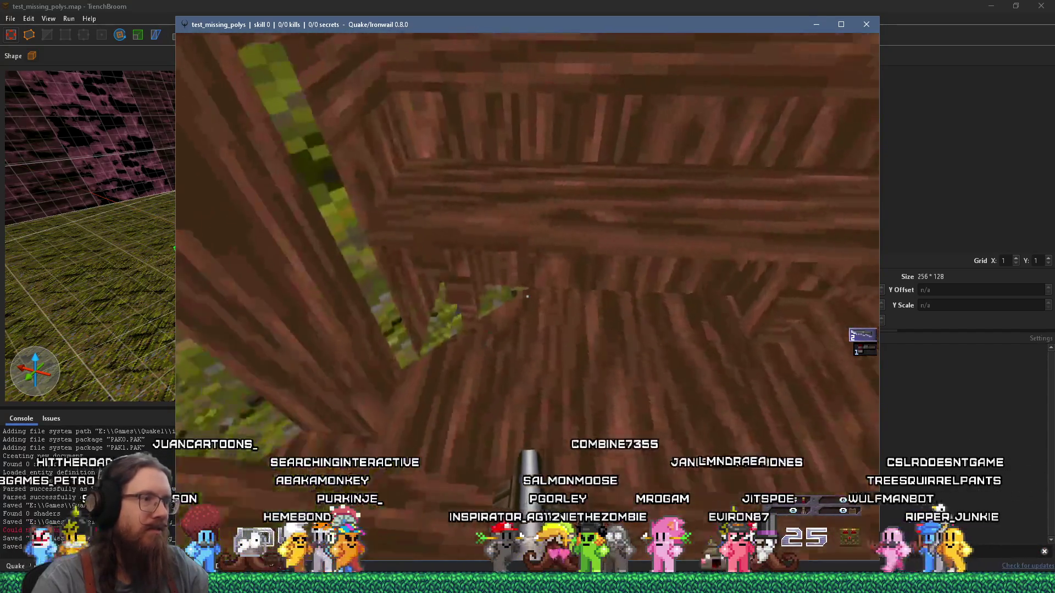
pyautogui.press('w')
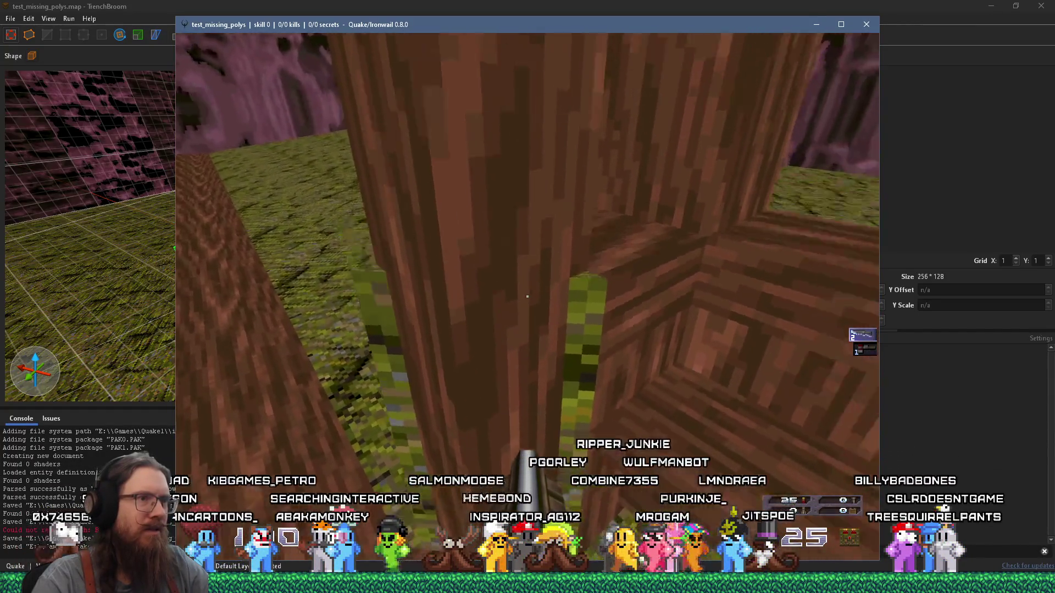
pyautogui.click(527, 297)
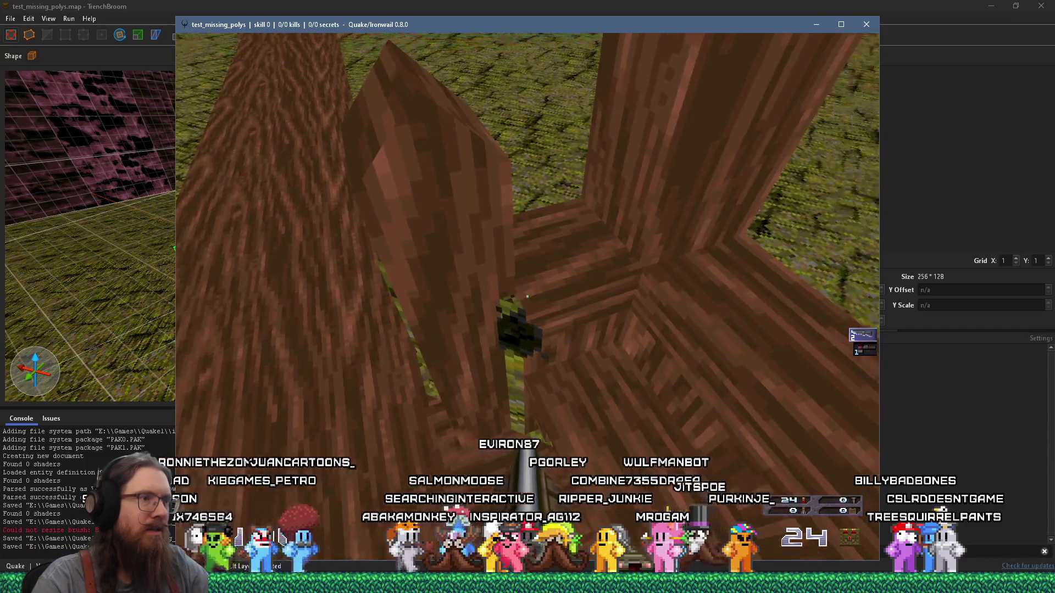
pyautogui.press('w')
pyautogui.click(527, 296)
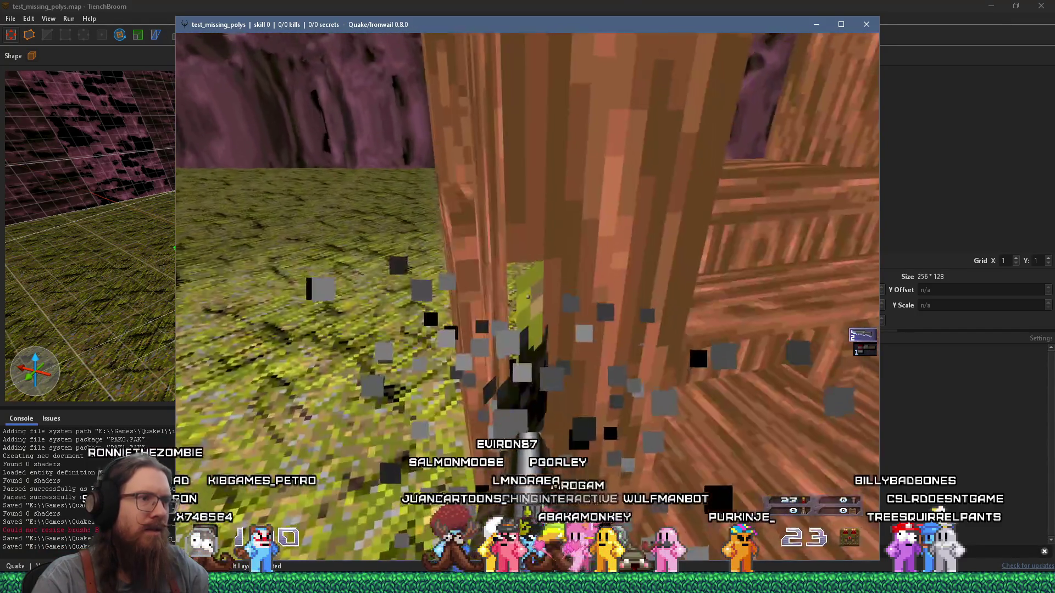
pyautogui.click(527, 297)
pyautogui.press('w')
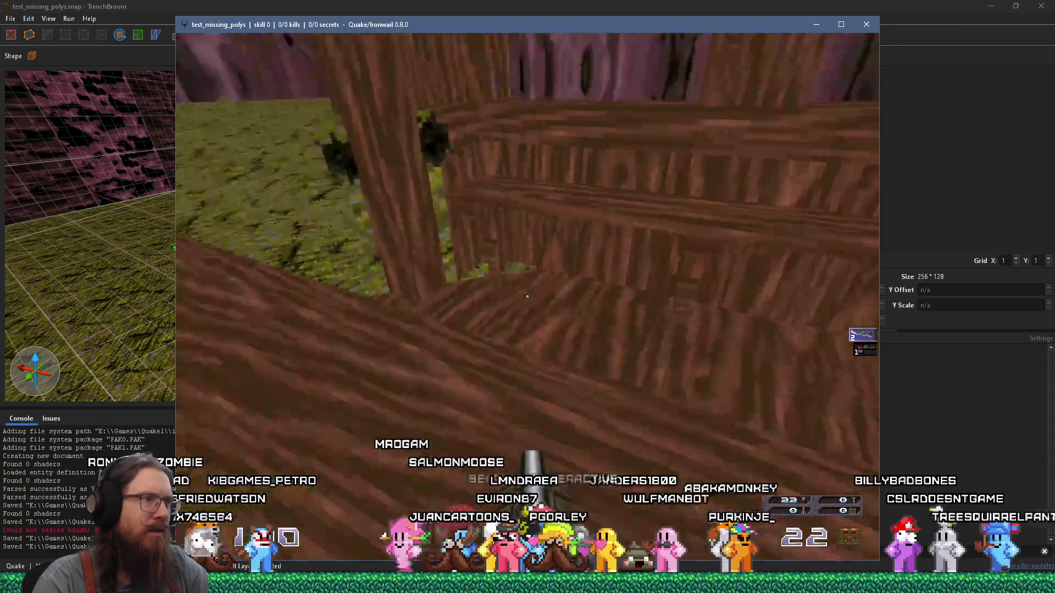
pyautogui.press('w')
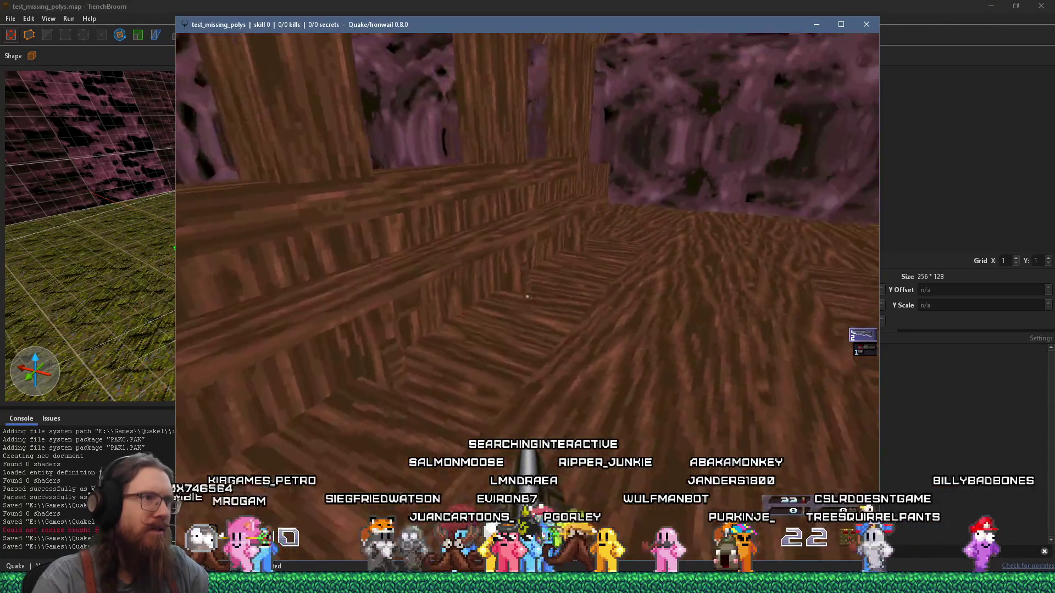
pyautogui.press('w')
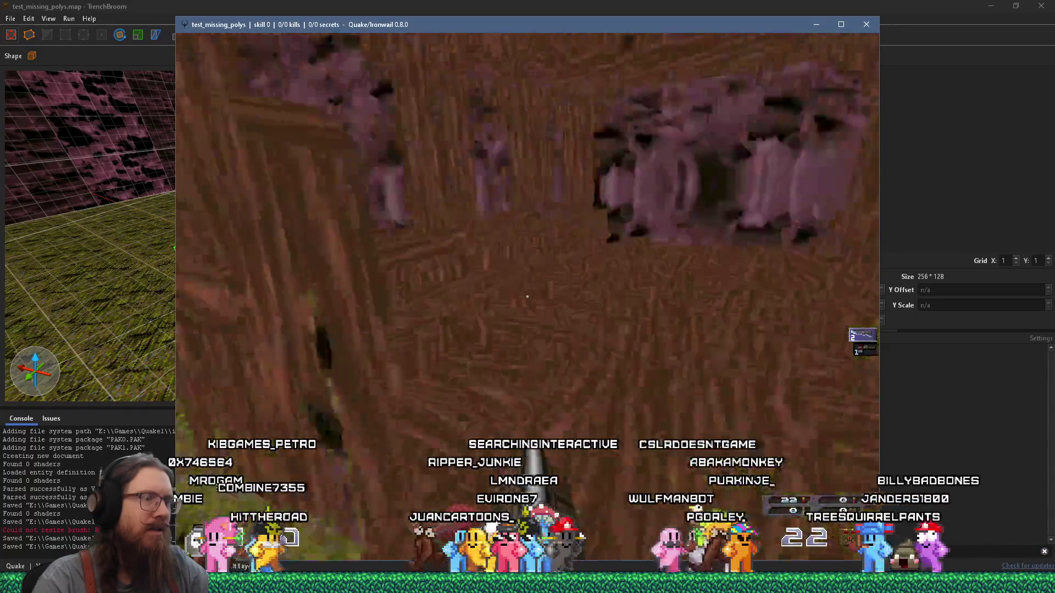
pyautogui.press('w')
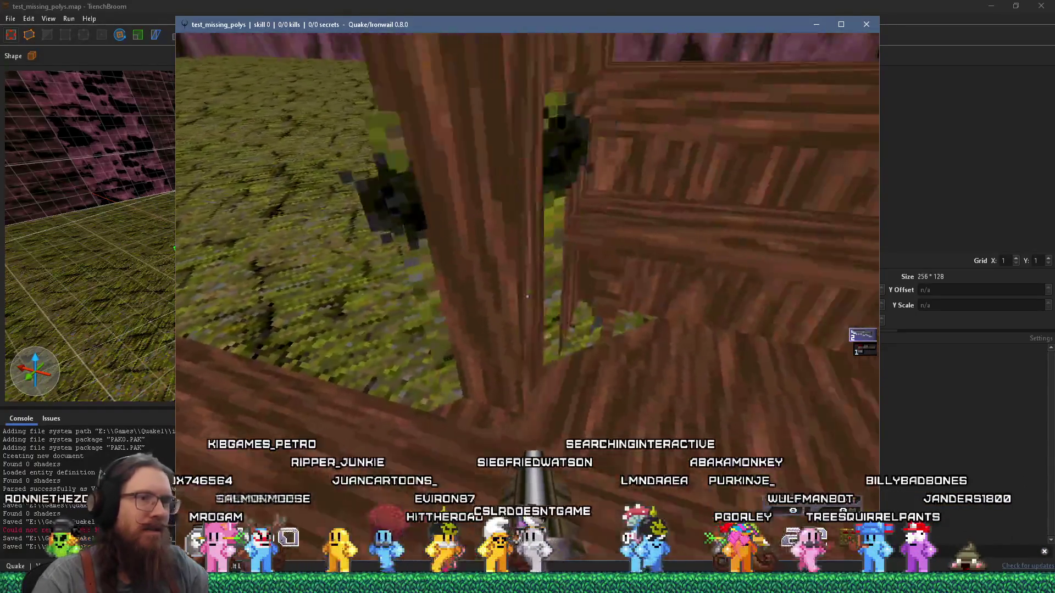
# Quit Ironwail with the console command 'quit' and close the compile results
pyautogui.press('`')
pyautogui.write('quit')
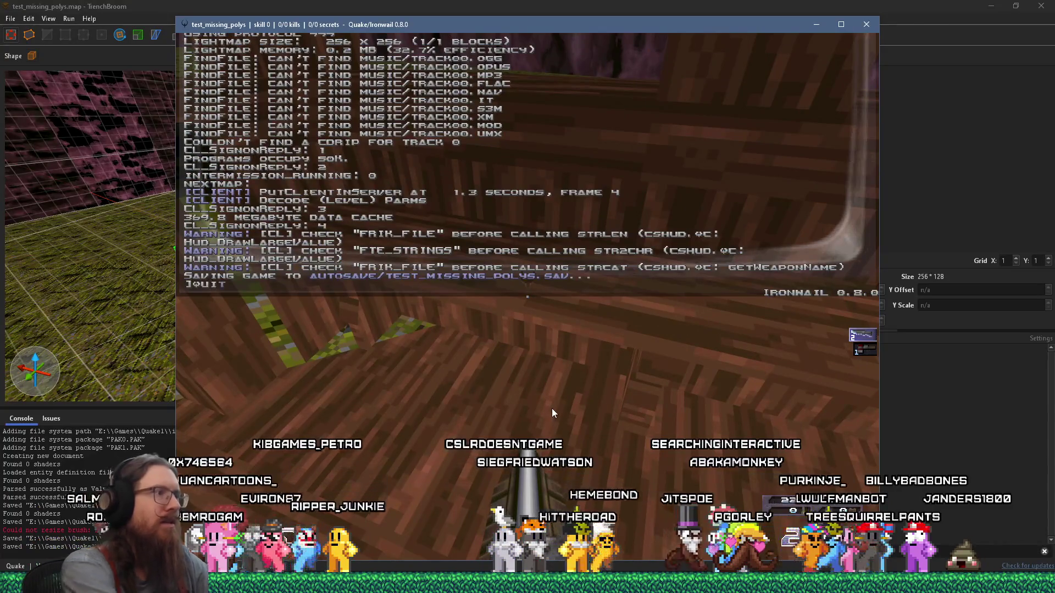
pyautogui.press('Return')
pyautogui.click(732, 113)
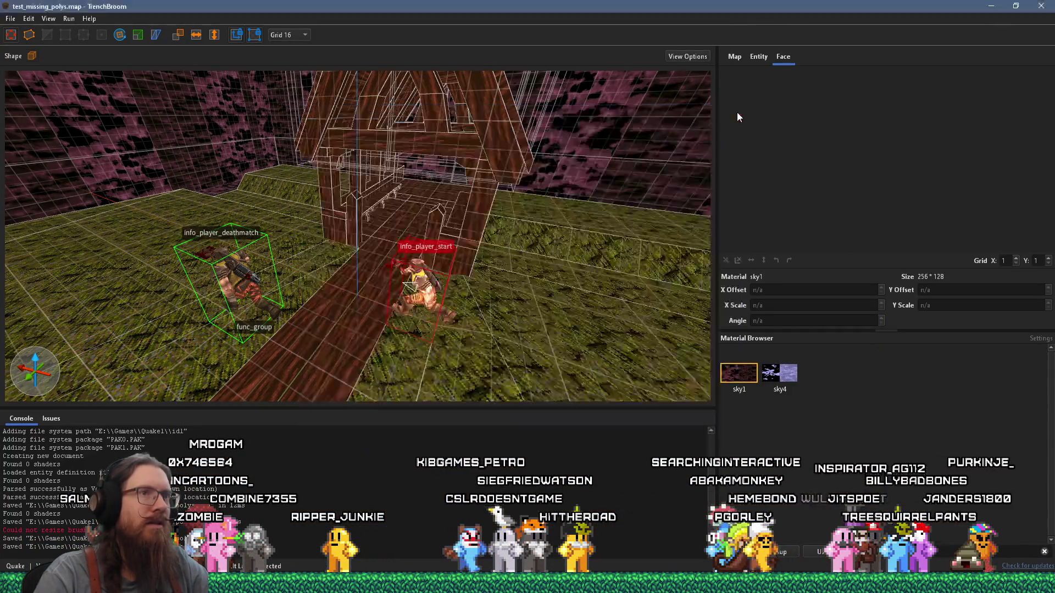
# Fly around the test house and select its wooden floor brush
pyautogui.press('w')
pyautogui.scroll(-3)
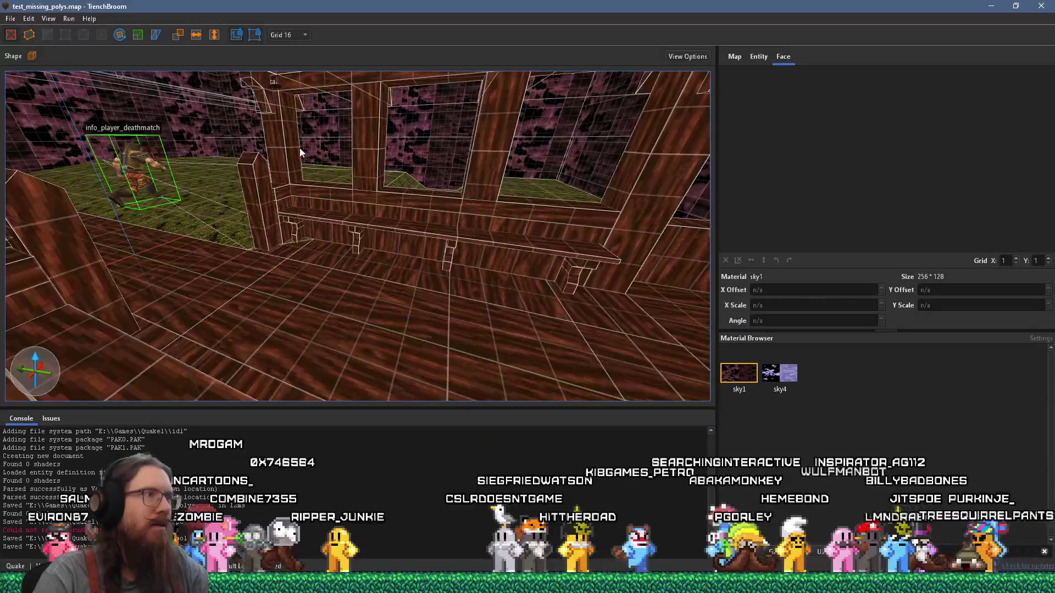
pyautogui.press('w')
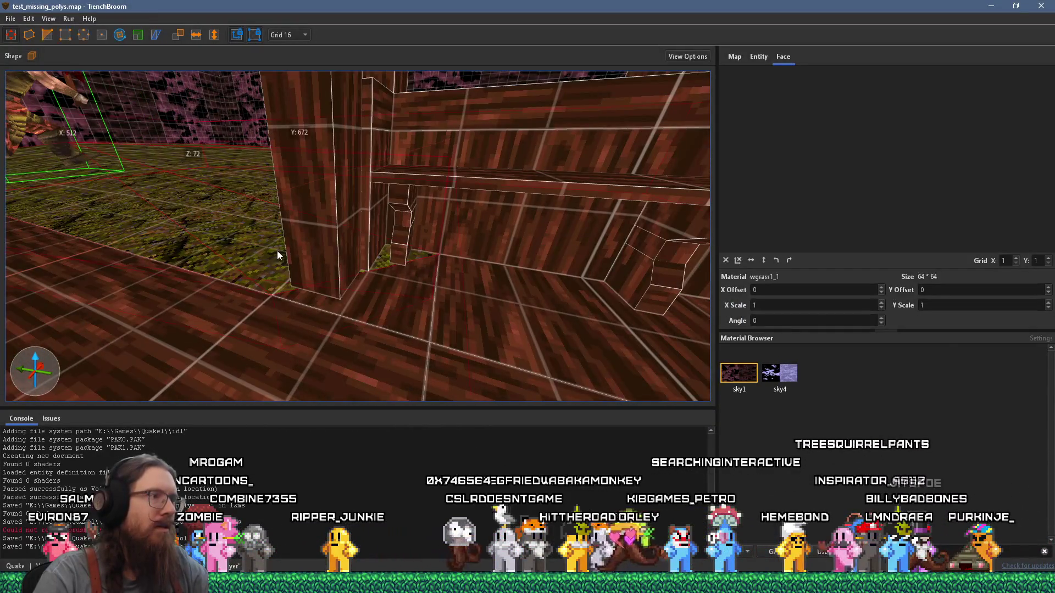
pyautogui.moveTo(277, 250); pyautogui.dragTo(346, 266)
pyautogui.press('w')
pyautogui.click(315, 232)
# Switch to the graveyard_credits.map window and select a brush beside the grass floor
pyautogui.hotkey('alt', 'Tab')
pyautogui.moveTo(417, 233); pyautogui.dragTo(255, 227)
pyautogui.press('Escape')
pyautogui.click(305, 272)
# Add a new floor brush under the timber frame, bringing the default layer to 192 objects
pyautogui.moveTo(179, 236); pyautogui.dragTo(167, 222)
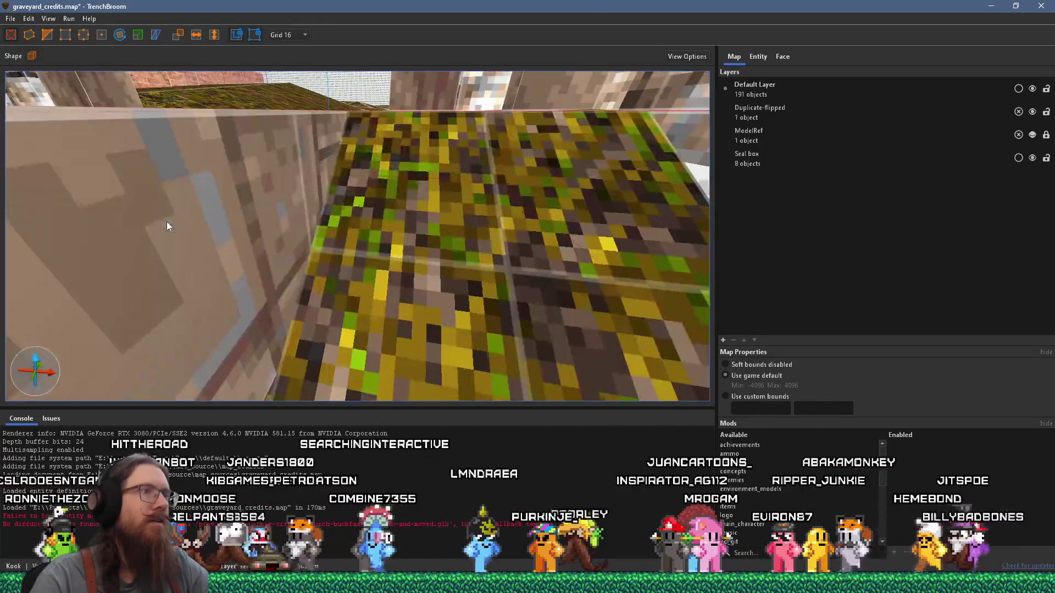
pyautogui.moveTo(282, 244); pyautogui.dragTo(303, 173)
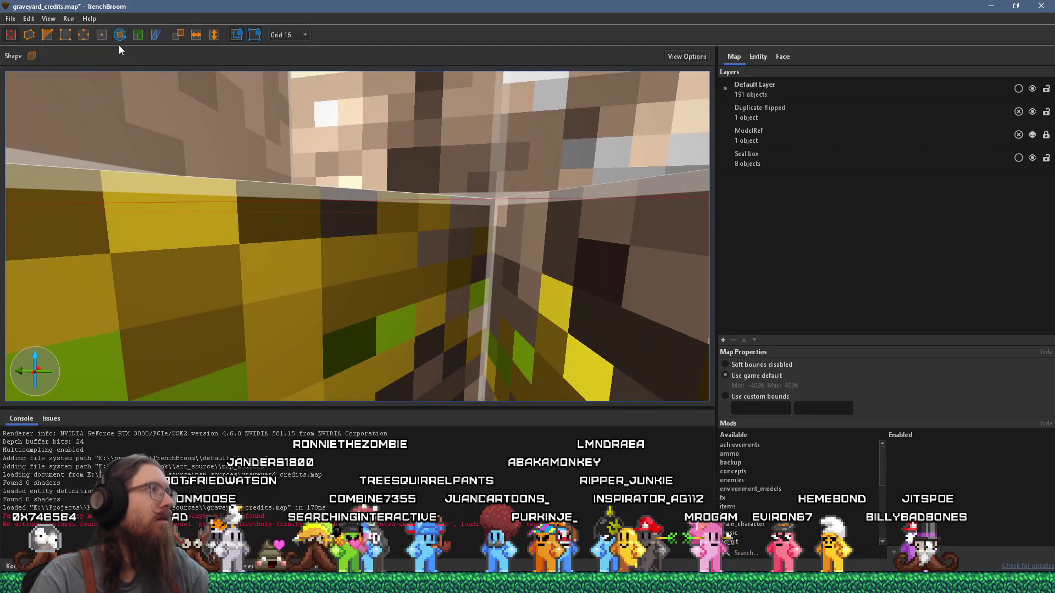
pyautogui.scroll(-3)
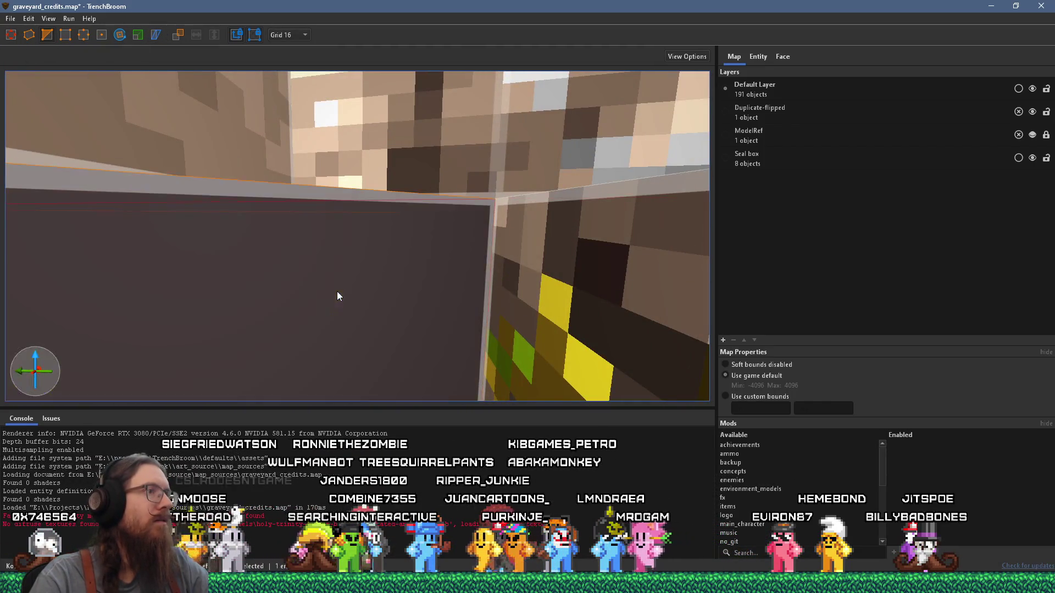
pyautogui.scroll(3)
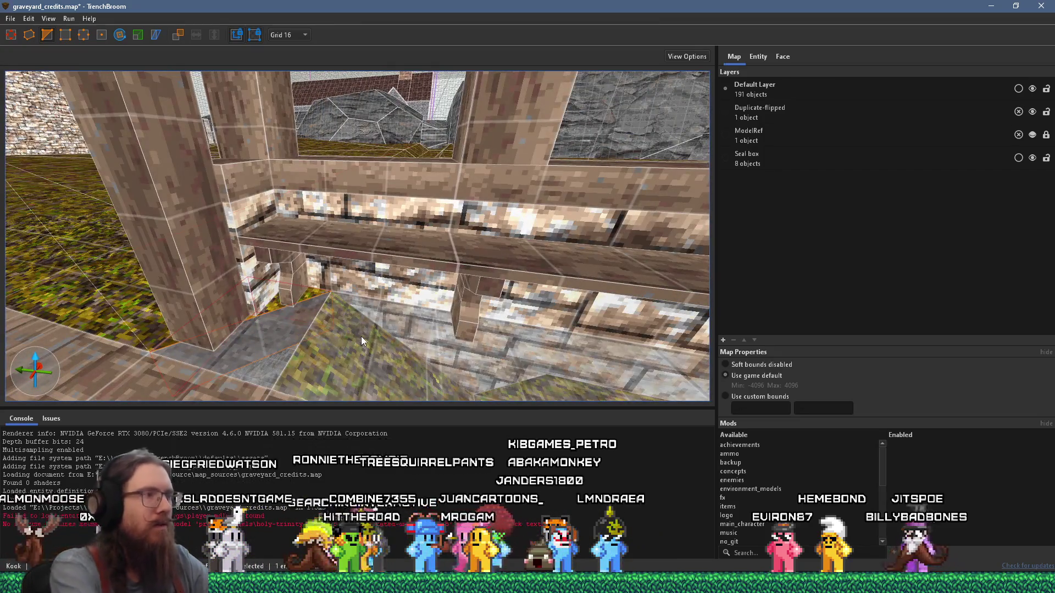
pyautogui.hotkey('ctrl', 'v')
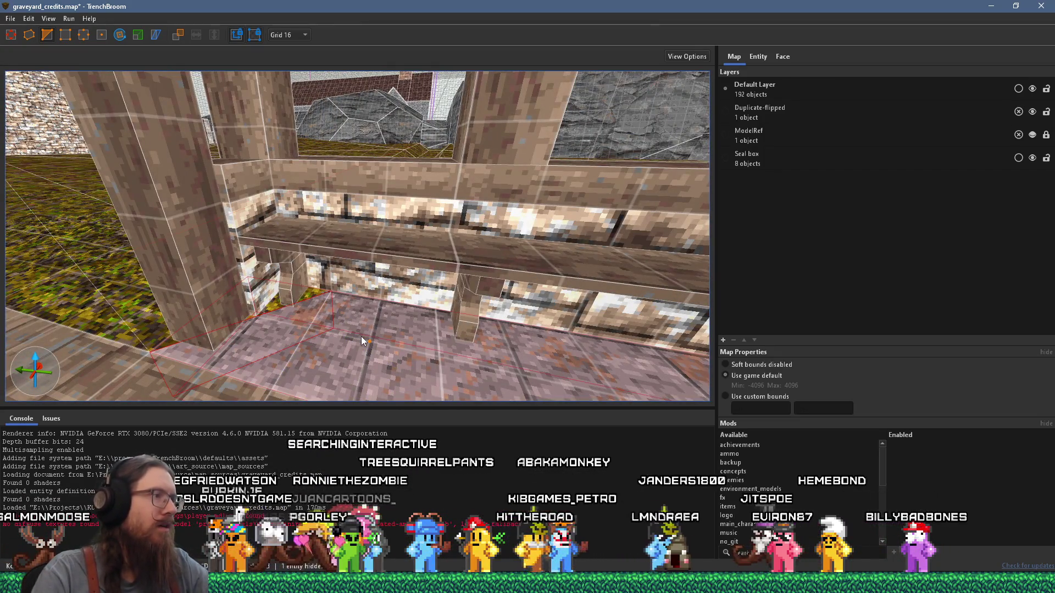
pyautogui.press('Escape')
# Bring up the File menu's save commands for graveyard_credits.map
pyautogui.scroll(3)
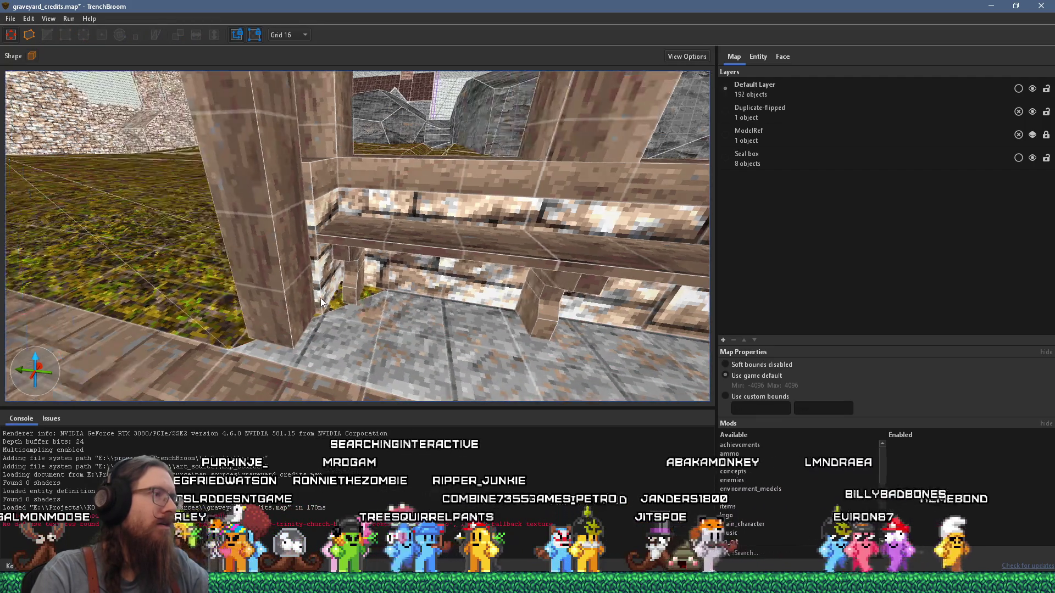
pyautogui.scroll(3)
pyautogui.click(10, 18)
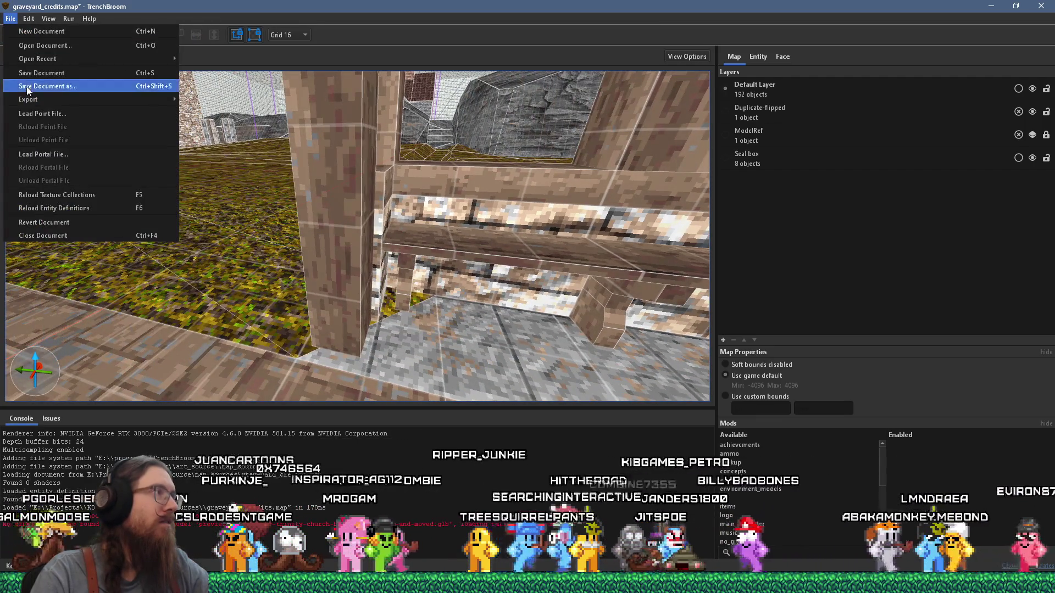
# Cancel Save As and run the qbsp compile profile, moving the BSP into kook_godot/levels
pyautogui.click(27, 87)
pyautogui.press('Escape')
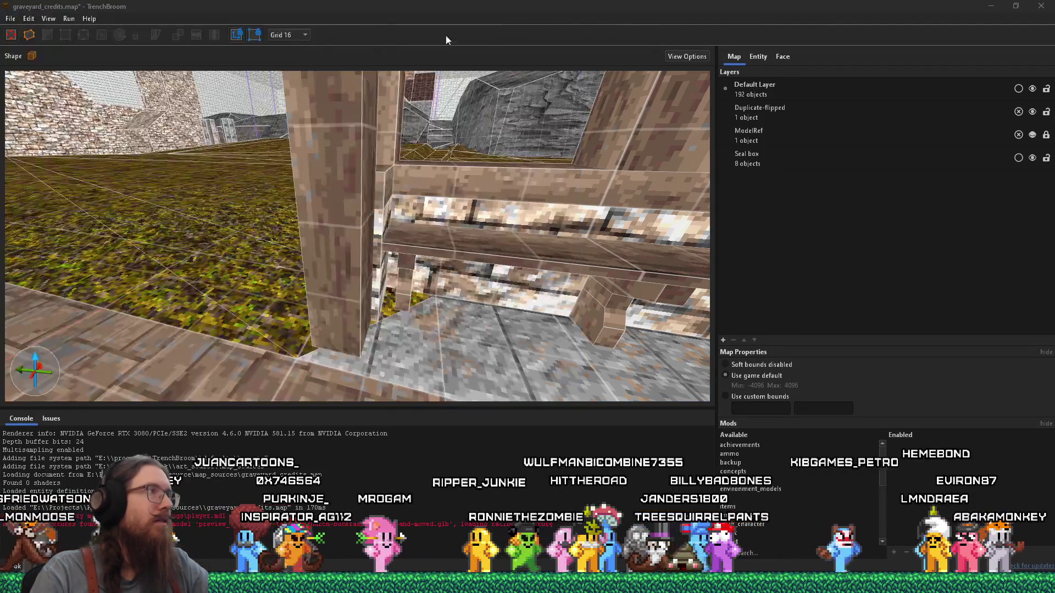
pyautogui.click(69, 18)
pyautogui.click(88, 28)
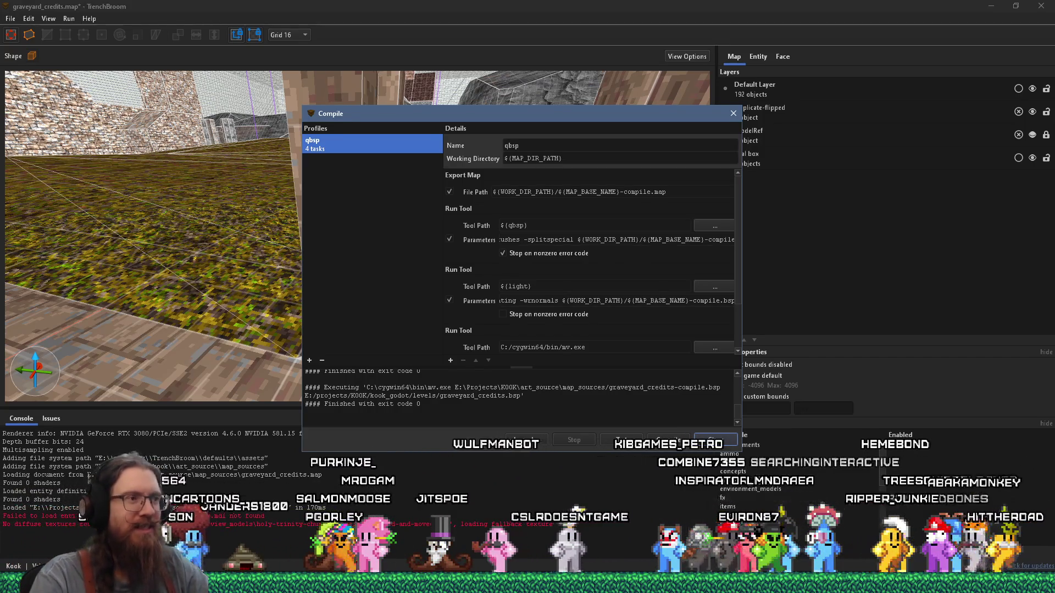
pyautogui.hotkey('alt', 'Tab')
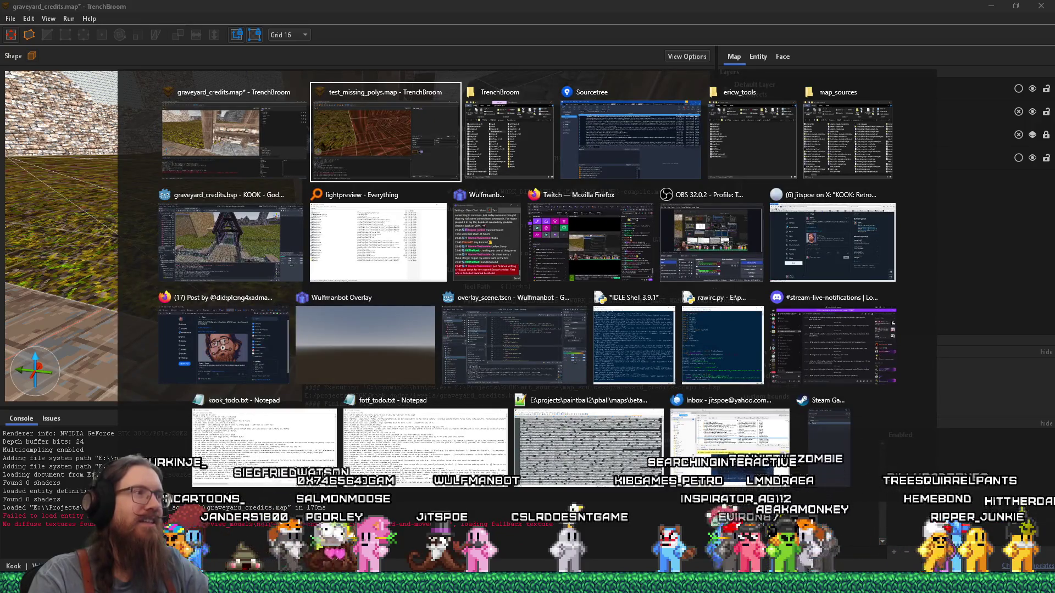
# View the reimported graveyard_credits.bsp in Godot and orbit the 3D view across the bridge
pyautogui.click(245, 253)
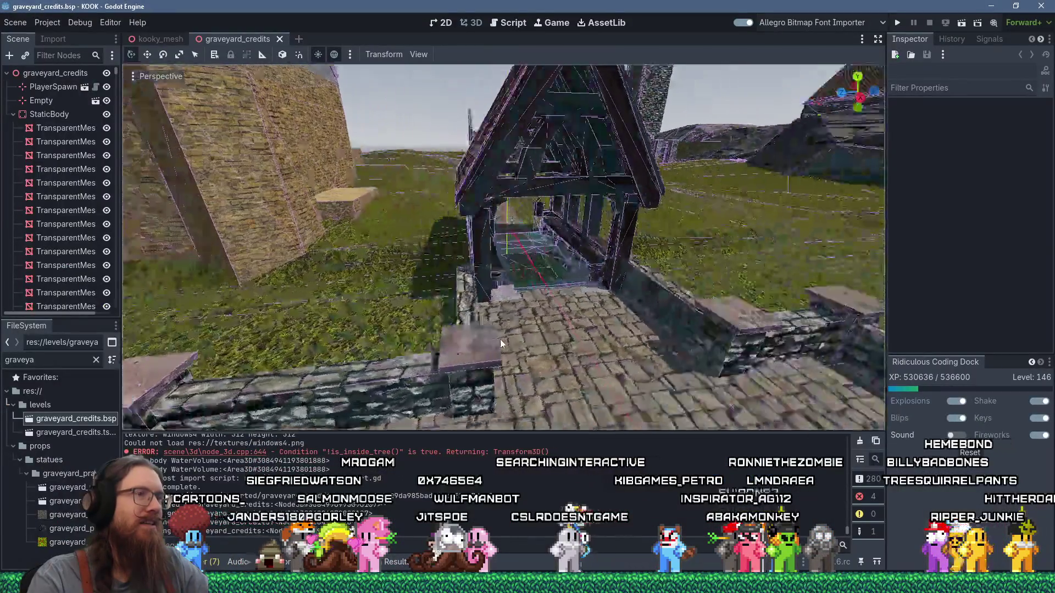
pyautogui.scroll(3)
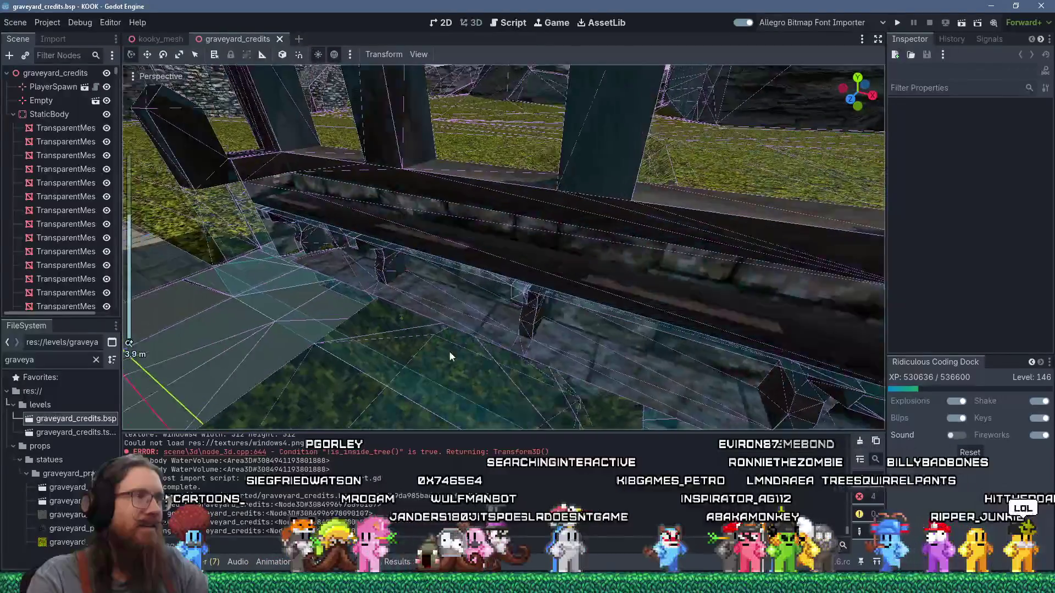
pyautogui.scroll(3)
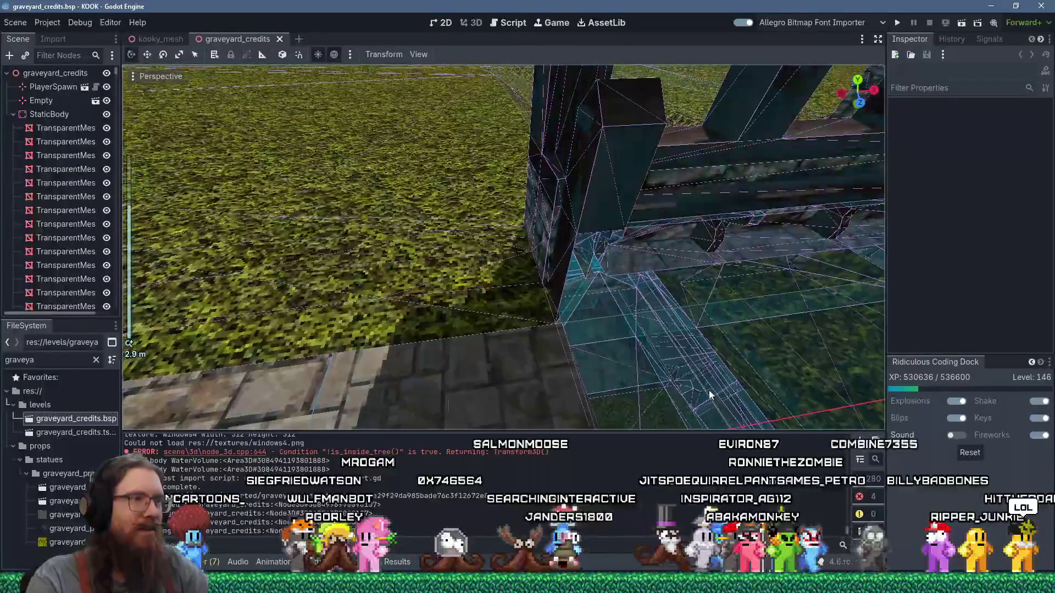
pyautogui.moveTo(609, 384); pyautogui.dragTo(543, 337)
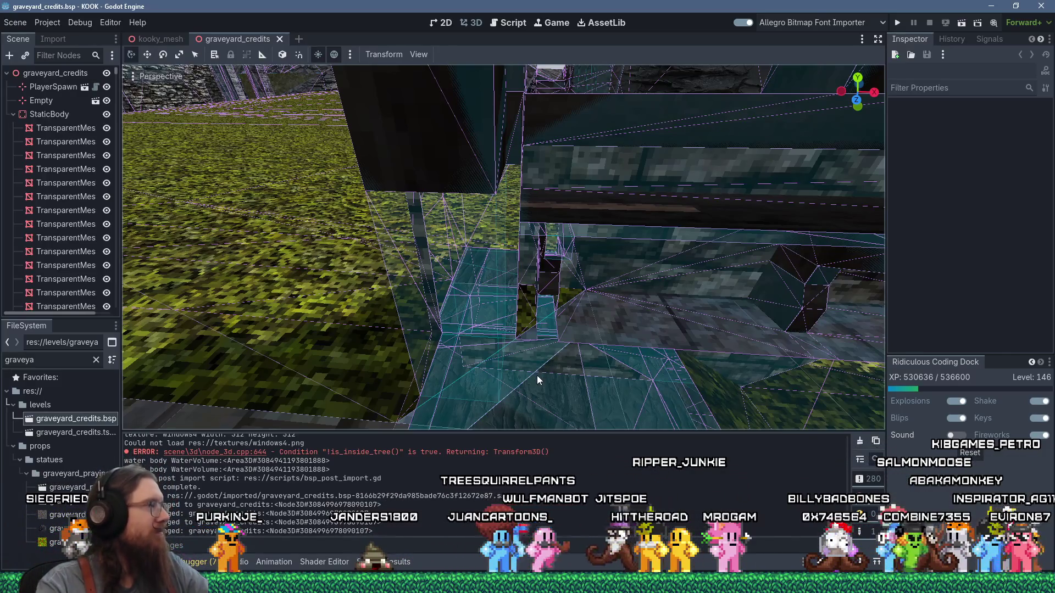
pyautogui.press('super+Tab')
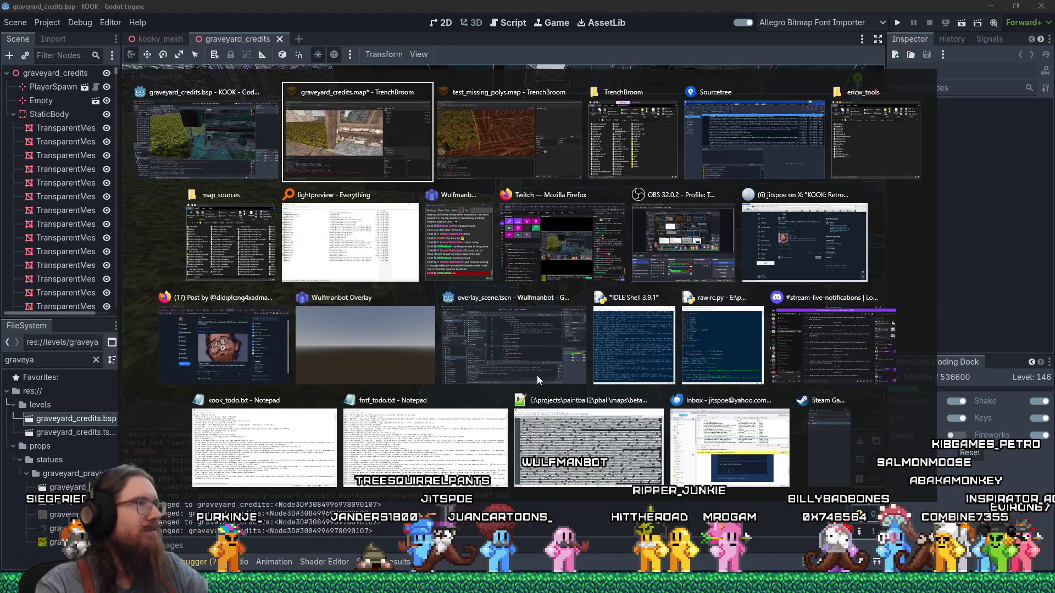
# Back in TrenchBroom, close the Compile window and delete one object, leaving 191
pyautogui.press('Return')
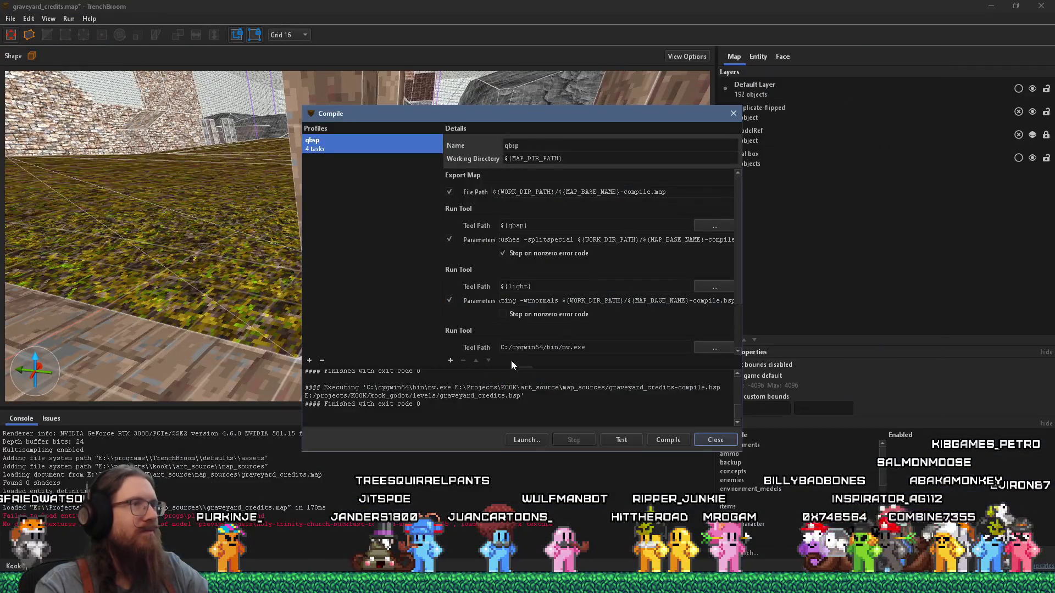
pyautogui.click(733, 113)
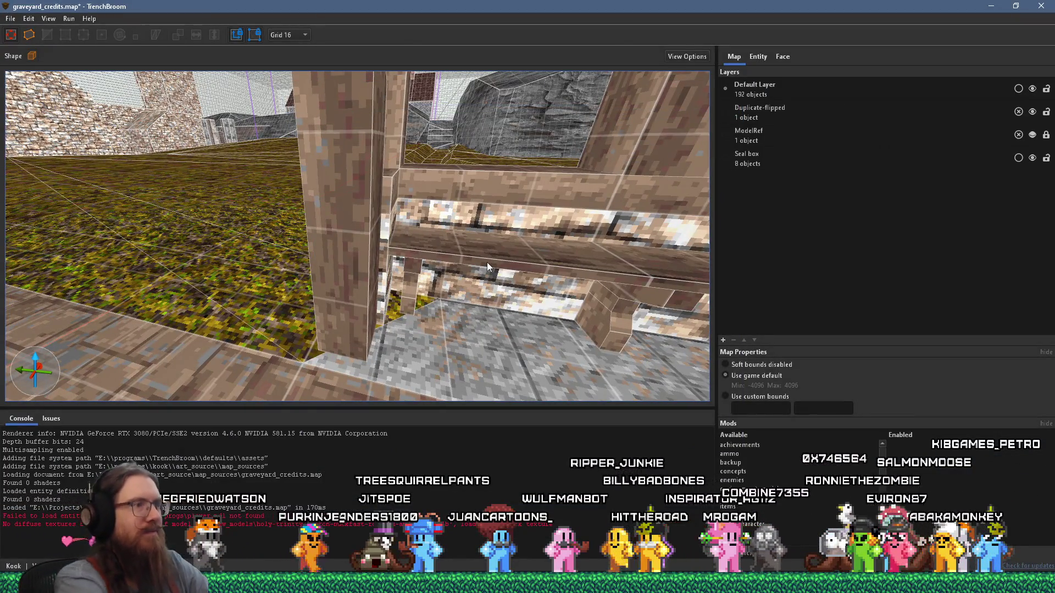
pyautogui.press('Delete')
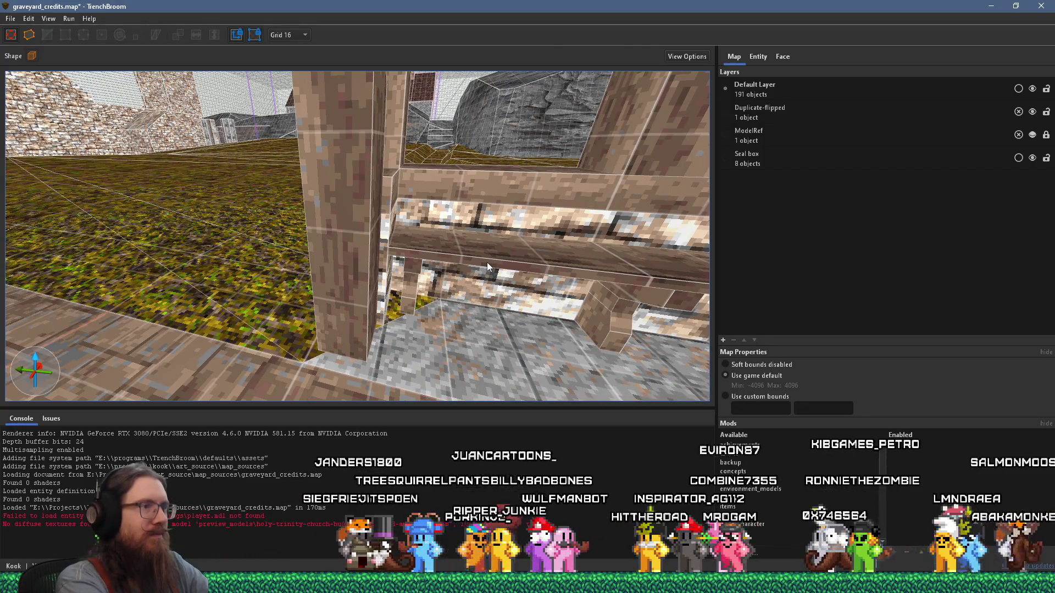
# Inspect the floor brushes beside the pillar and along the stone path, then deselect
pyautogui.click(307, 315)
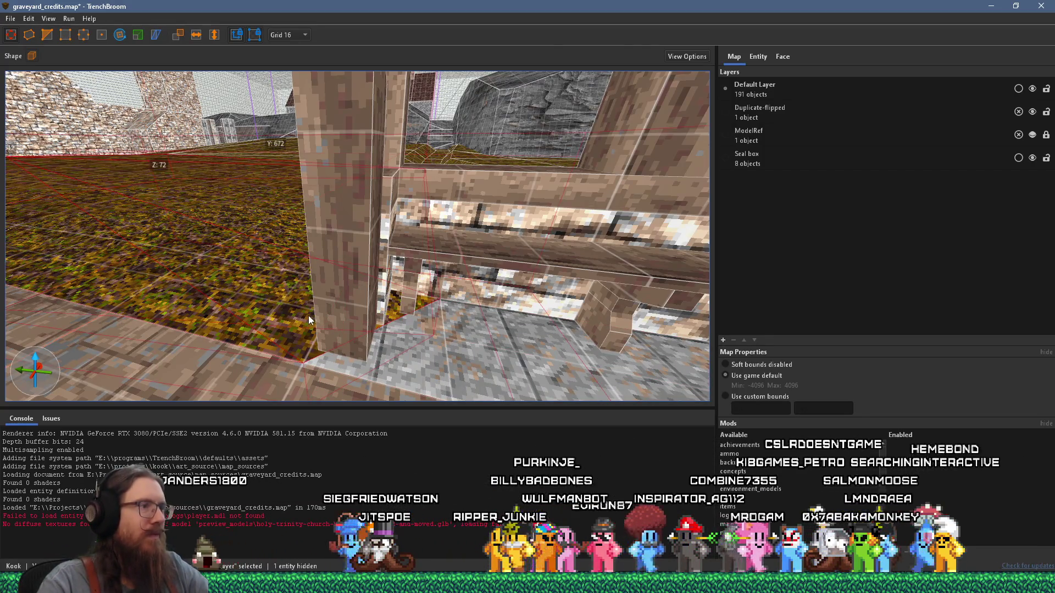
pyautogui.scroll(3)
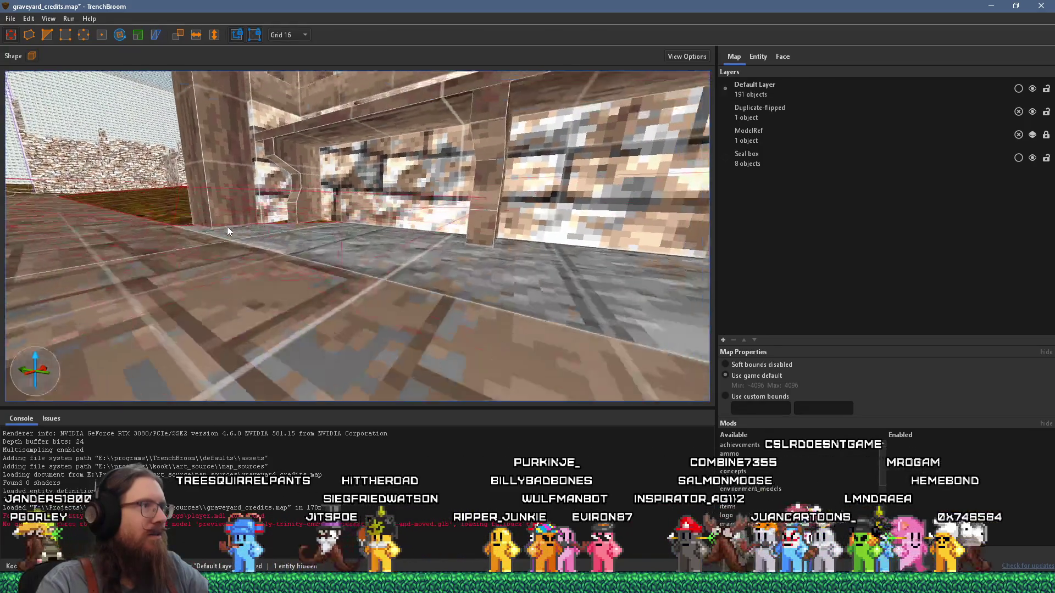
pyautogui.scroll(3)
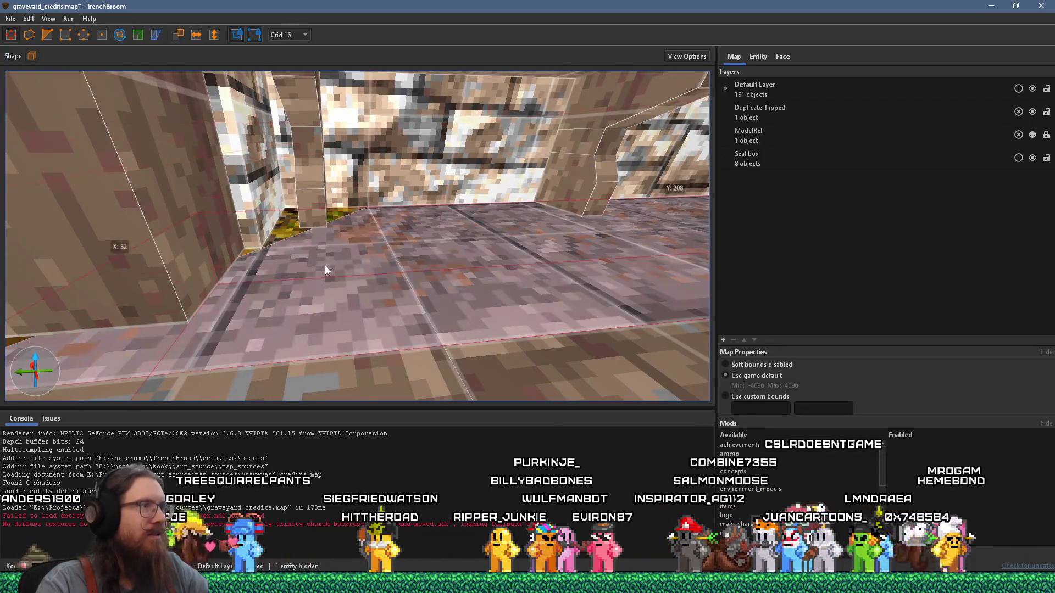
pyautogui.scroll(3)
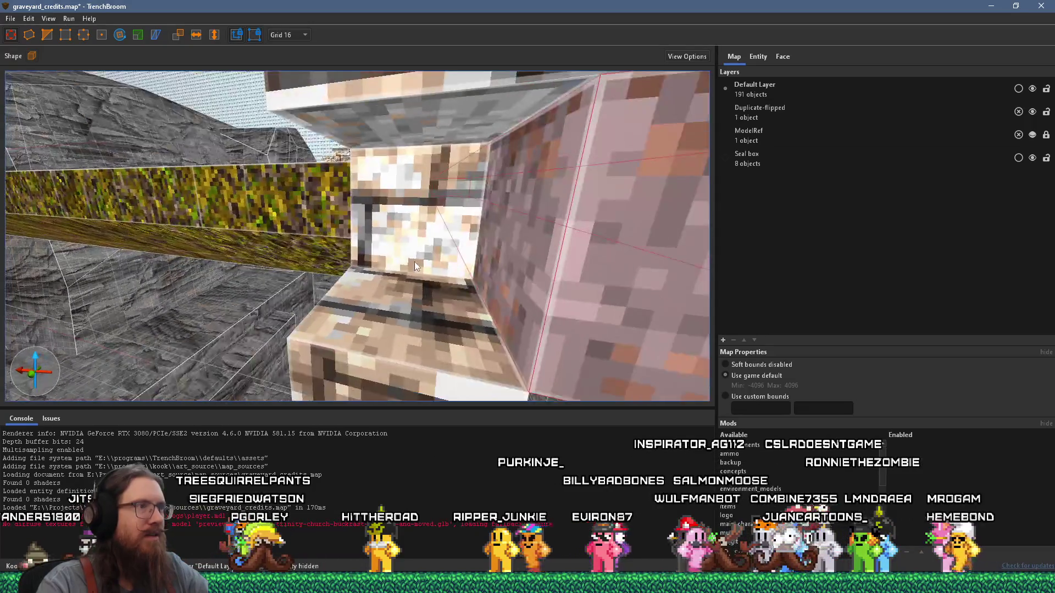
pyautogui.scroll(3)
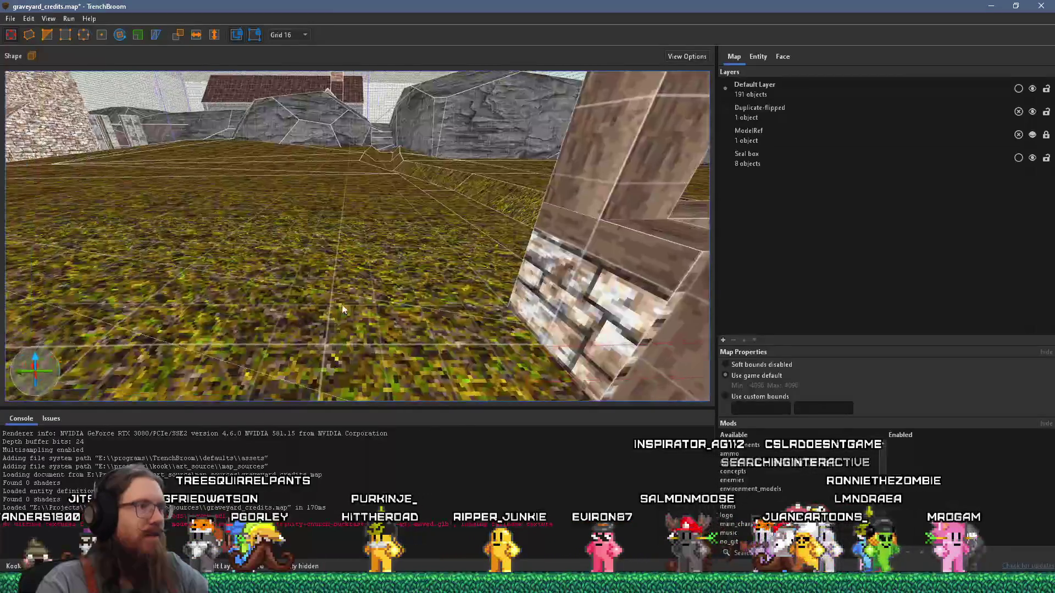
pyautogui.scroll(3)
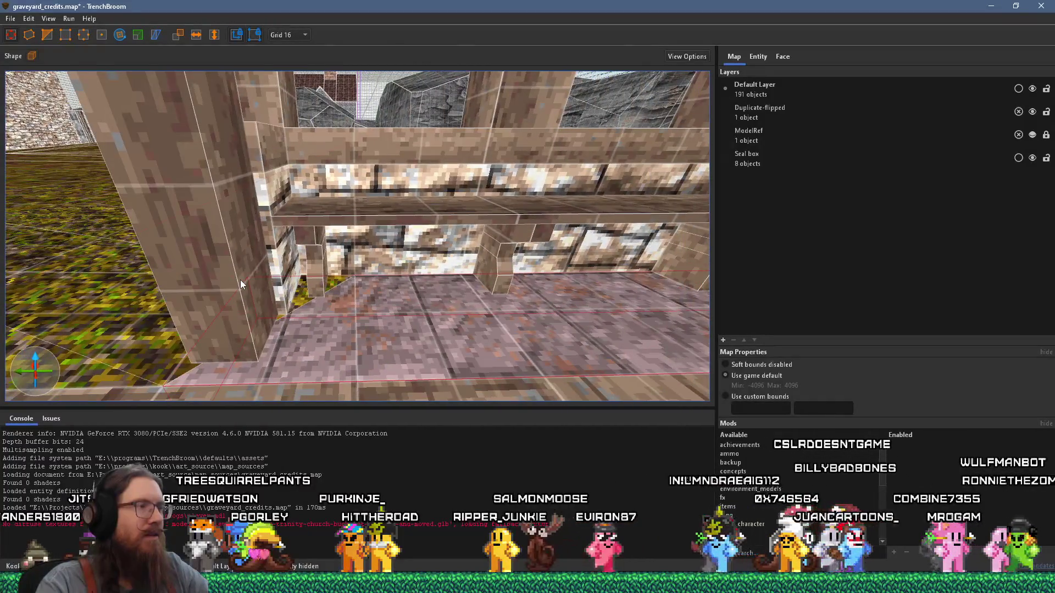
pyautogui.scroll(3)
pyautogui.scroll(3)
pyautogui.click(409, 309)
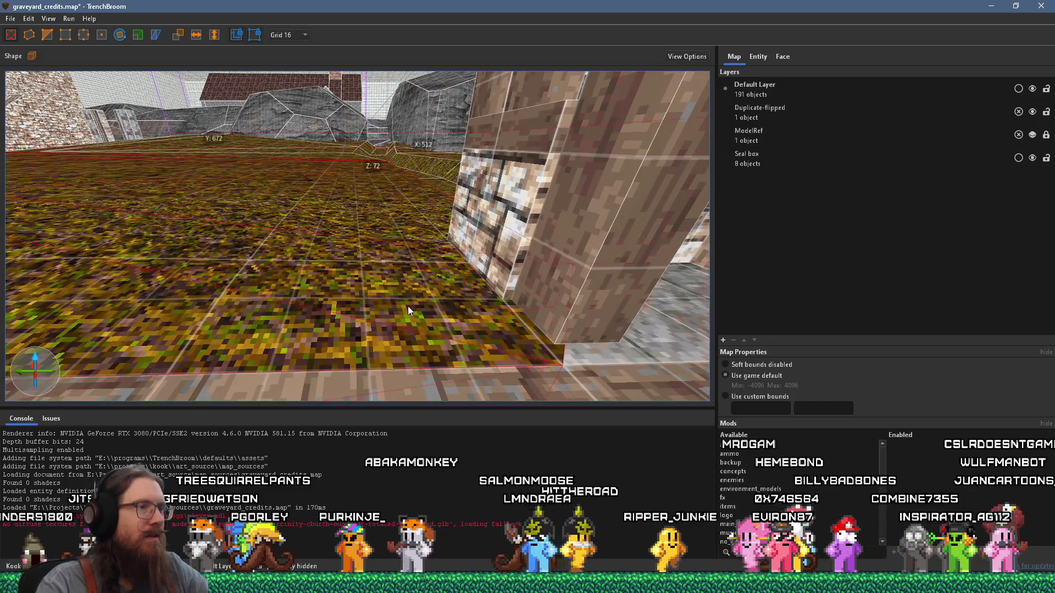
pyautogui.moveTo(407, 305); pyautogui.dragTo(320, 295)
pyautogui.scroll(3)
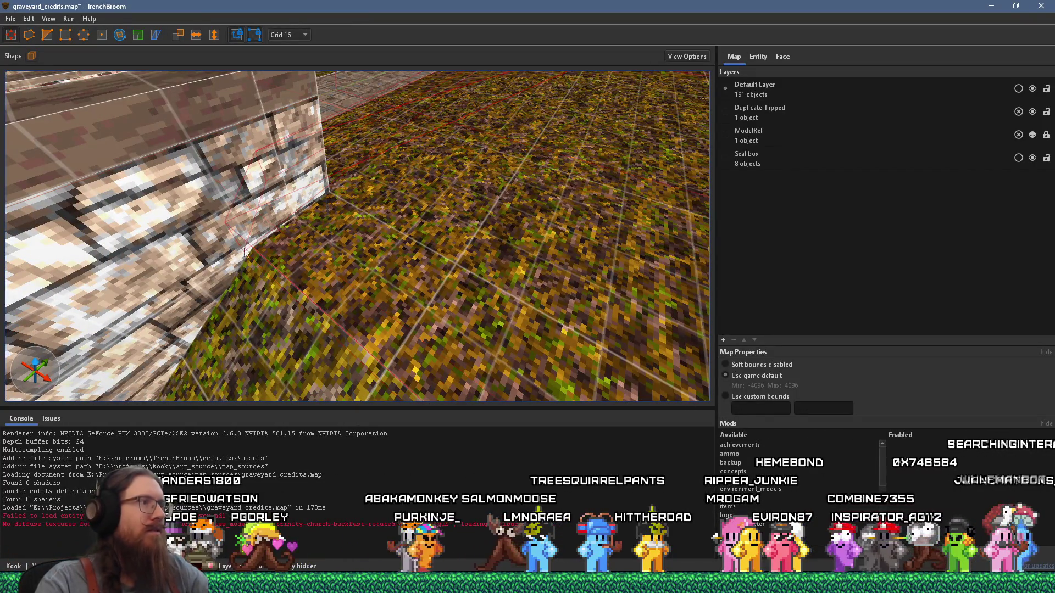
pyautogui.press('Escape')
pyautogui.scroll(-3)
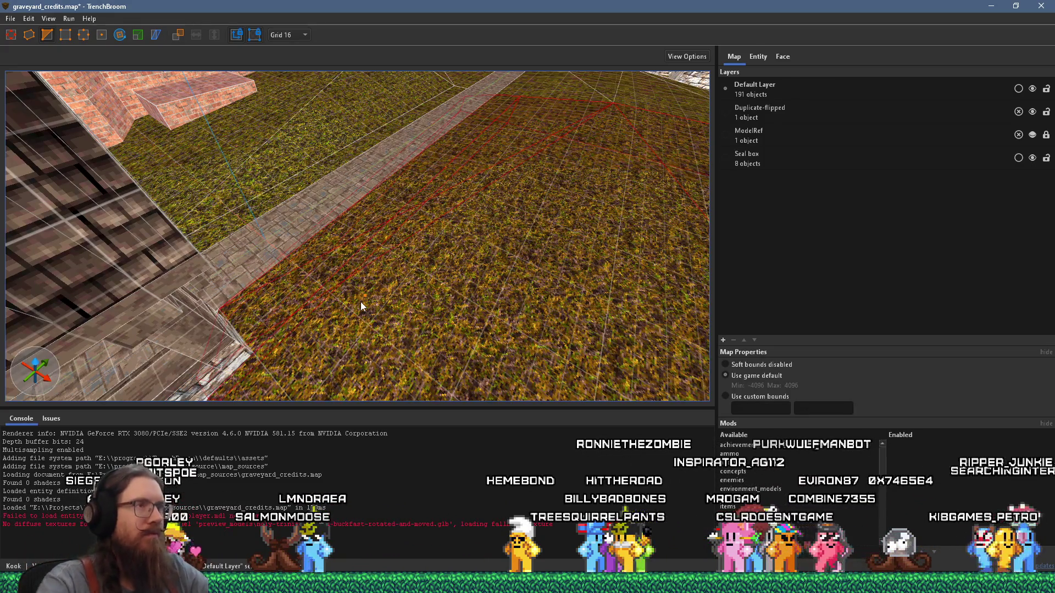
pyautogui.press('Escape')
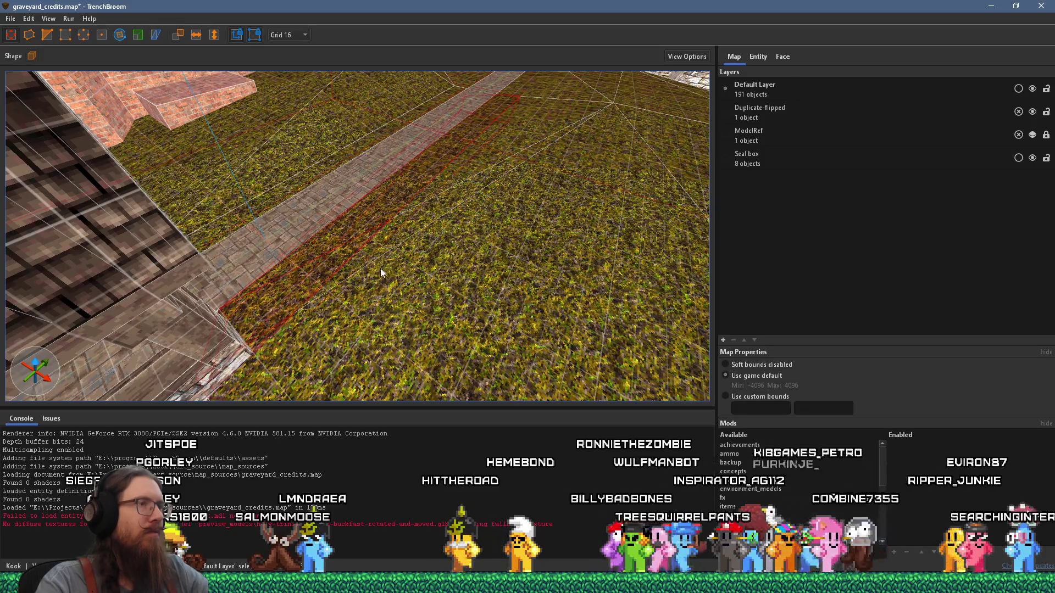
pyautogui.click(255, 292)
pyautogui.moveTo(255, 291); pyautogui.dragTo(329, 240)
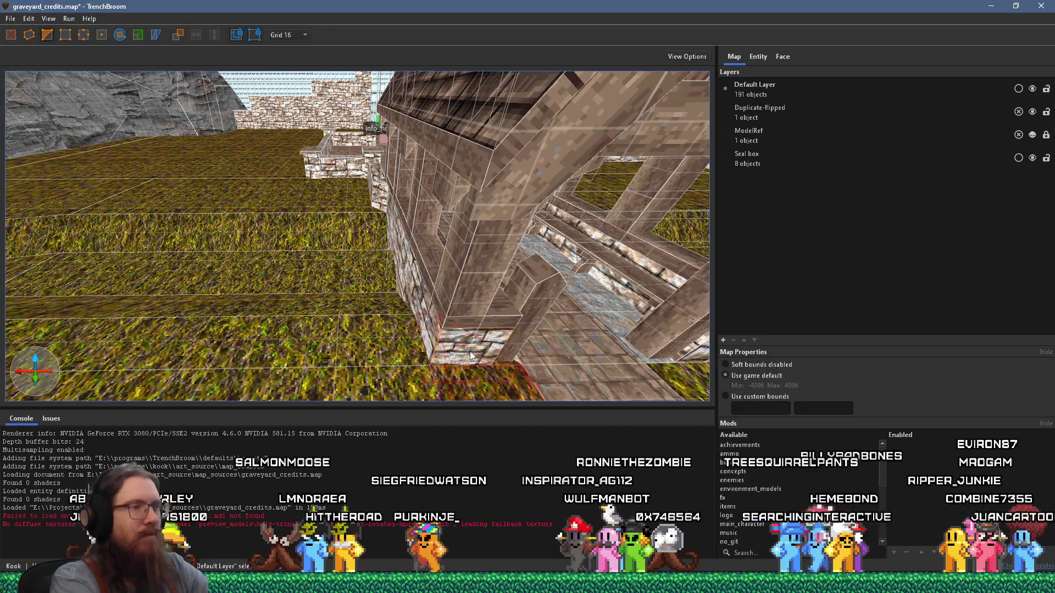
pyautogui.moveTo(489, 369); pyautogui.dragTo(397, 268)
pyautogui.scroll(3)
pyautogui.moveTo(323, 266); pyautogui.dragTo(408, 290)
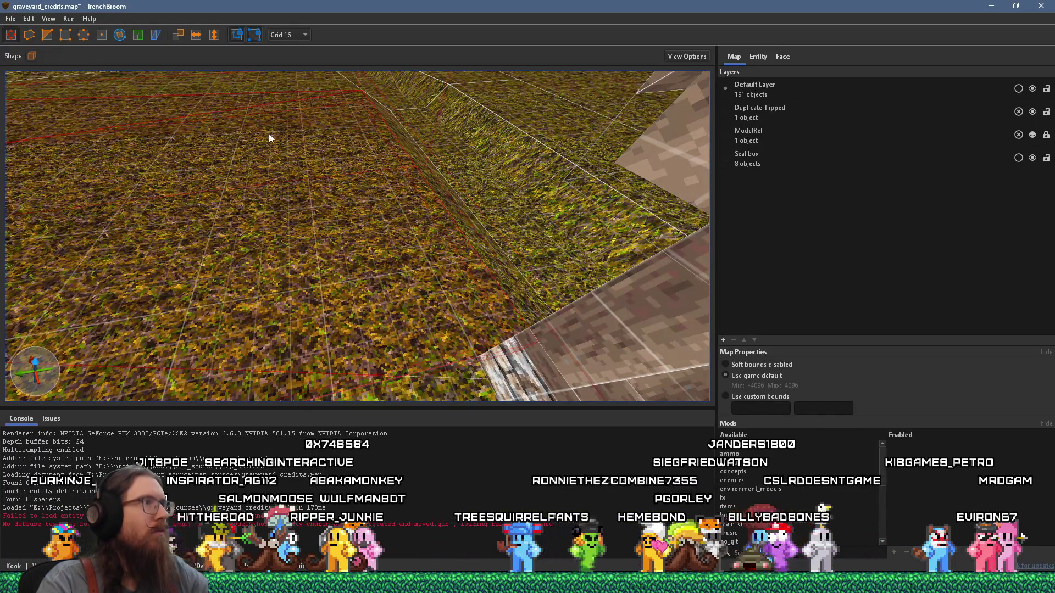
# Delete the grass brush covering the stone floor beside the pillar
pyautogui.press('v')
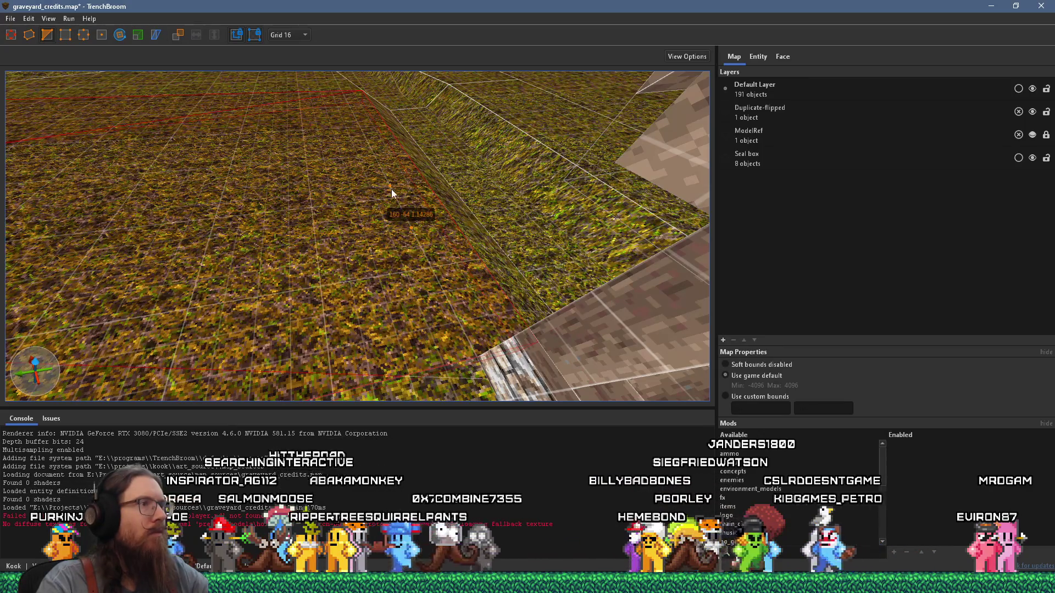
pyautogui.click(396, 189)
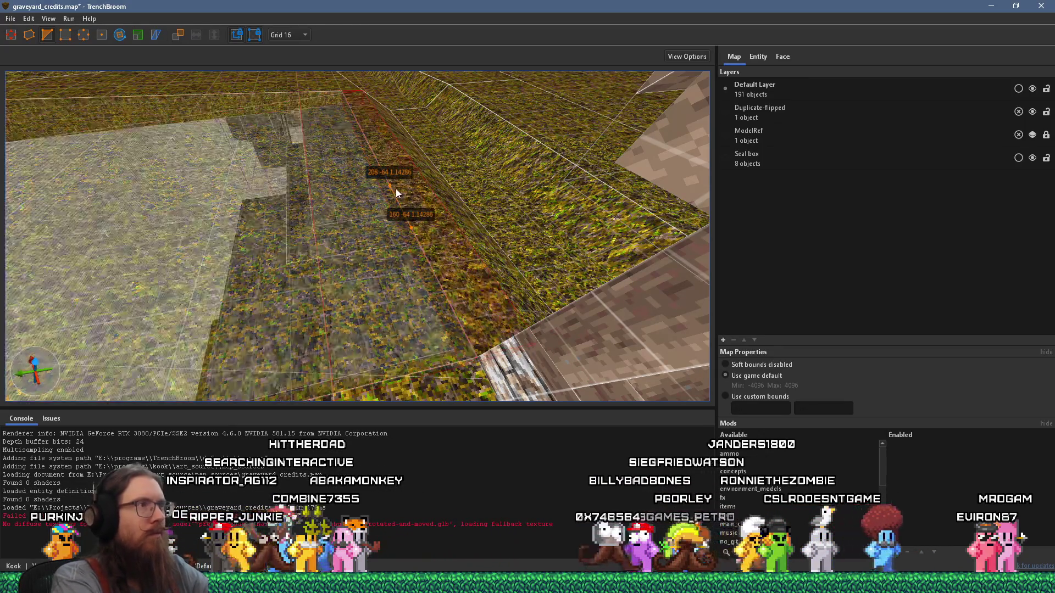
pyautogui.press('v')
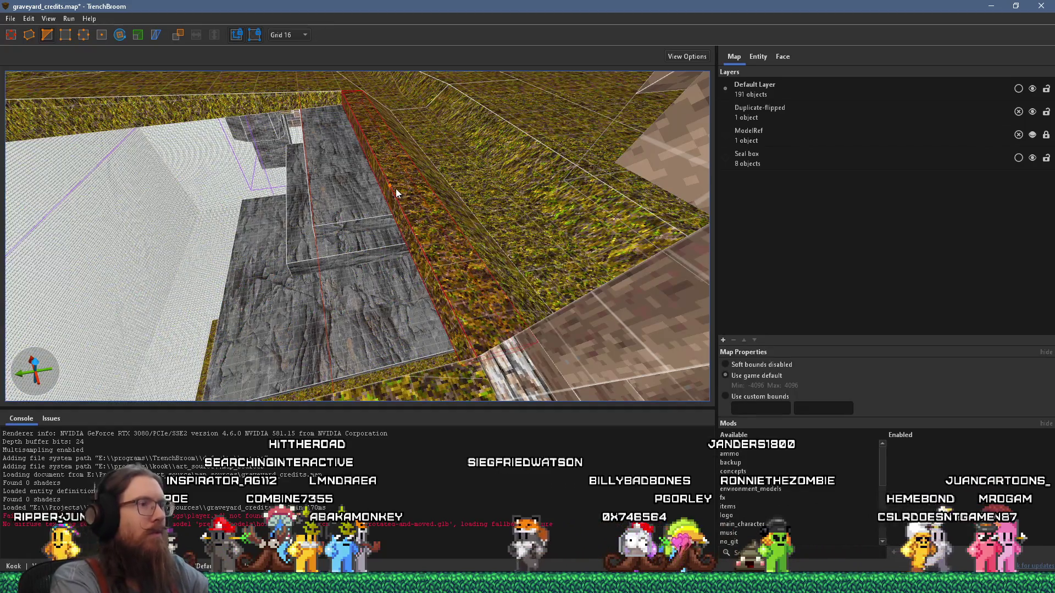
pyautogui.scroll(3)
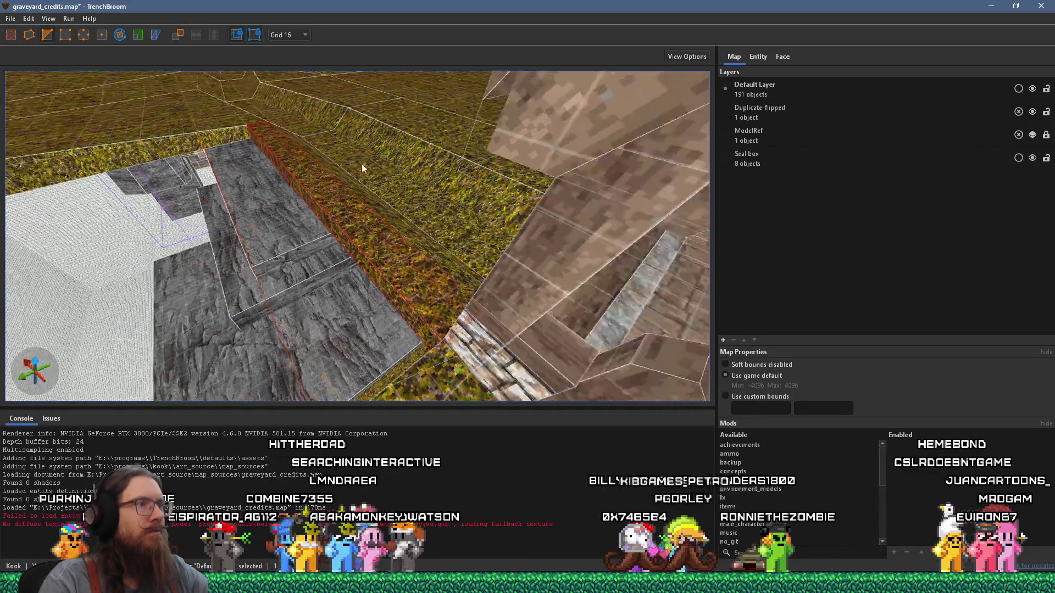
pyautogui.press('v')
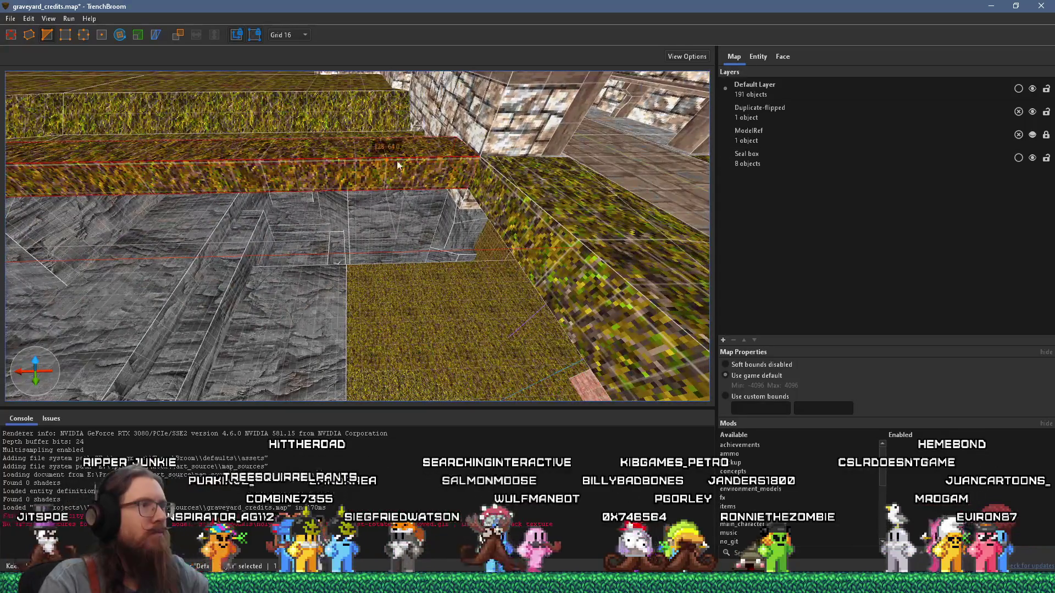
pyautogui.press('v')
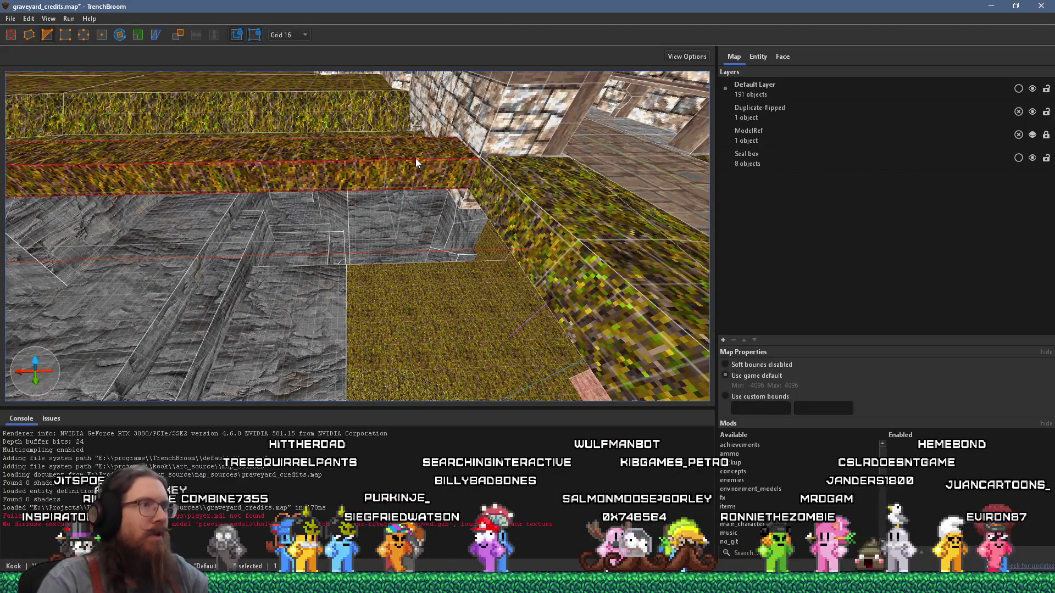
pyautogui.scroll(3)
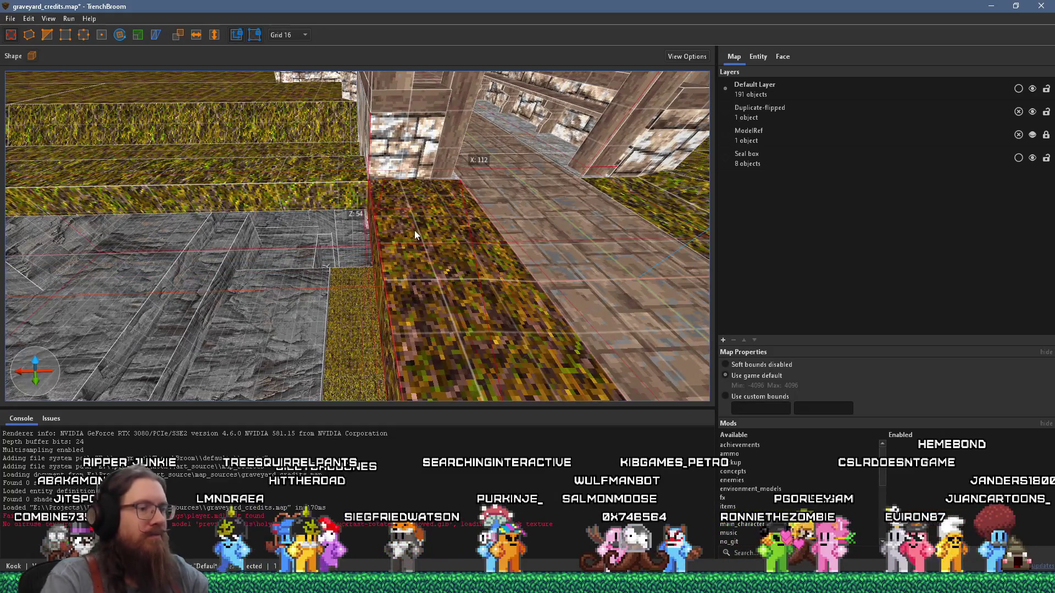
pyautogui.press('Delete')
# Inspect the nearby stone block, the small 32x16x32 stone brush and the long wall brush
pyautogui.press('w')
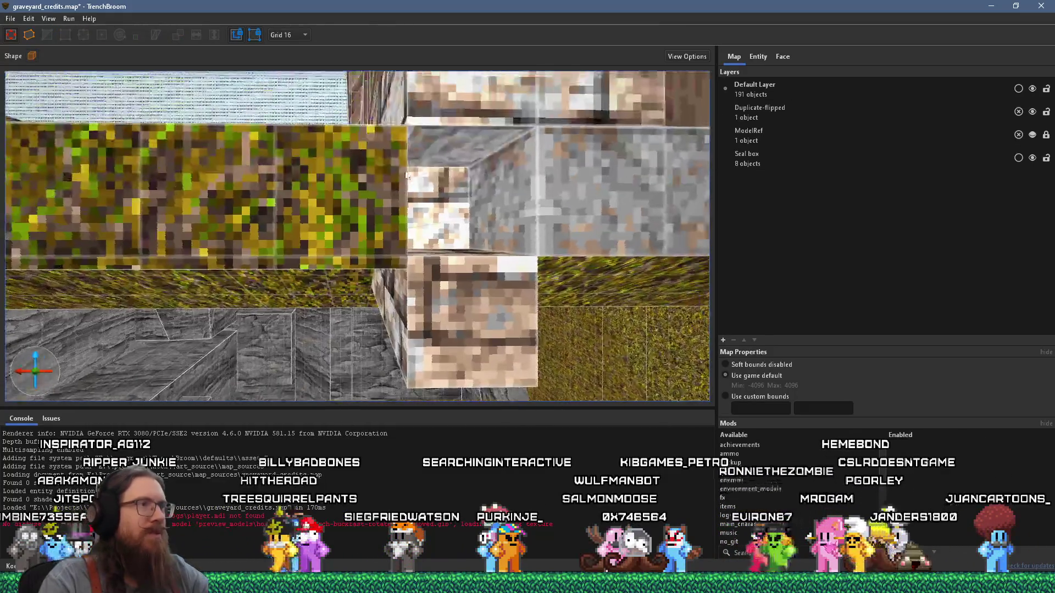
pyautogui.press('w')
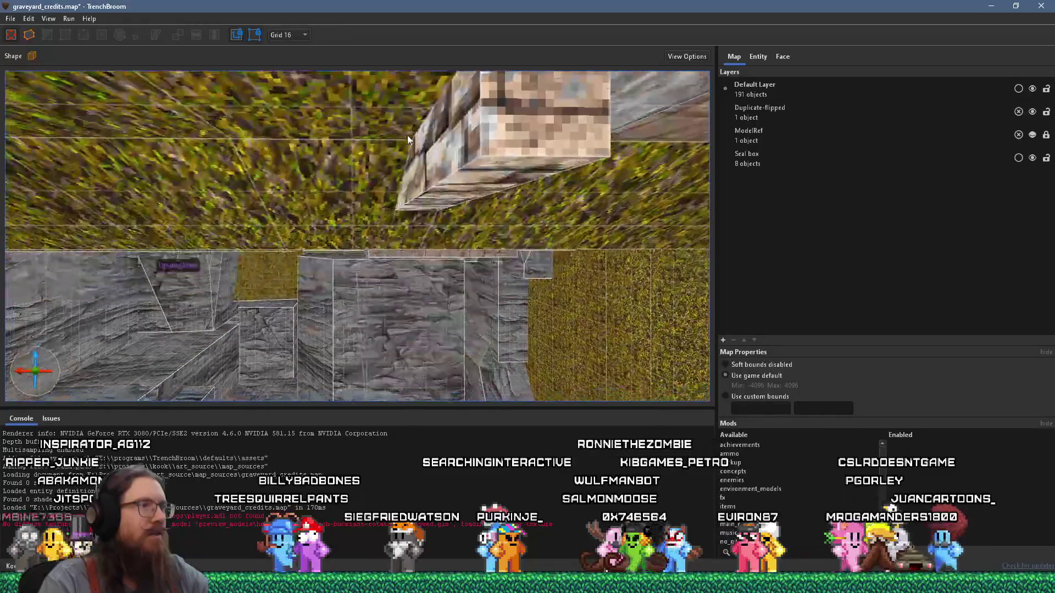
pyautogui.click(423, 253)
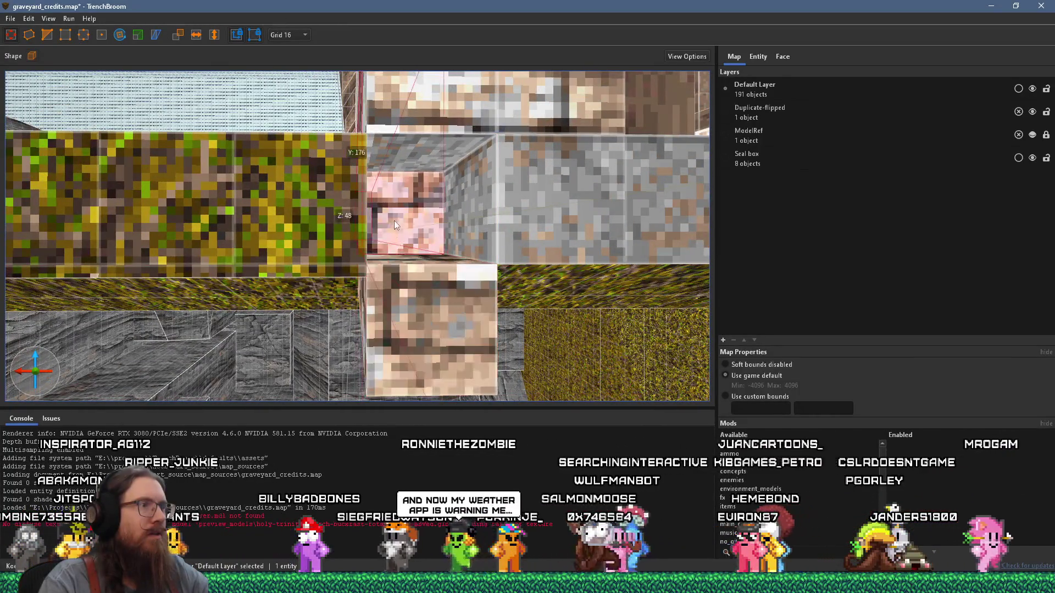
pyautogui.press('w')
pyautogui.press('w')
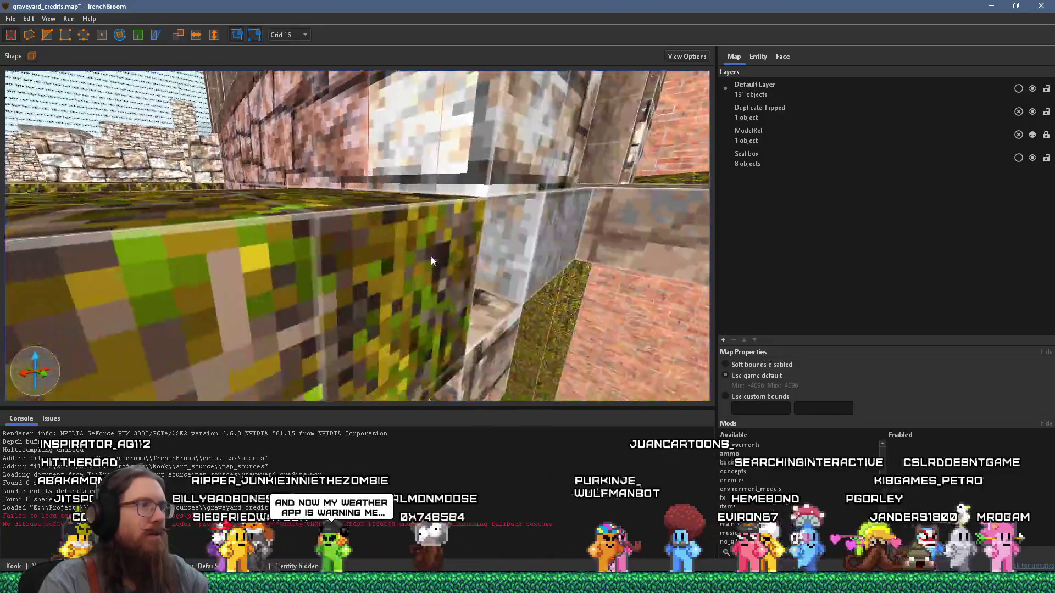
pyautogui.press('s')
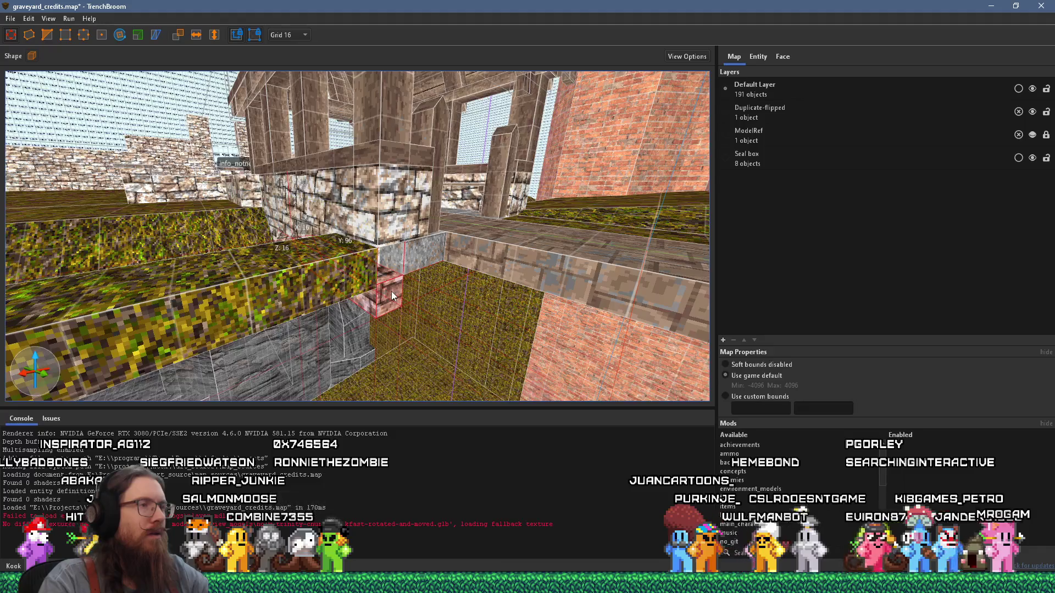
pyautogui.press('a')
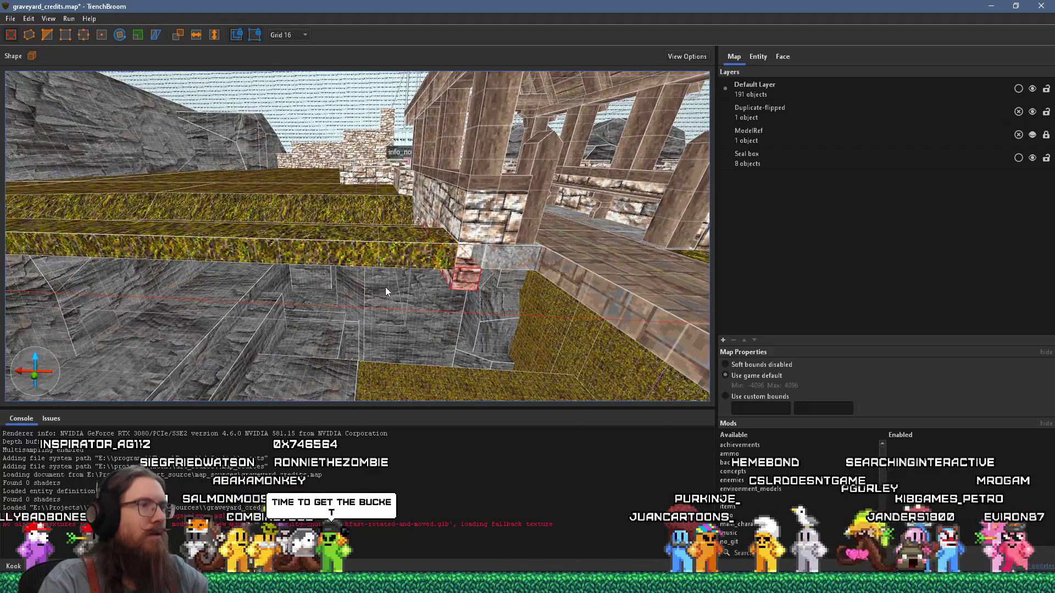
pyautogui.press('Escape')
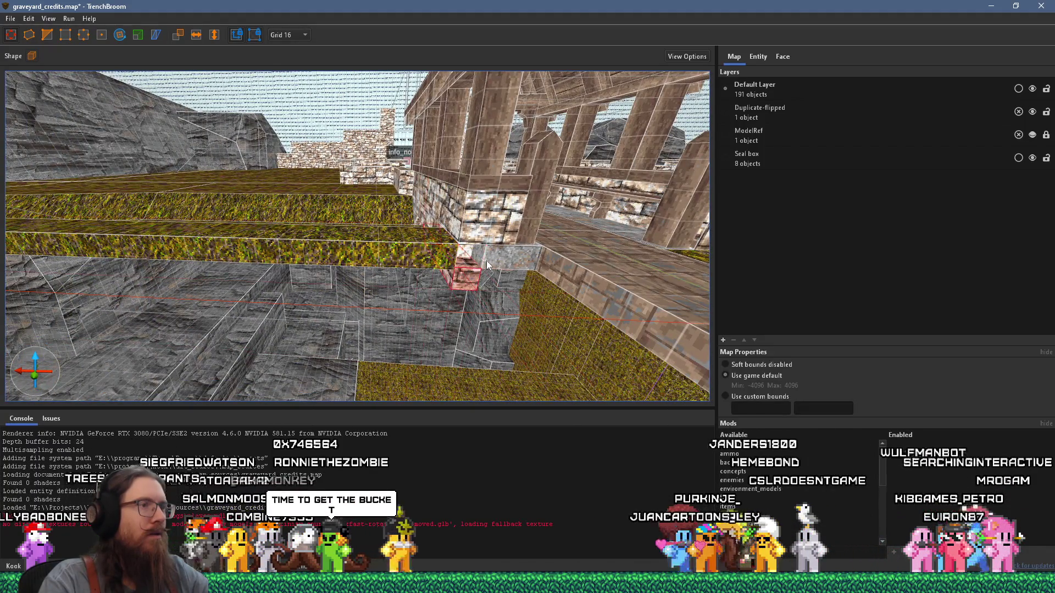
pyautogui.click(459, 252)
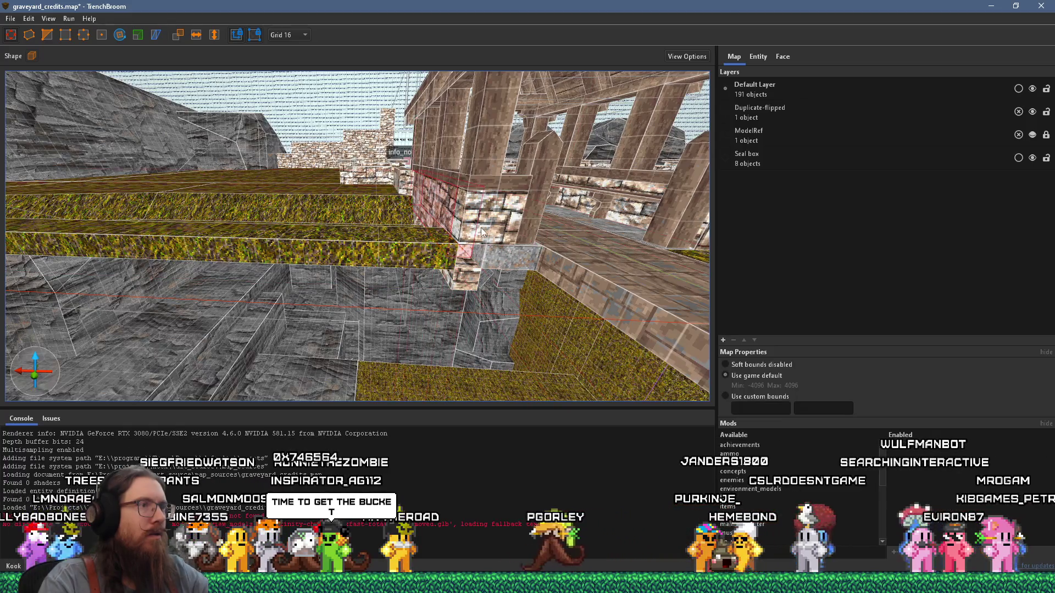
pyautogui.click(480, 227)
pyautogui.scroll(3)
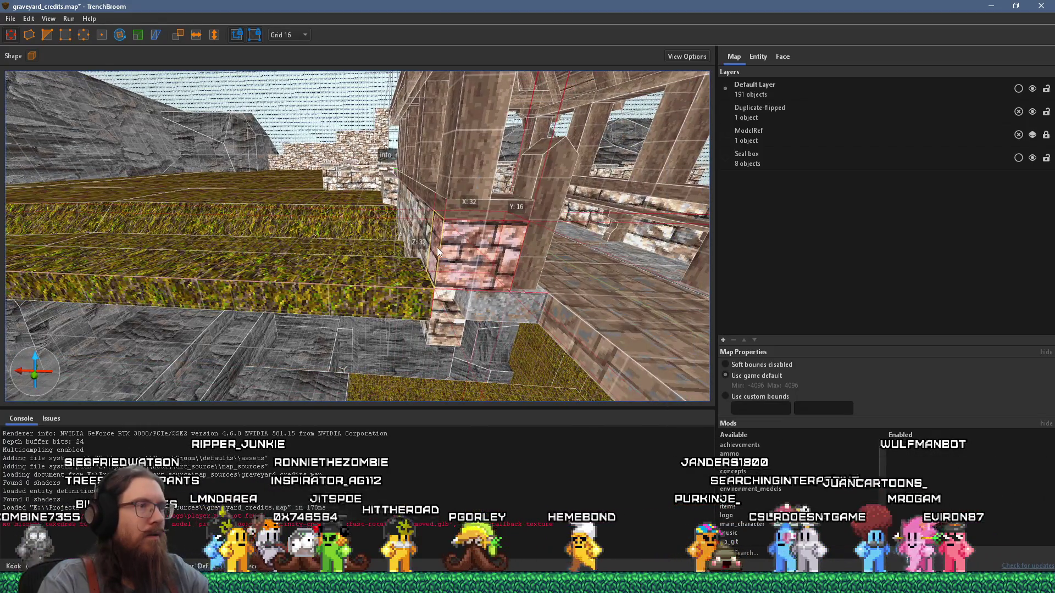
pyautogui.click(437, 247)
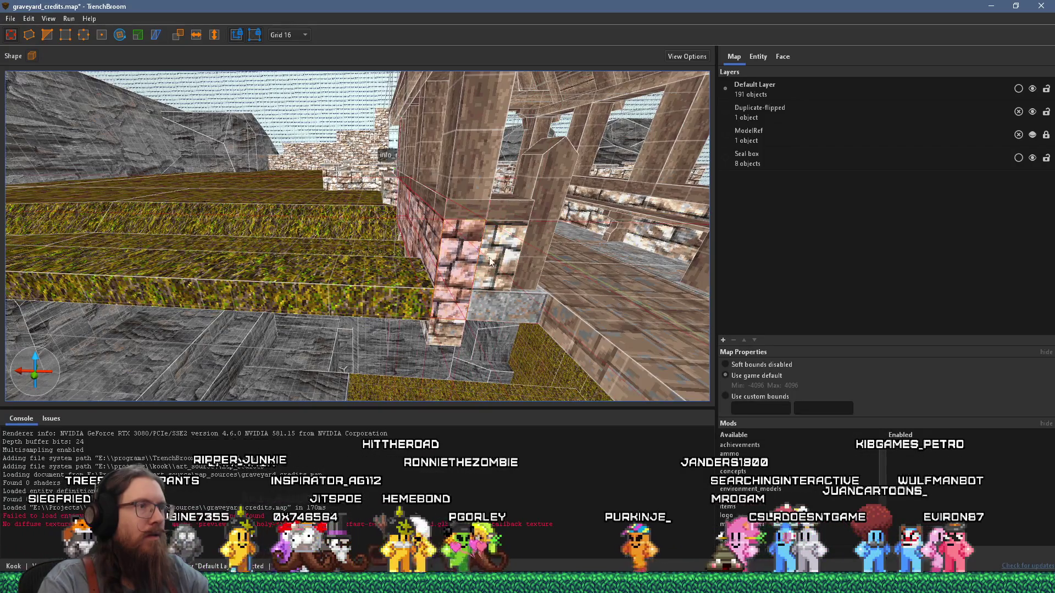
pyautogui.press('Escape')
pyautogui.scroll(-3)
pyautogui.moveTo(505, 262); pyautogui.dragTo(316, 198)
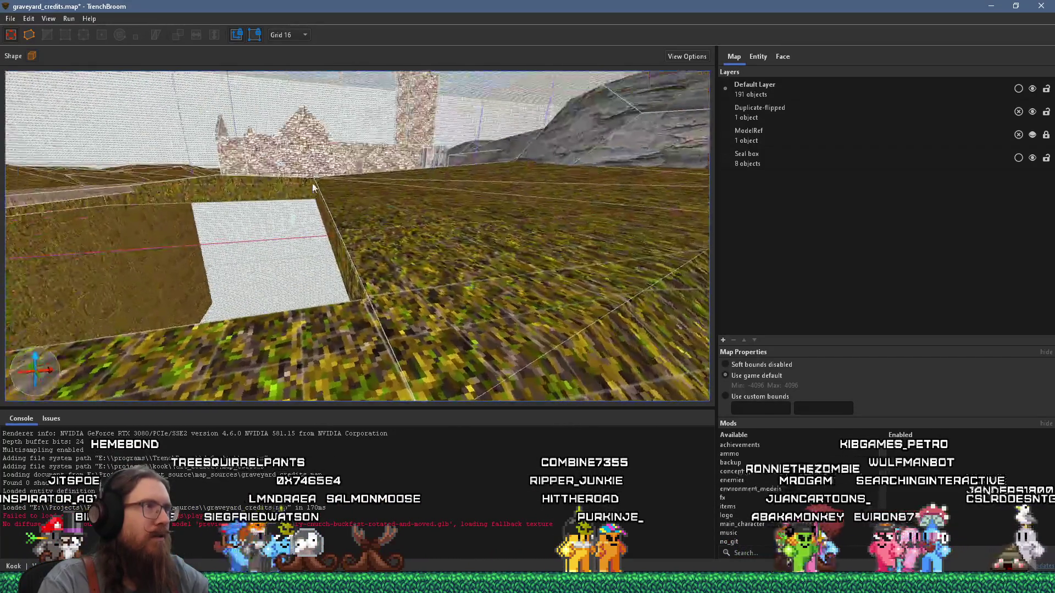
pyautogui.moveTo(361, 230); pyautogui.dragTo(348, 278)
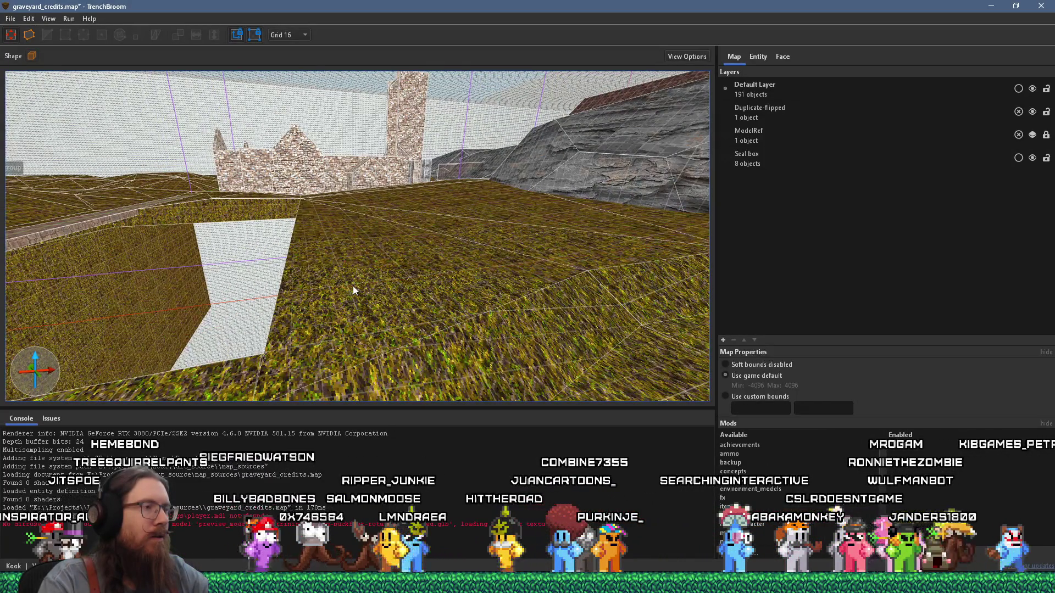
pyautogui.click(352, 286)
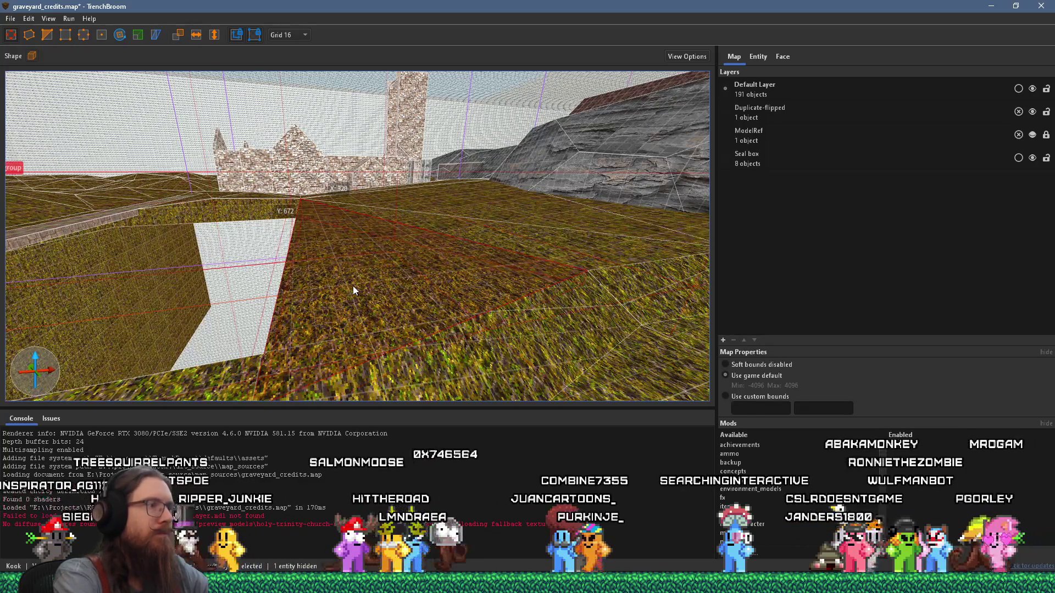
pyautogui.press('Delete')
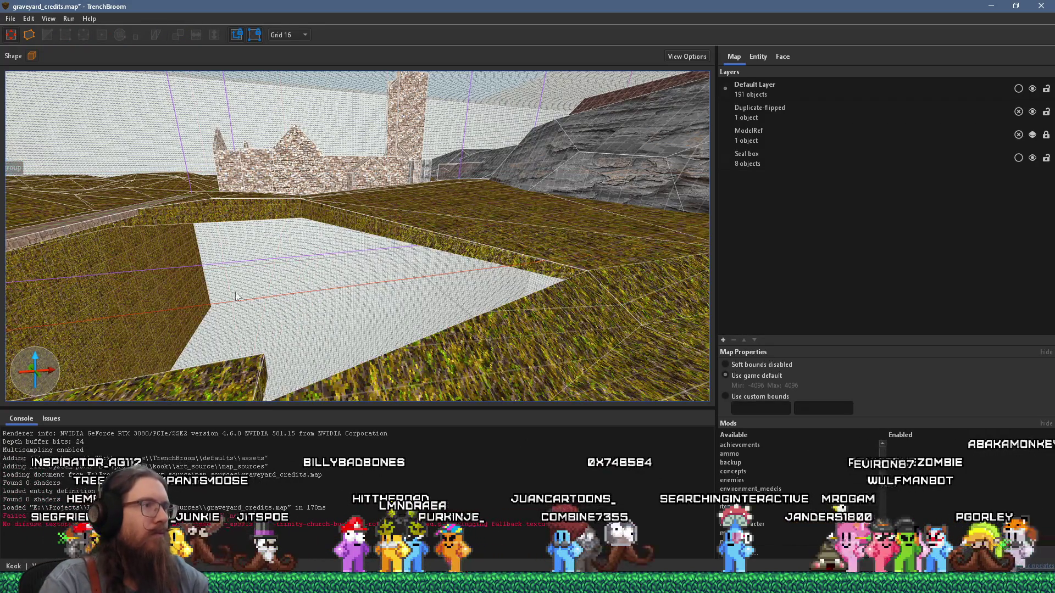
pyautogui.hotkey('ctrl', 'z')
pyautogui.scroll(3)
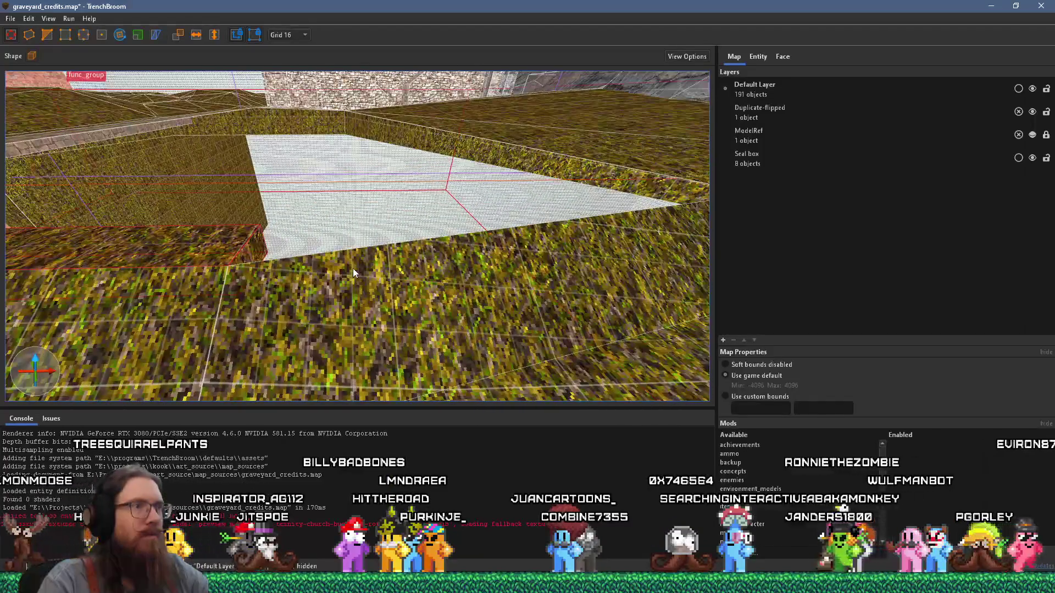
pyautogui.scroll(3)
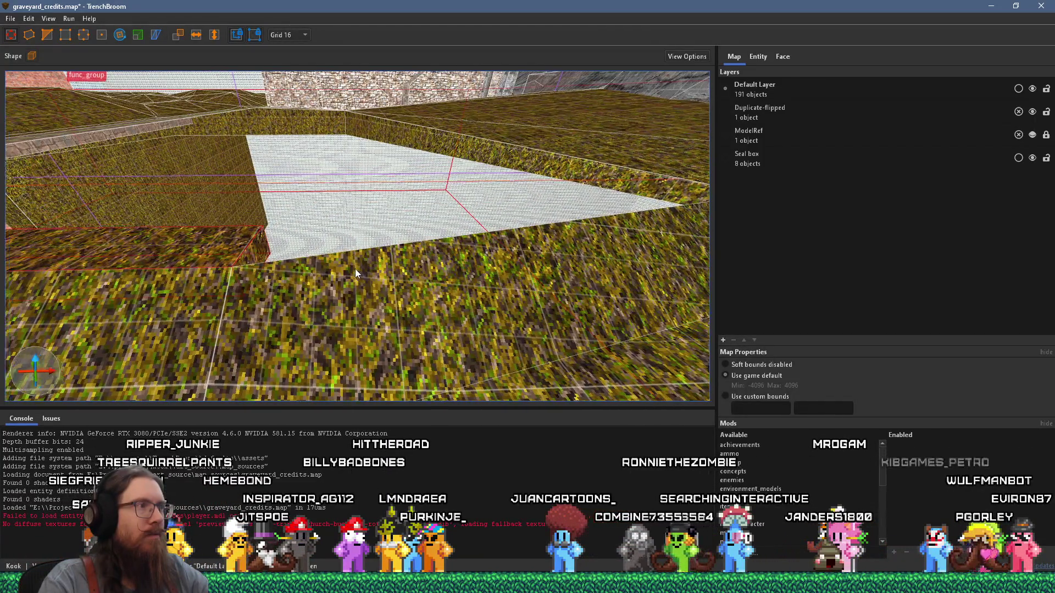
pyautogui.scroll(3)
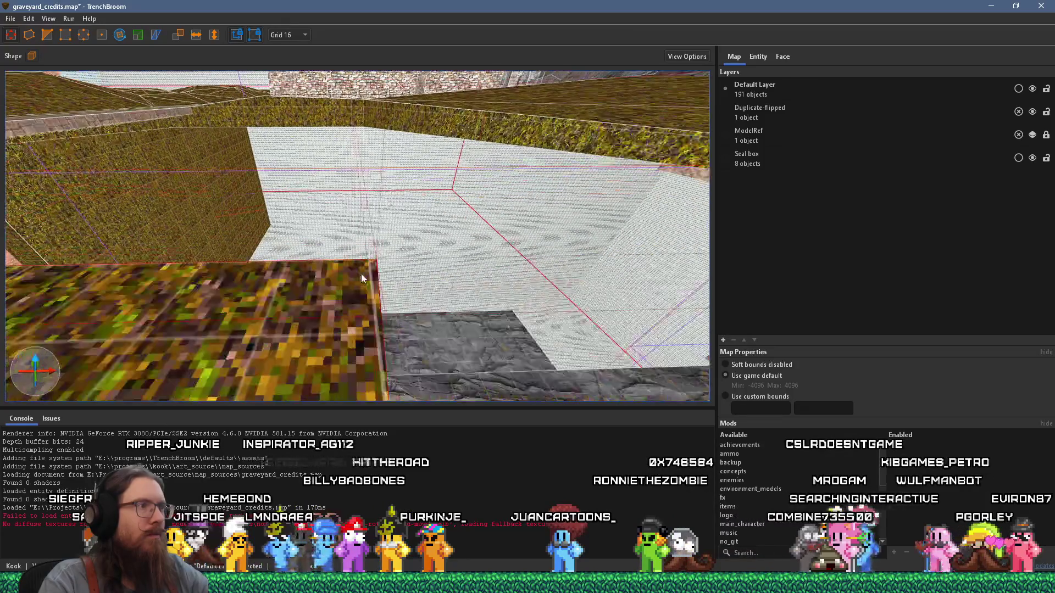
pyautogui.scroll(3)
pyautogui.scroll(-3)
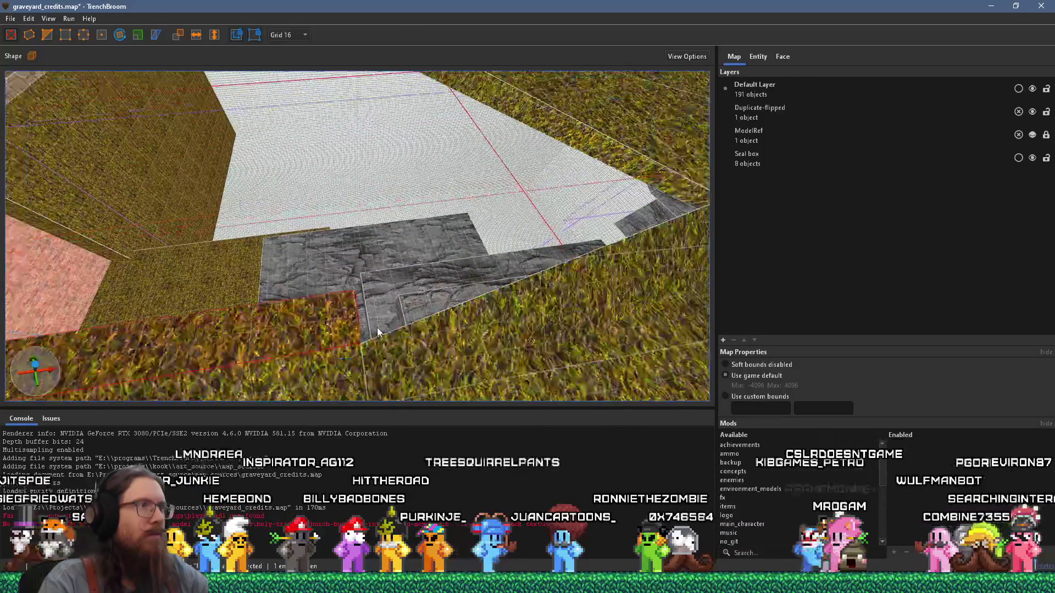
pyautogui.scroll(-3)
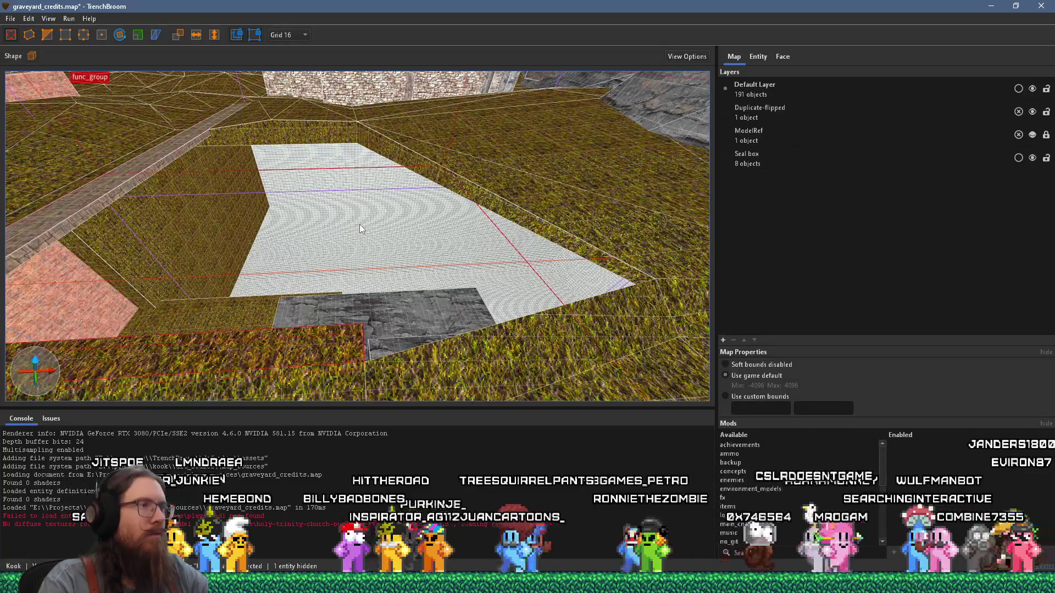
pyautogui.scroll(3)
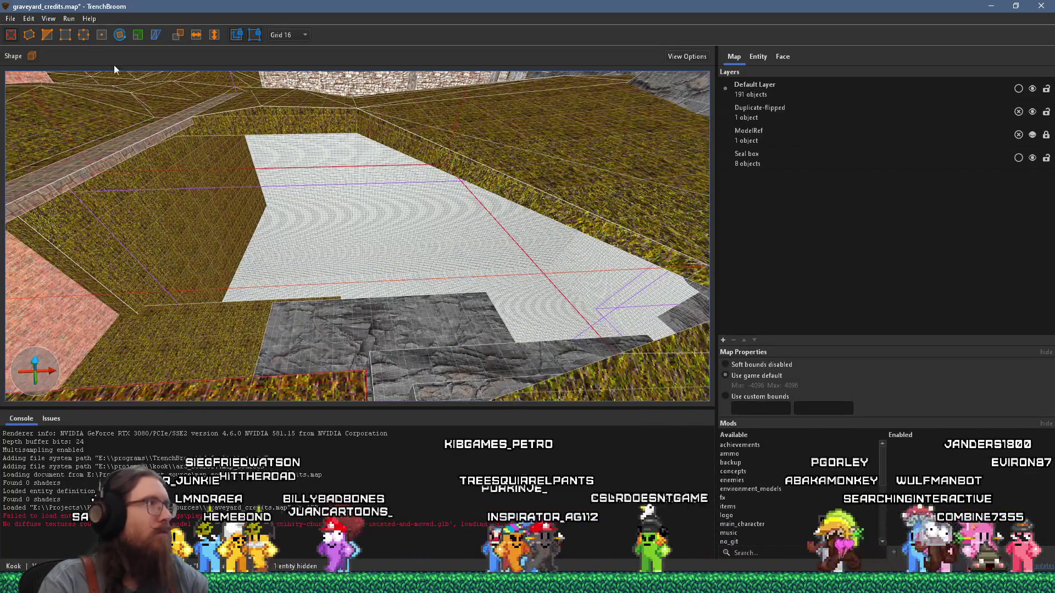
pyautogui.press('Escape')
pyautogui.scroll(-3)
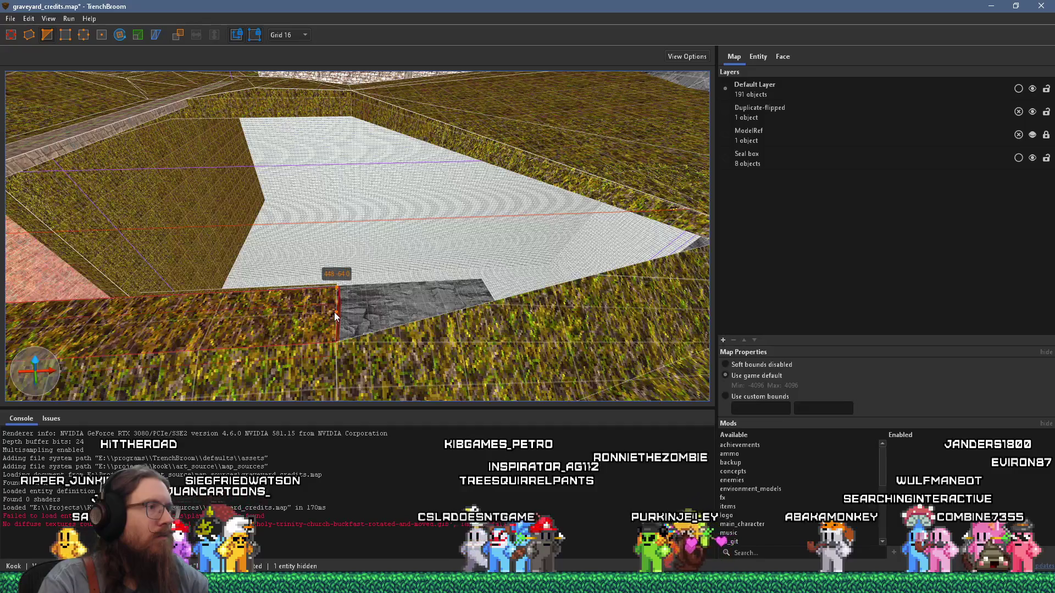
pyautogui.moveTo(363, 328); pyautogui.dragTo(416, 303)
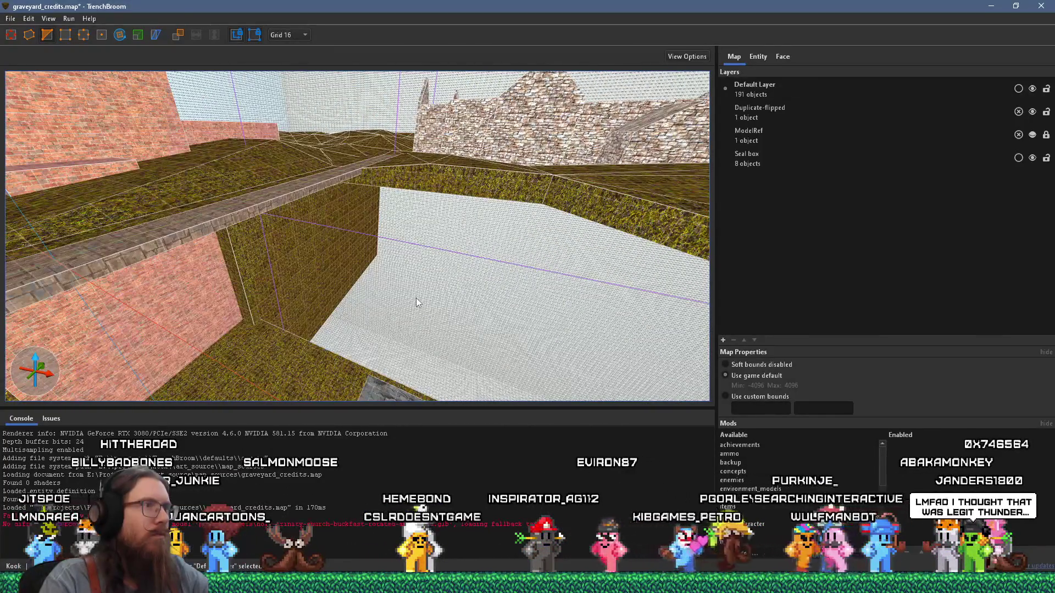
pyautogui.moveTo(344, 259); pyautogui.dragTo(277, 254)
pyautogui.click(307, 278)
pyautogui.moveTo(331, 216); pyautogui.dragTo(343, 203)
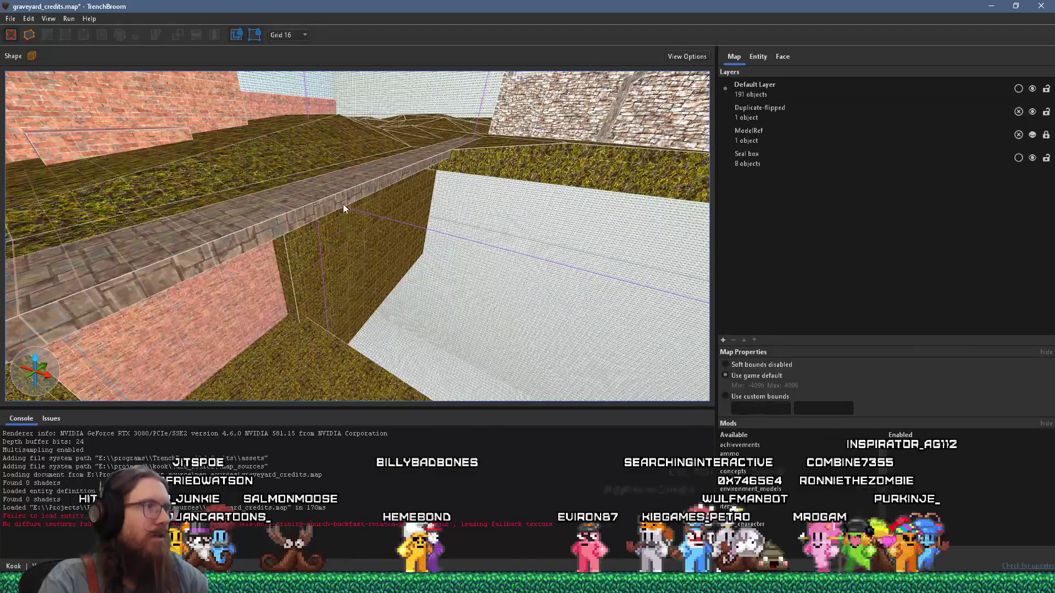
pyautogui.click(493, 153)
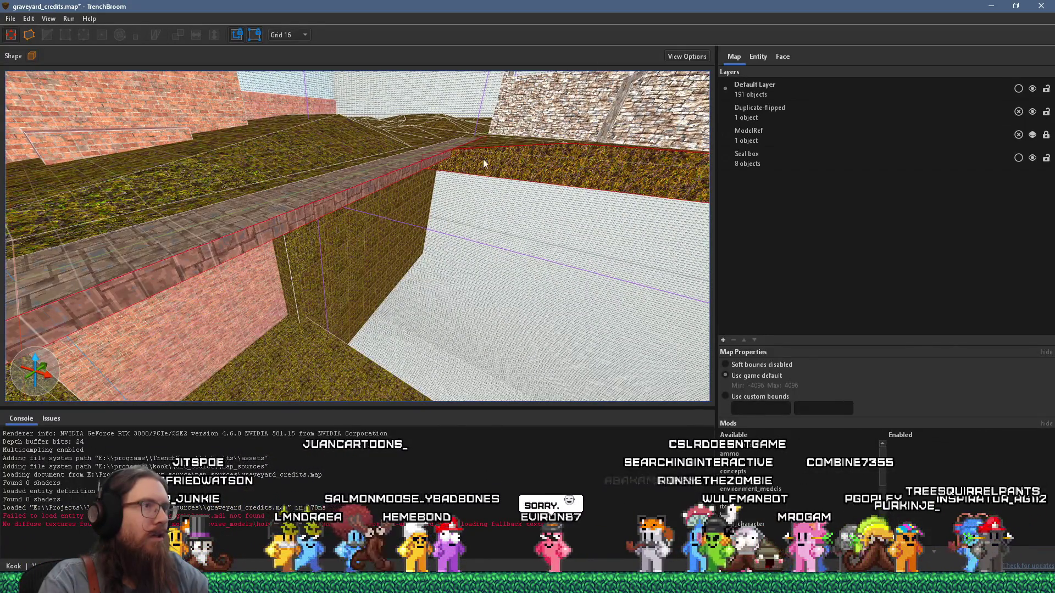
pyautogui.moveTo(486, 157); pyautogui.dragTo(342, 281)
pyautogui.click(364, 242)
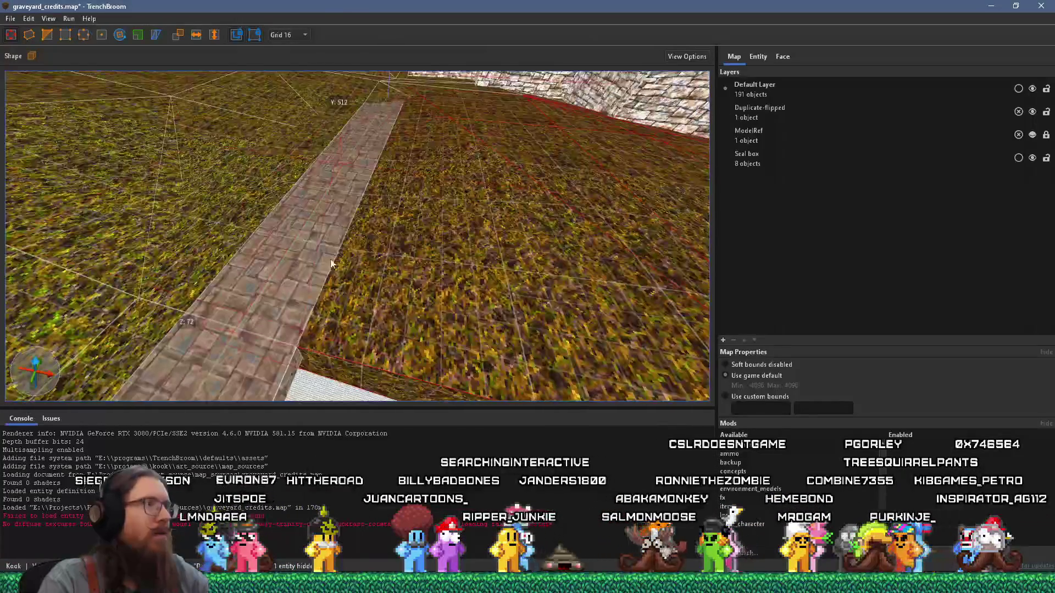
pyautogui.press('Escape')
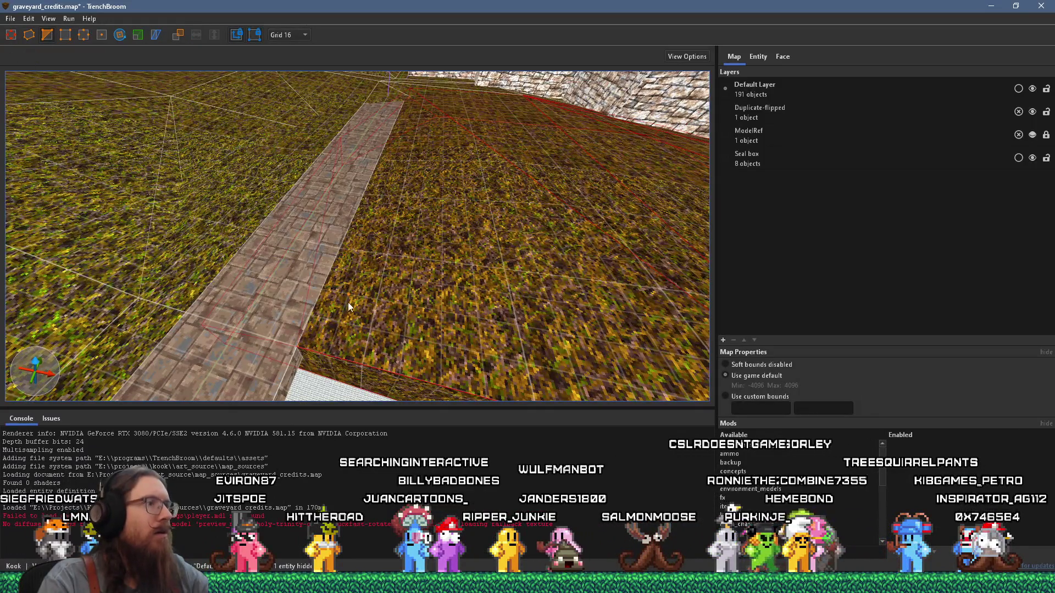
pyautogui.moveTo(343, 236); pyautogui.dragTo(357, 225)
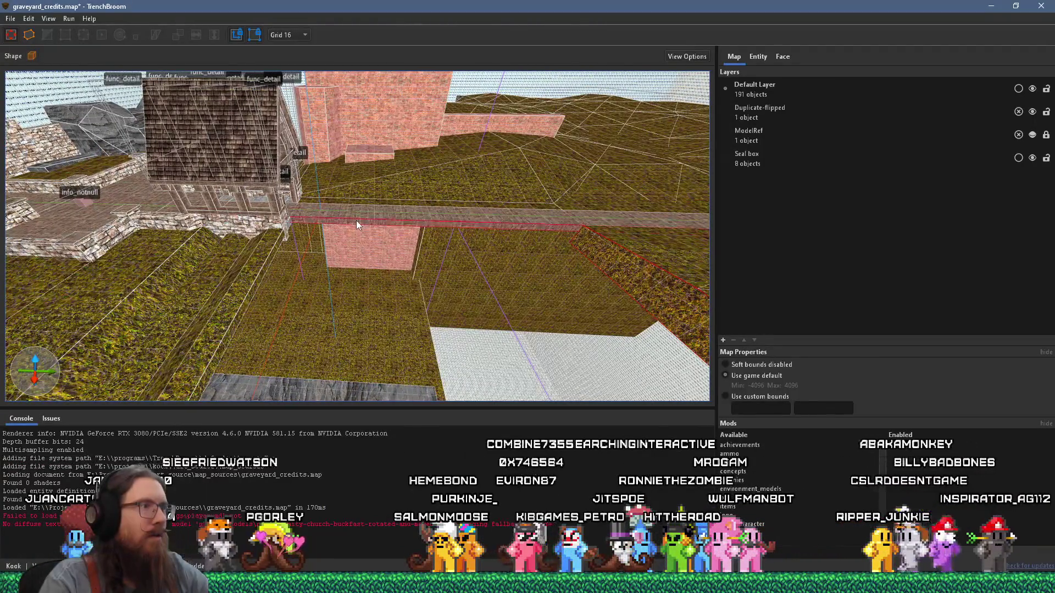
# Cut the triangular top section off the stone path brush
pyautogui.click(352, 246)
pyautogui.moveTo(352, 246); pyautogui.dragTo(450, 273)
pyautogui.moveTo(235, 225); pyautogui.dragTo(429, 269)
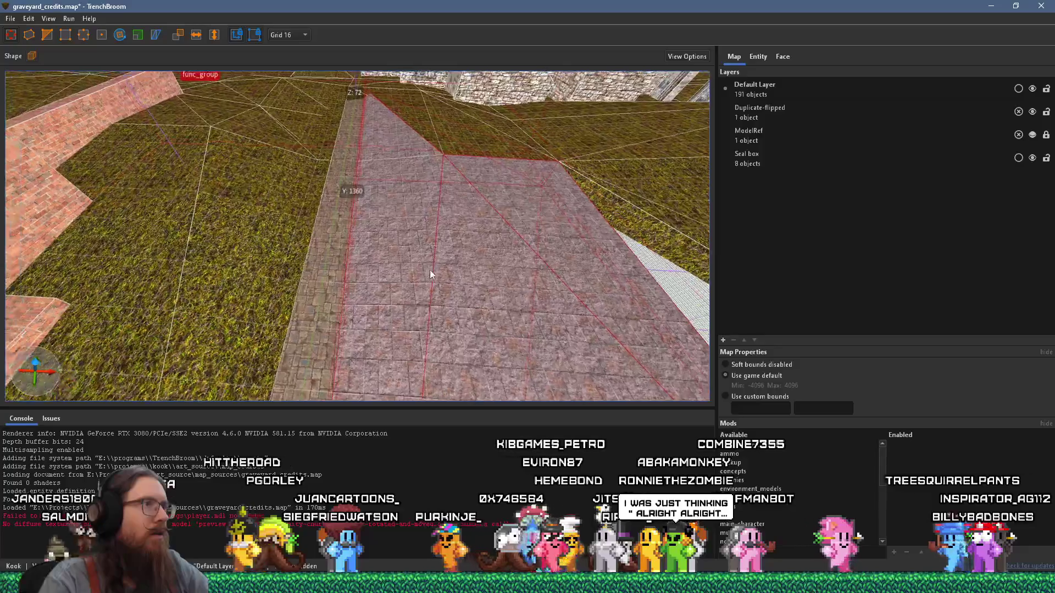
pyautogui.click(437, 269)
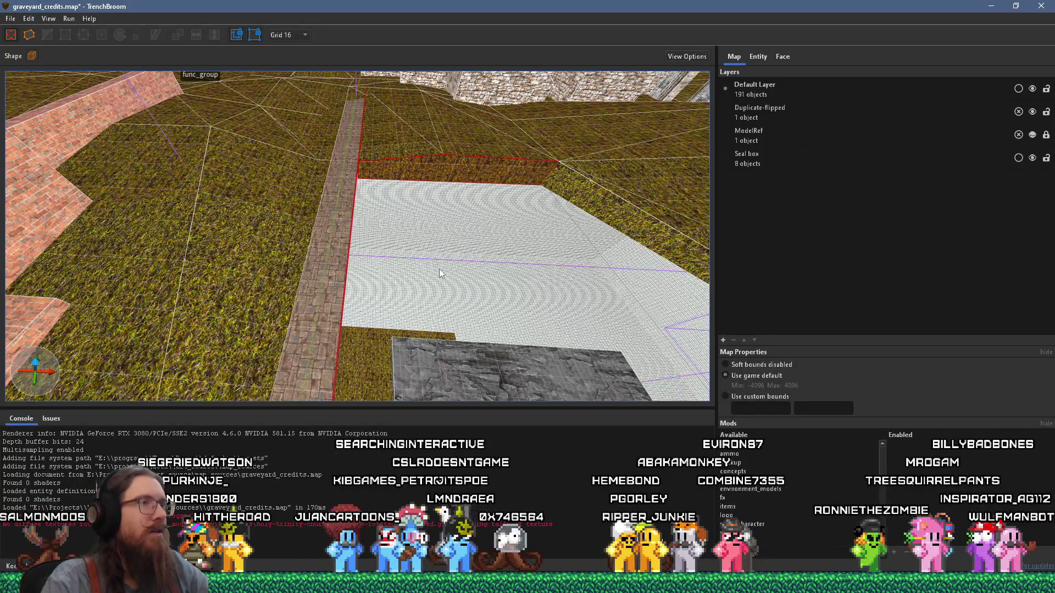
pyautogui.click(449, 218)
pyautogui.moveTo(374, 129); pyautogui.dragTo(310, 238)
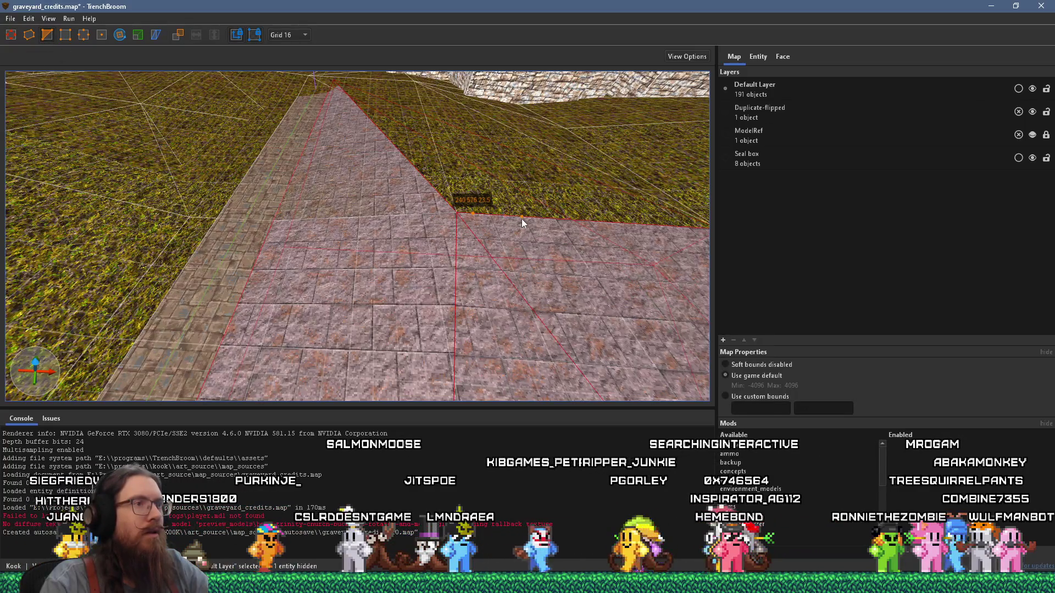
pyautogui.hotkey('ctrl', 'z')
pyautogui.hotkey('ctrl', 'z')
pyautogui.moveTo(547, 219); pyautogui.dragTo(419, 238)
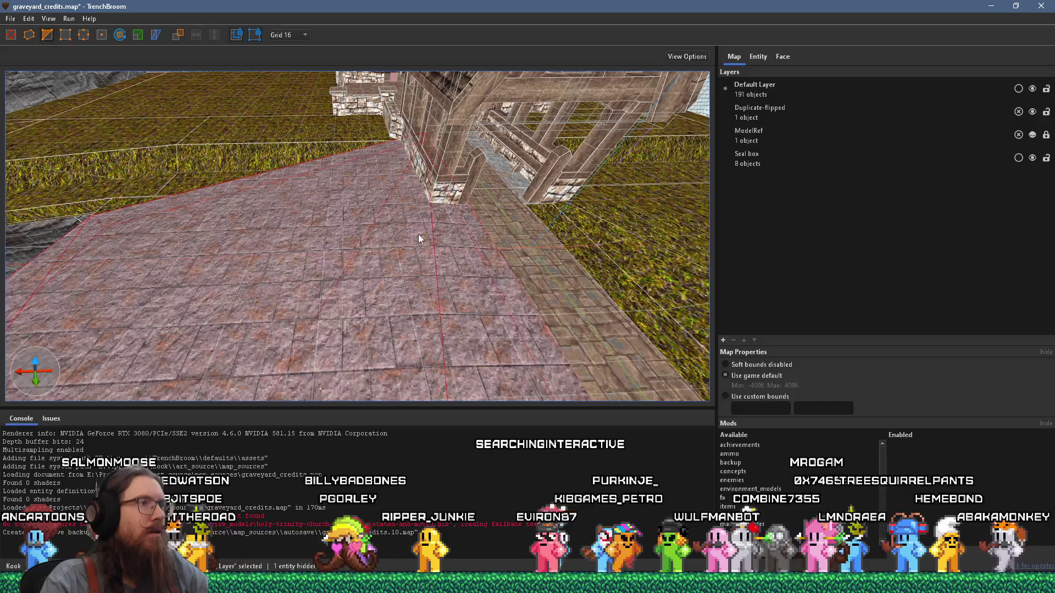
pyautogui.press('Escape')
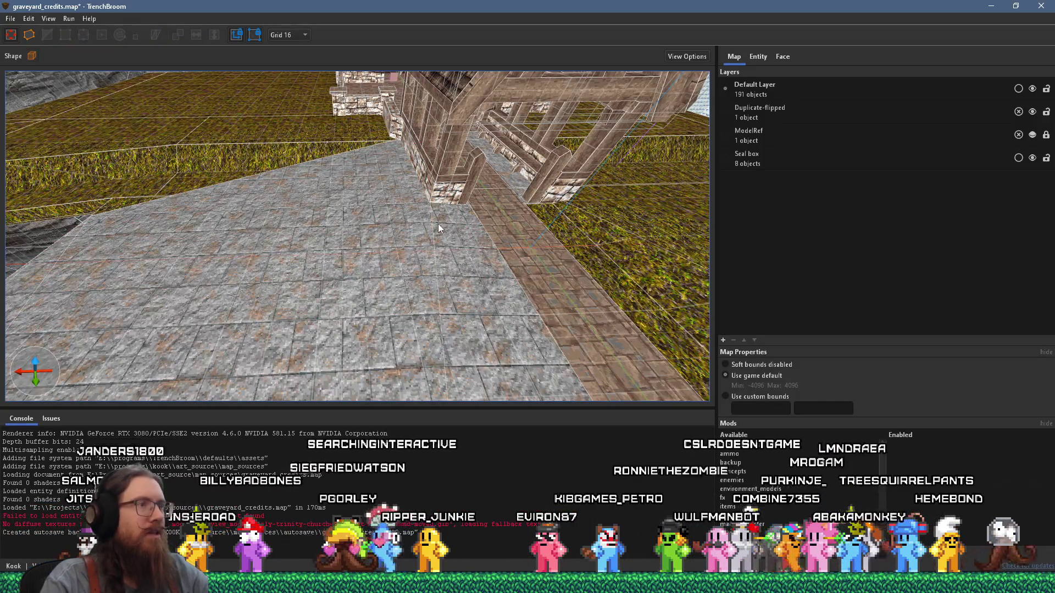
# Duplicate the cobbled walkway brush across the grass near the building, then select the grass ledge
pyautogui.moveTo(484, 221); pyautogui.dragTo(413, 266)
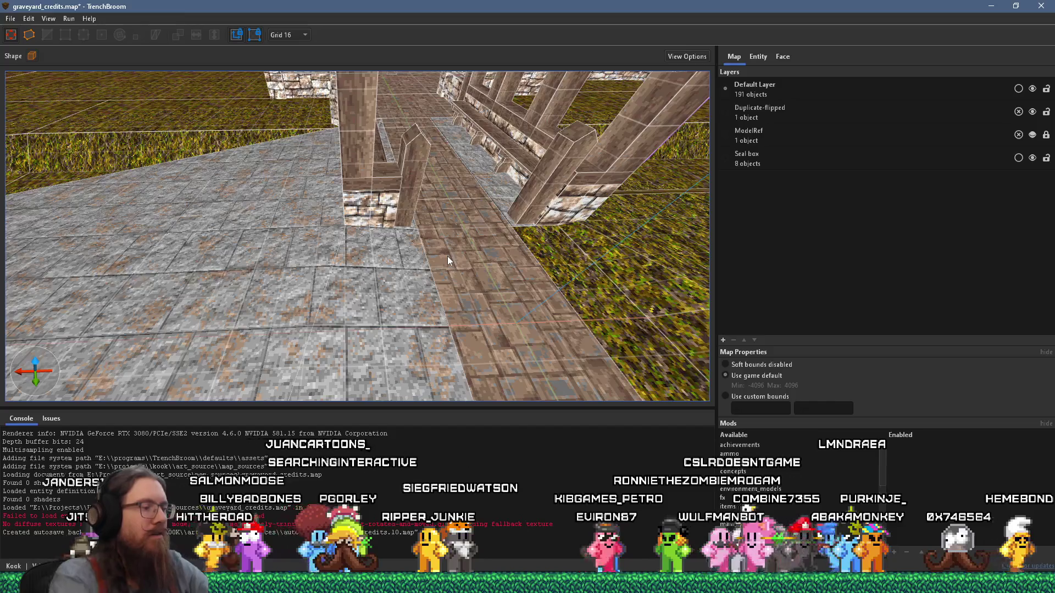
pyautogui.hotkey('ctrl', 'z')
pyautogui.hotkey('ctrl', 'z')
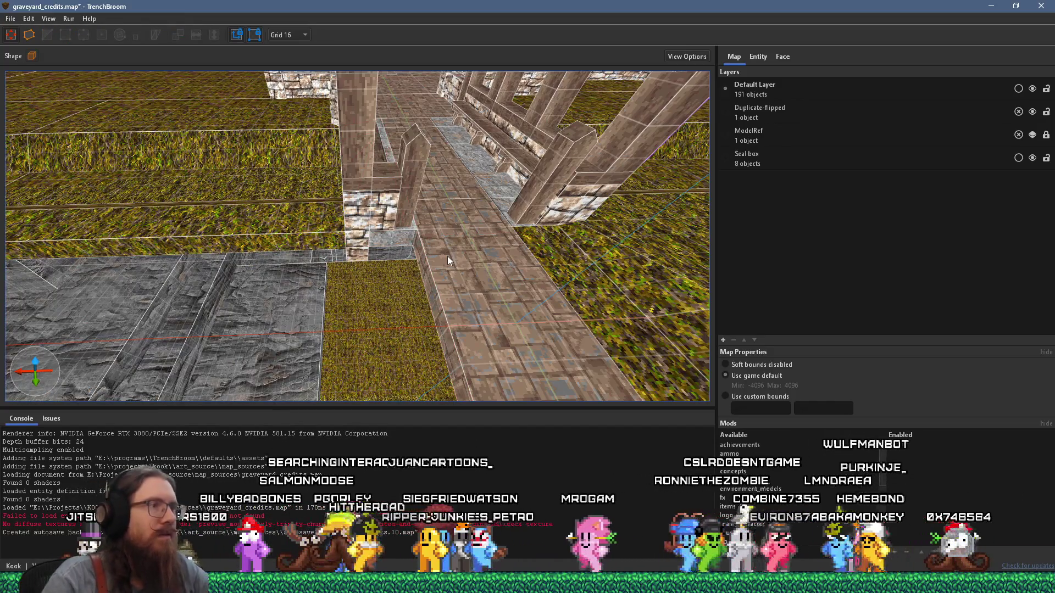
pyautogui.hotkey('ctrl', 'z')
pyautogui.moveTo(439, 215); pyautogui.dragTo(325, 298)
pyautogui.moveTo(679, 247); pyautogui.dragTo(562, 176)
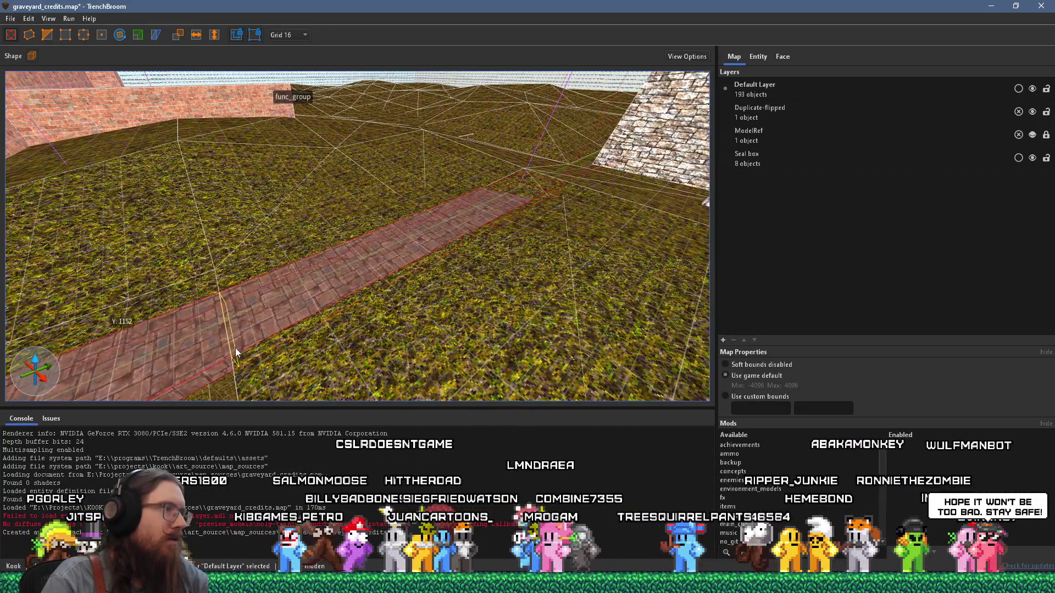
pyautogui.press('Escape')
pyautogui.moveTo(198, 354); pyautogui.dragTo(346, 175)
pyautogui.click(346, 175)
pyautogui.moveTo(470, 188); pyautogui.dragTo(509, 281)
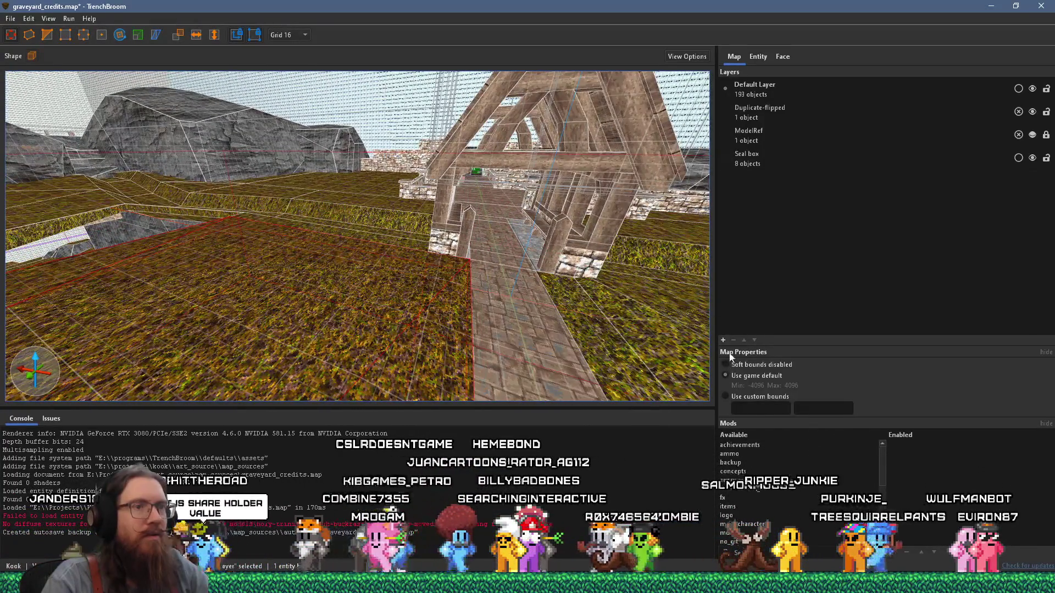
# Open the Face inspector, then select the large grass brush beside the stone path and right-click it
pyautogui.click(782, 56)
pyautogui.moveTo(549, 307); pyautogui.dragTo(258, 221)
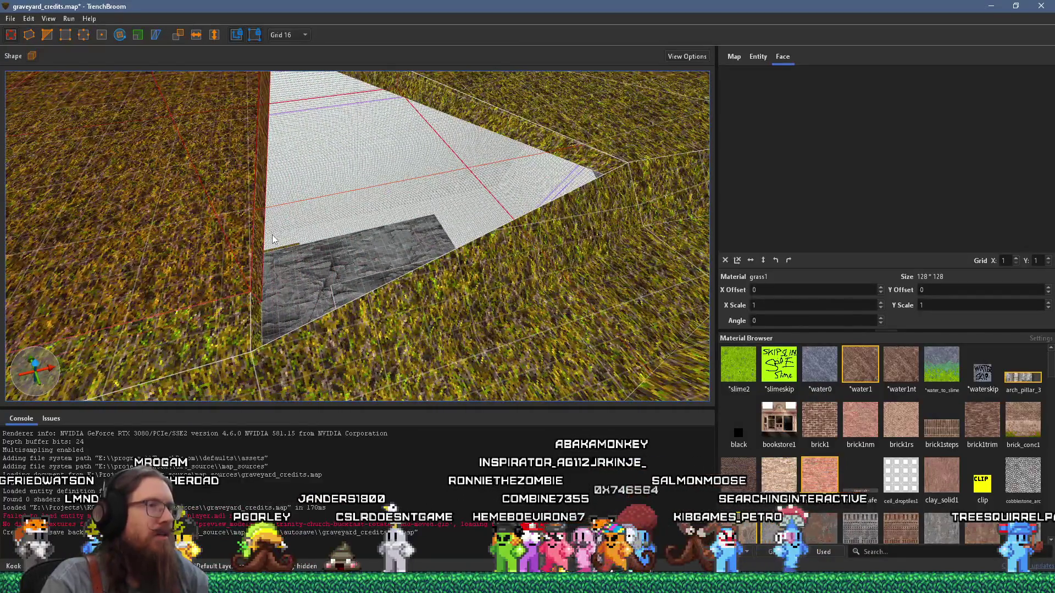
pyautogui.scroll(3)
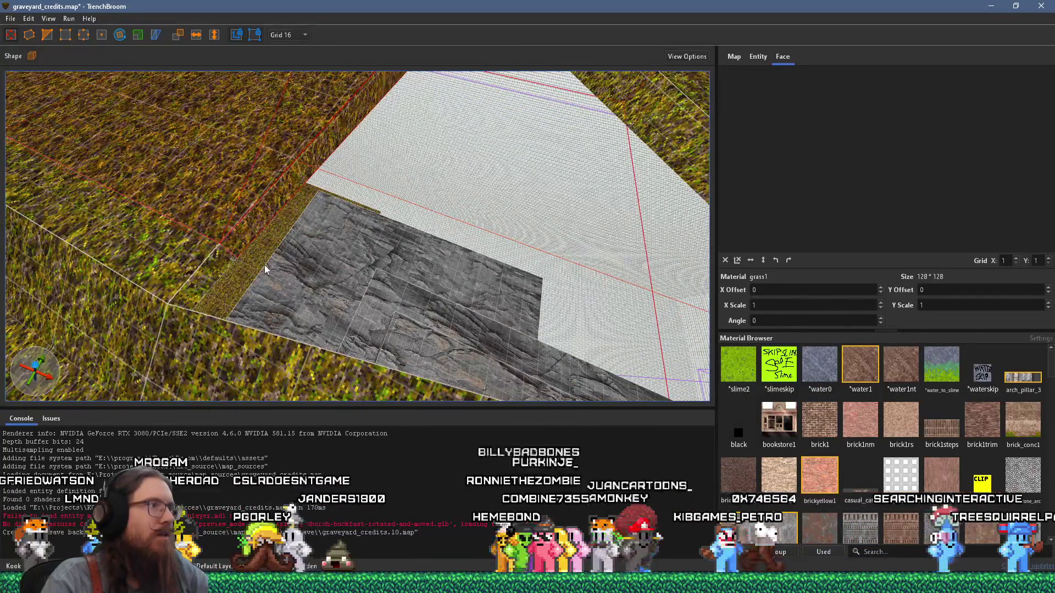
pyautogui.moveTo(245, 279); pyautogui.dragTo(323, 222)
pyautogui.moveTo(322, 221); pyautogui.dragTo(336, 248)
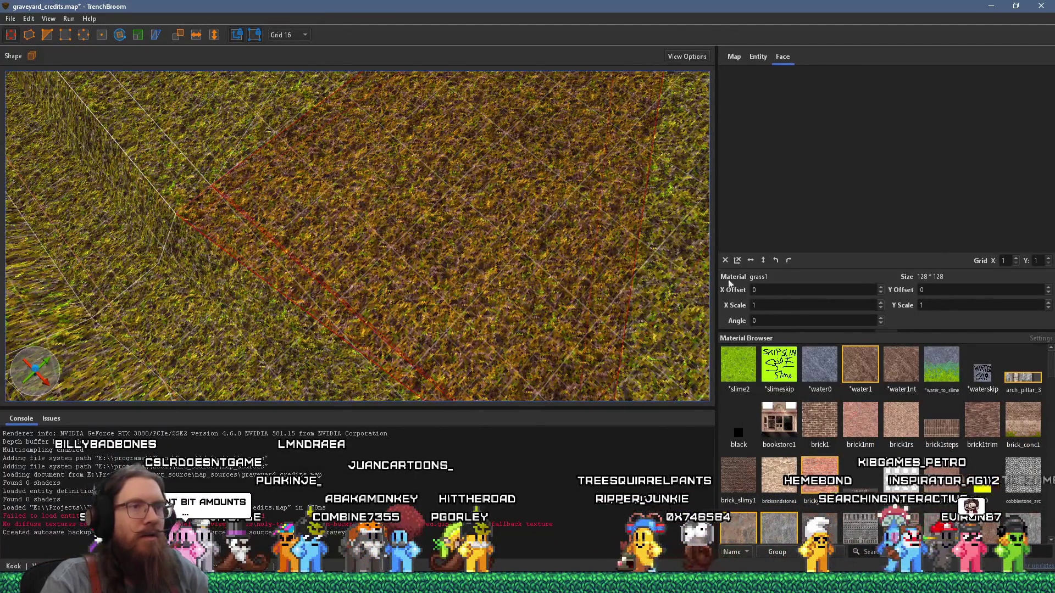
pyautogui.moveTo(412, 278); pyautogui.dragTo(404, 313)
pyautogui.click(409, 303)
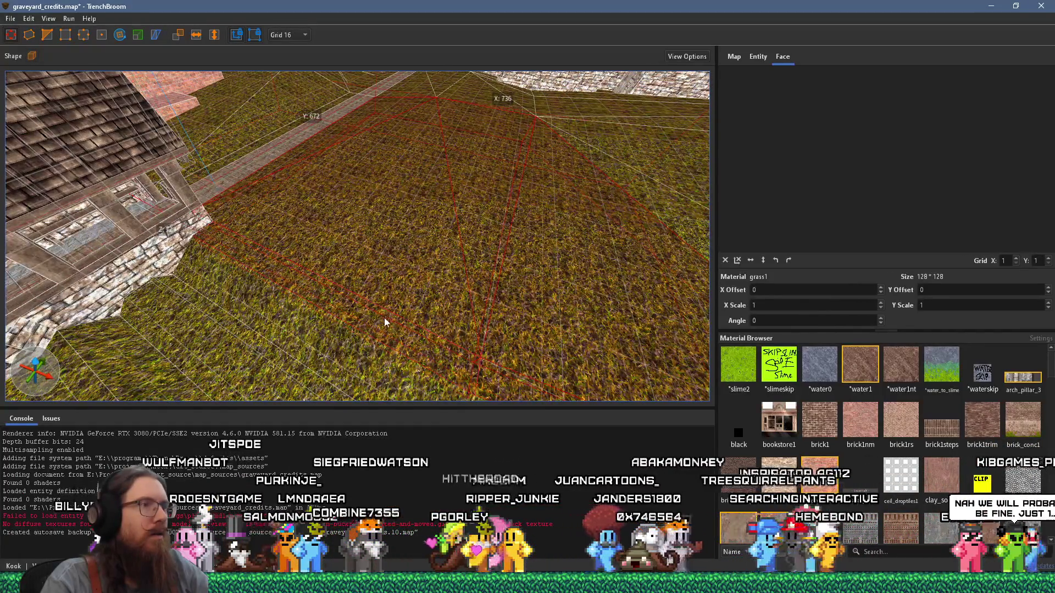
pyautogui.rightClick(350, 356)
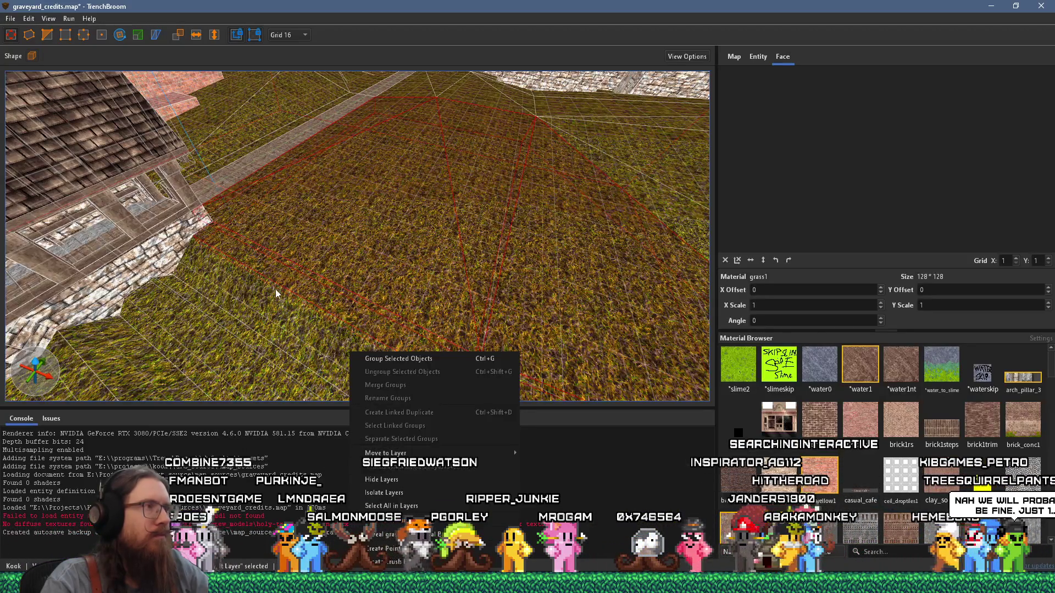
# Group the grass brush into a func_group and confirm its new group membership
pyautogui.click(401, 520)
pyautogui.scroll(3)
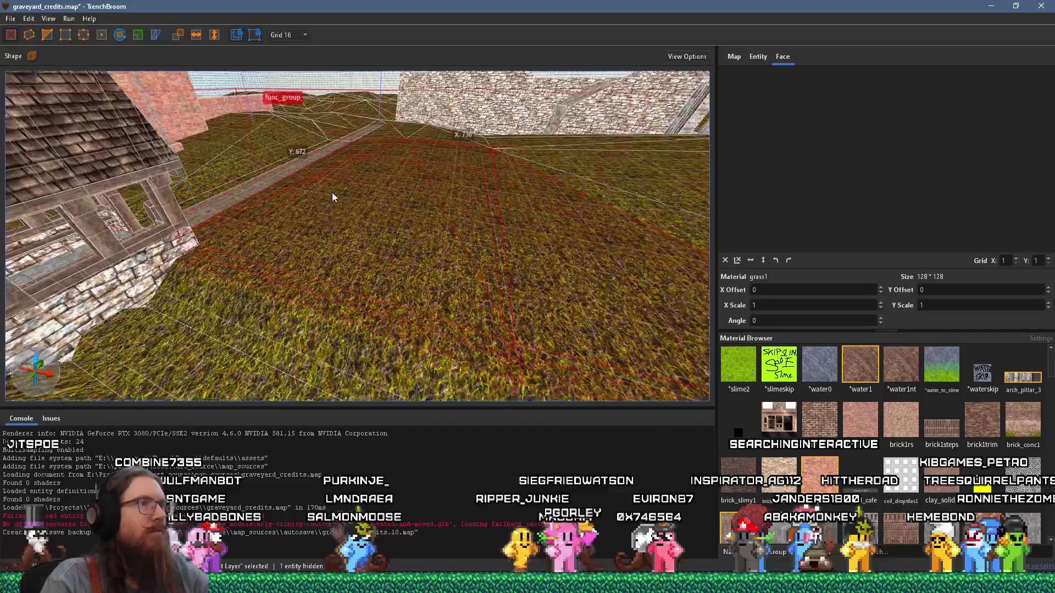
pyautogui.press('Escape')
pyautogui.click(332, 193)
pyautogui.press('Escape')
# Save graveyard_credits.map, compile it to BSP, then switch to the Godot editor
pyautogui.click(11, 18)
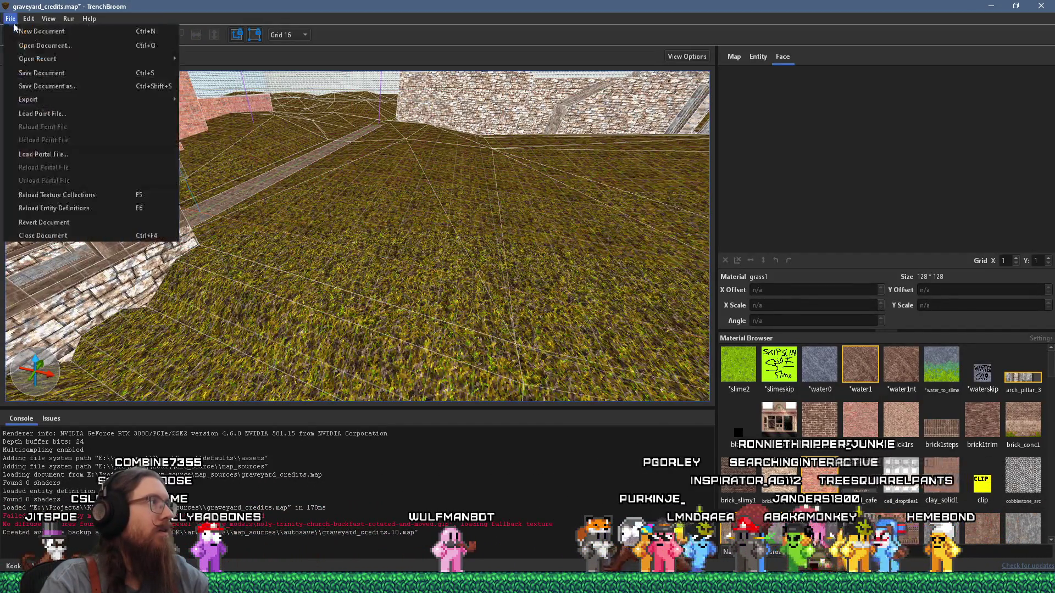
pyautogui.click(33, 71)
pyautogui.click(69, 18)
pyautogui.click(88, 32)
pyautogui.click(684, 435)
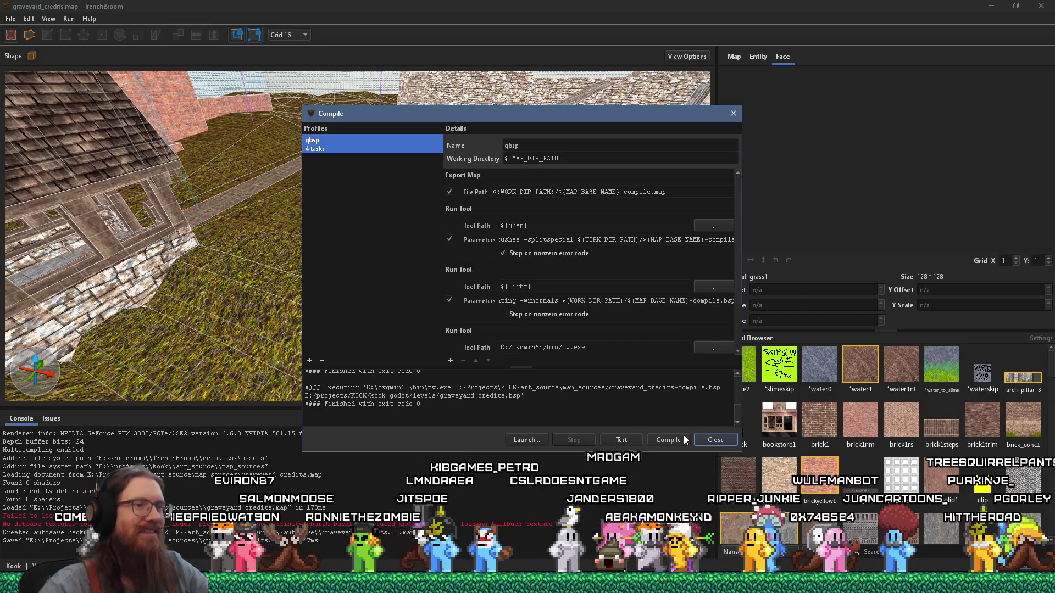
pyautogui.click(710, 440)
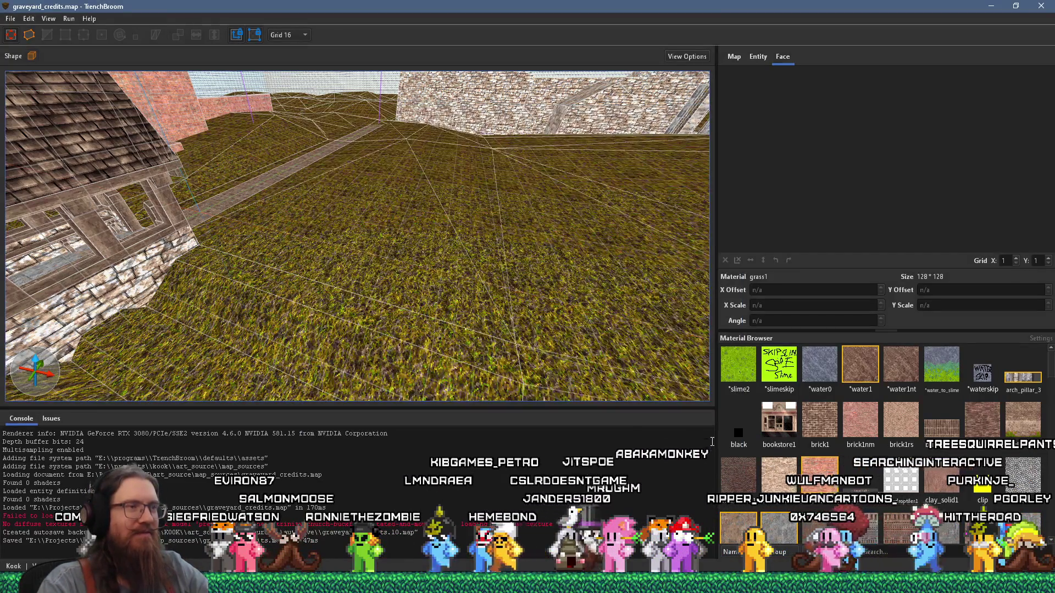
pyautogui.hotkey('alt', 'Tab')
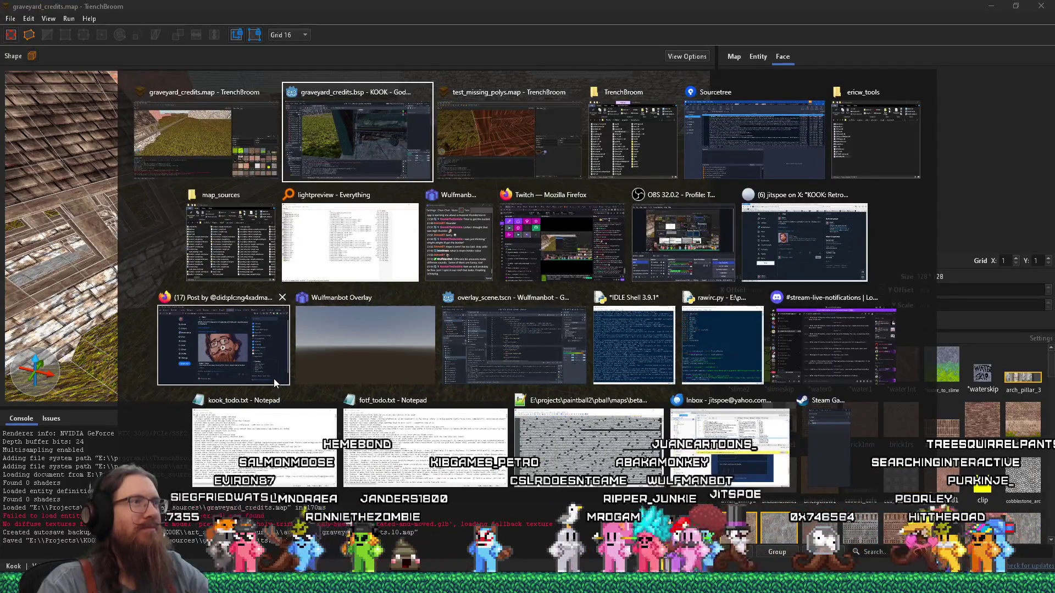
pyautogui.scroll(-3)
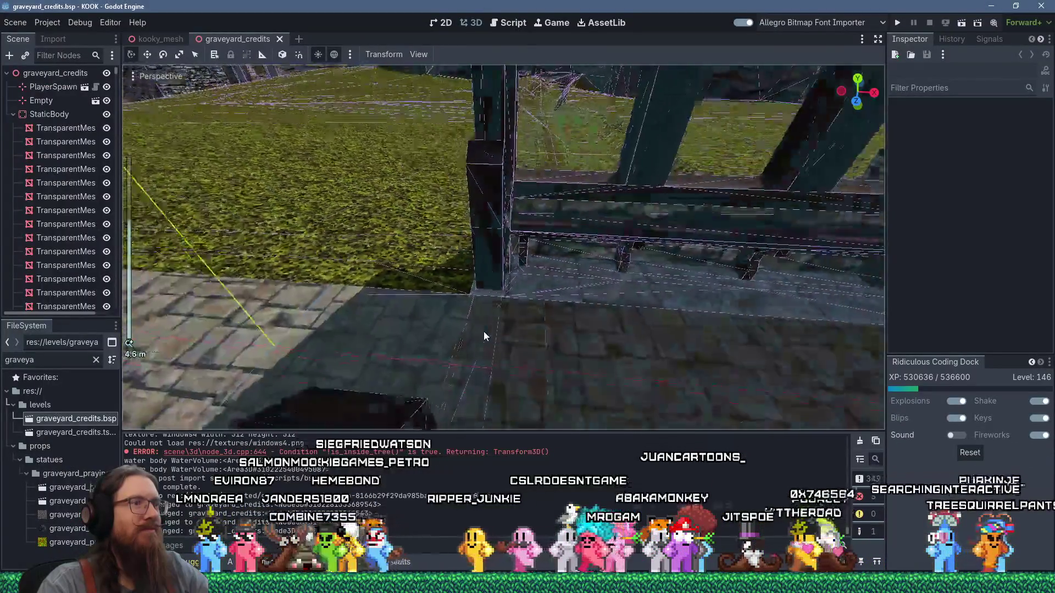
pyautogui.scroll(-3)
pyautogui.moveTo(388, 280); pyautogui.dragTo(577, 124)
pyautogui.scroll(-3)
pyautogui.scroll(3)
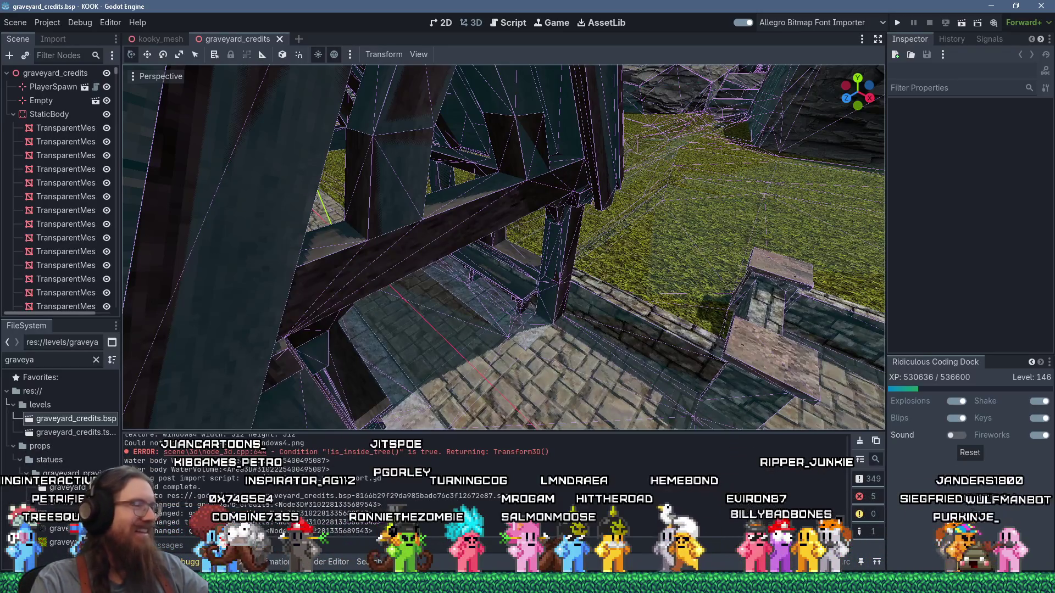
pyautogui.scroll(-3)
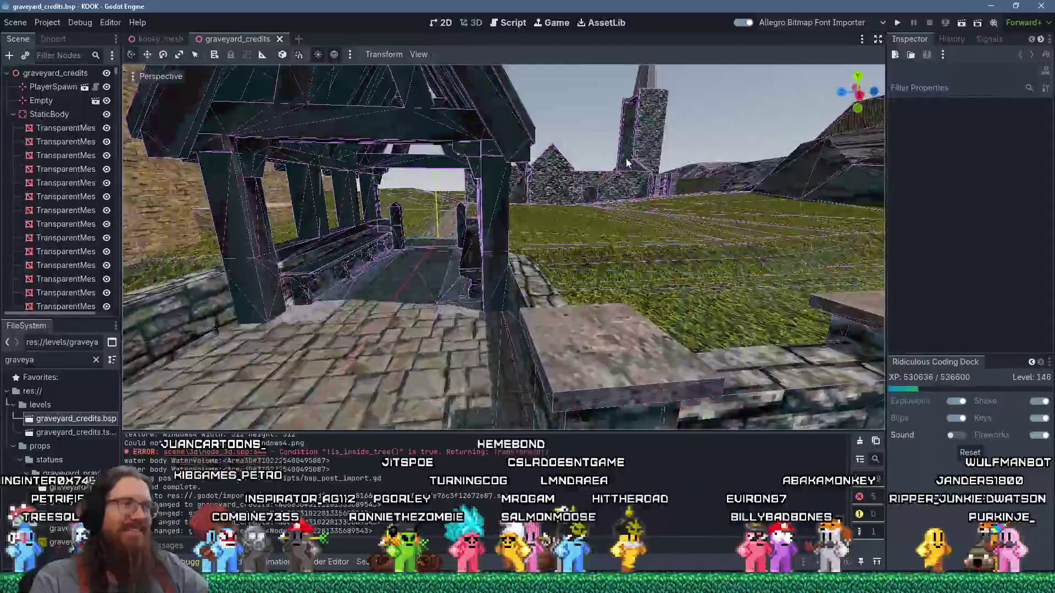
pyautogui.click(893, 21)
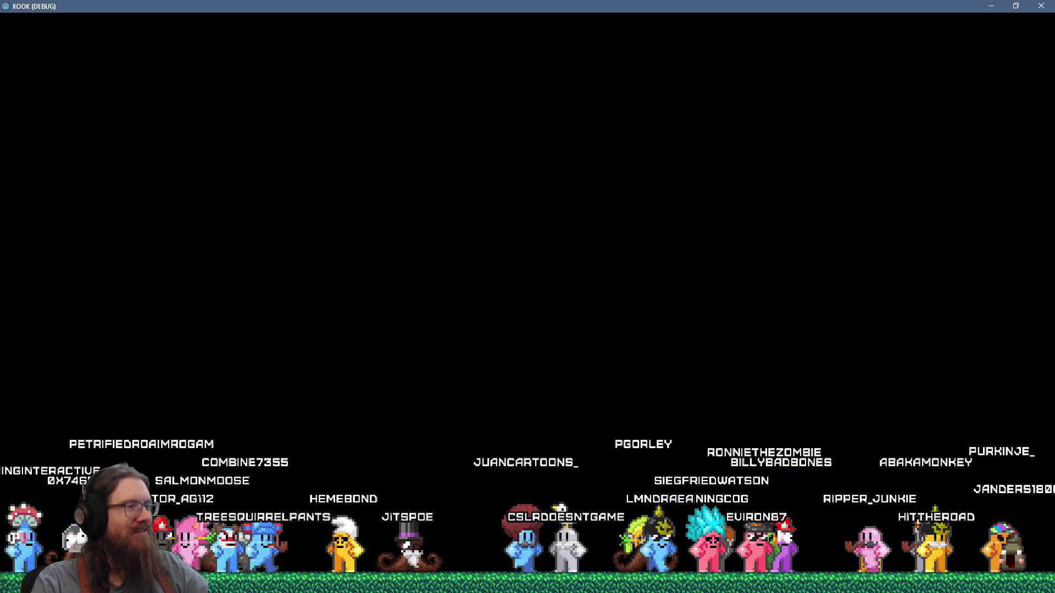
# Walk through the lychgate past the white shrine and courtyard, across the grass toward the mausoleum
pyautogui.press('w')
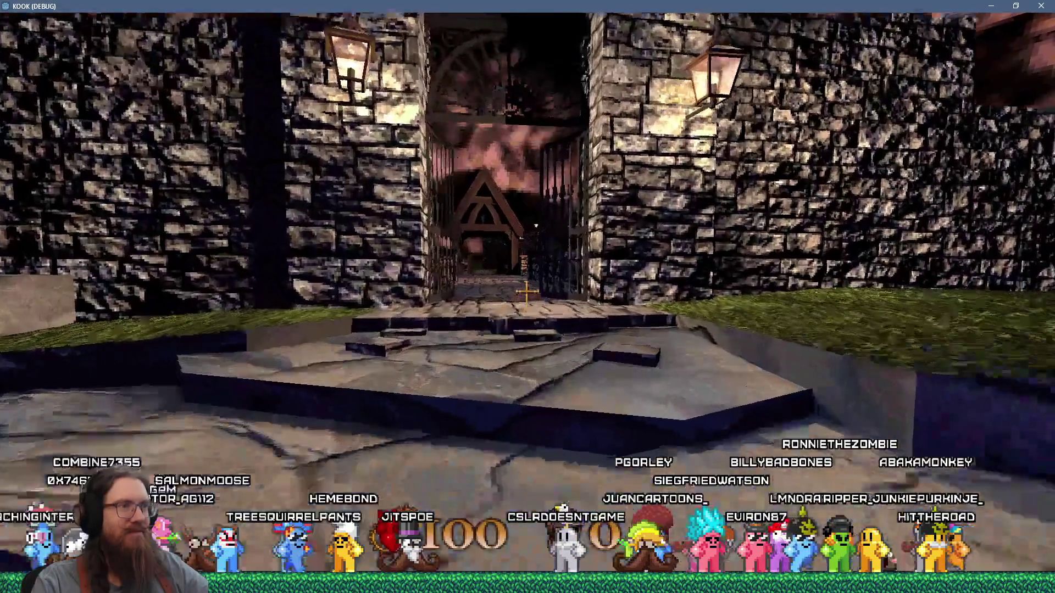
pyautogui.press('w')
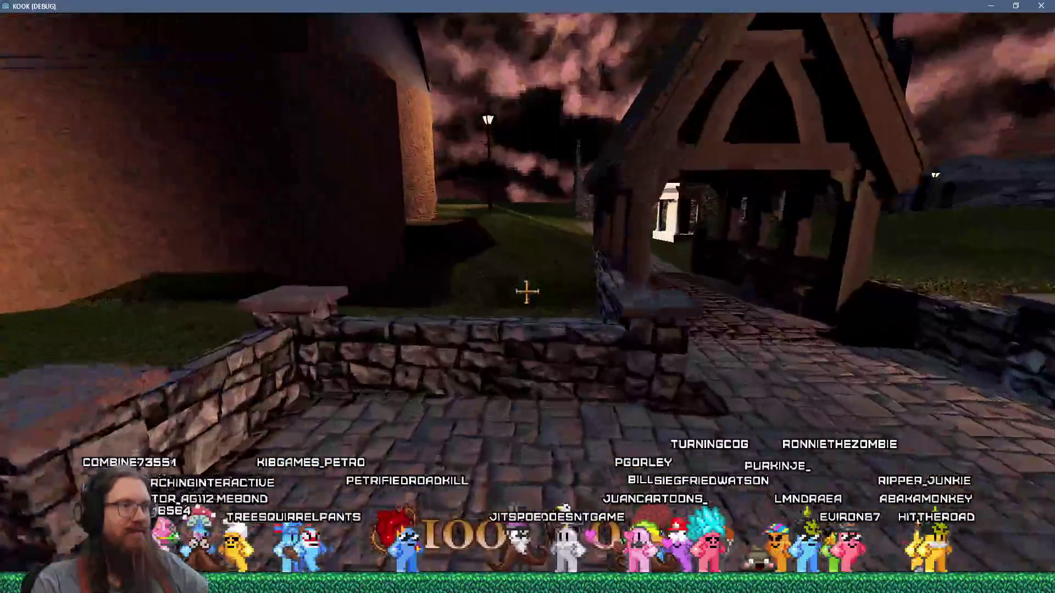
pyautogui.press('w')
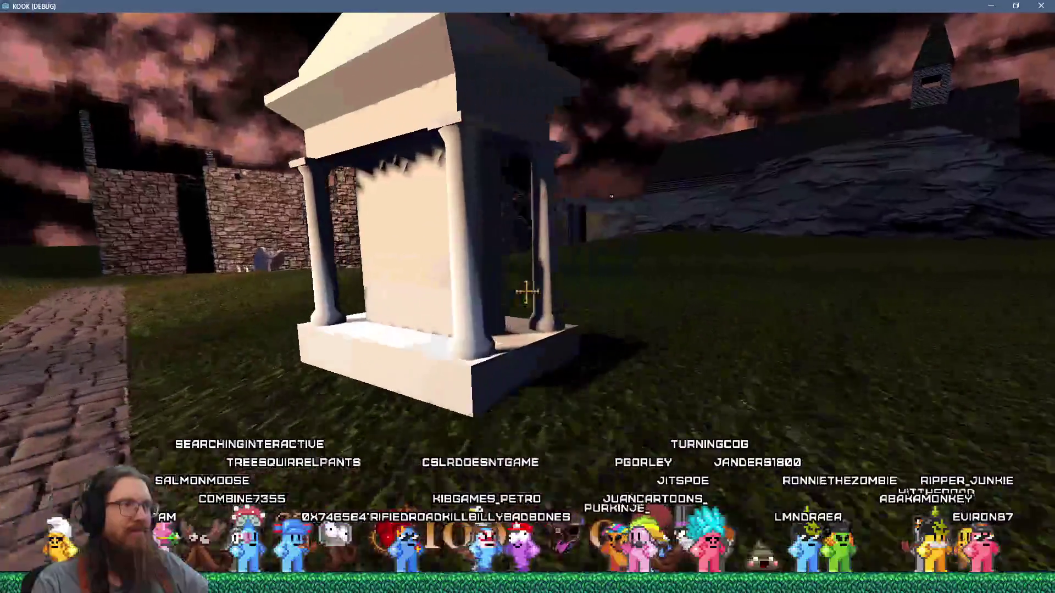
pyautogui.press('w')
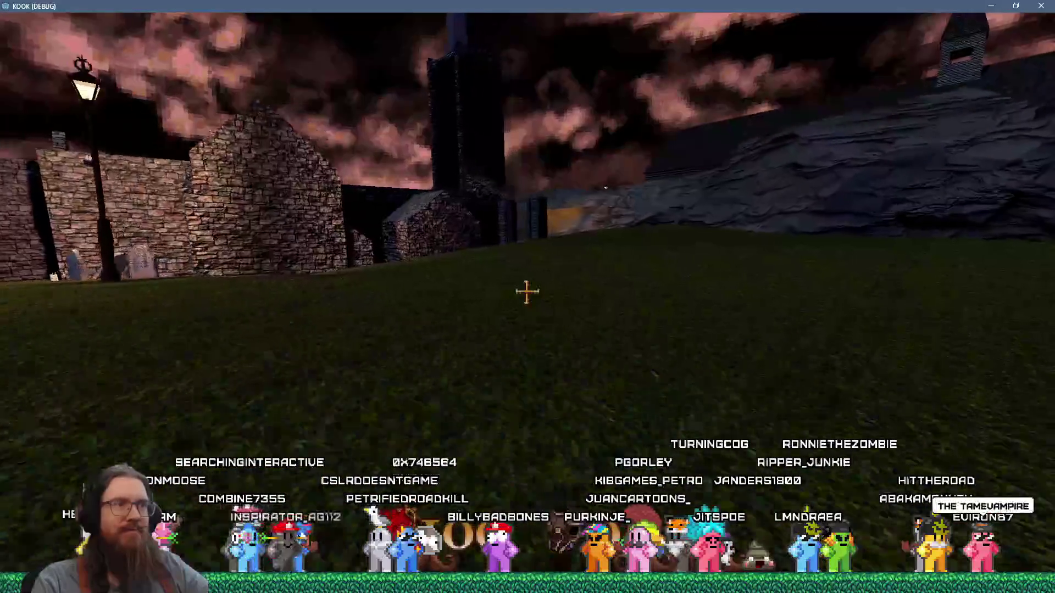
pyautogui.press('w')
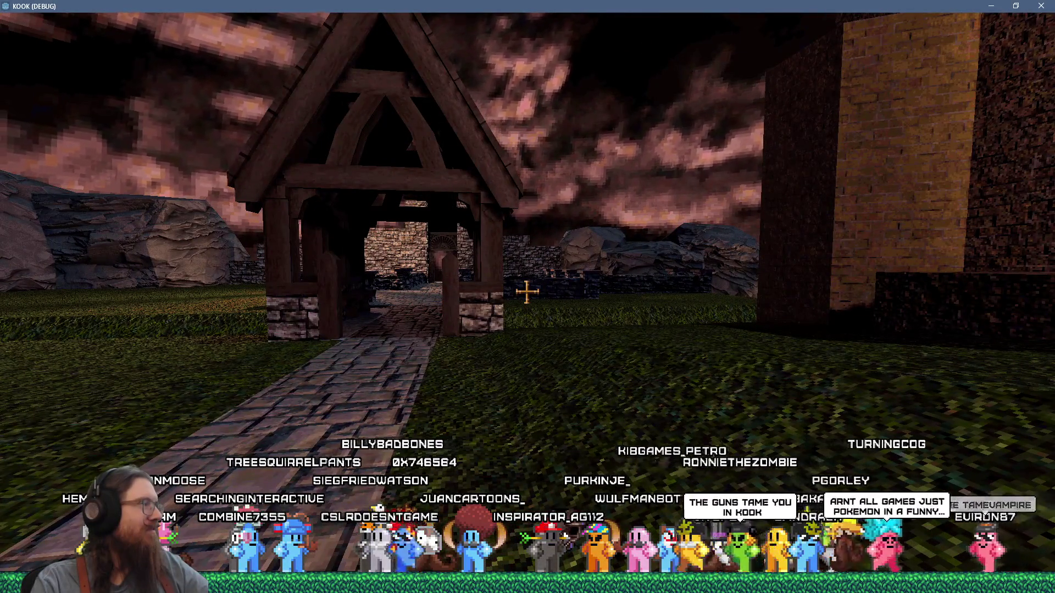
pyautogui.press('w')
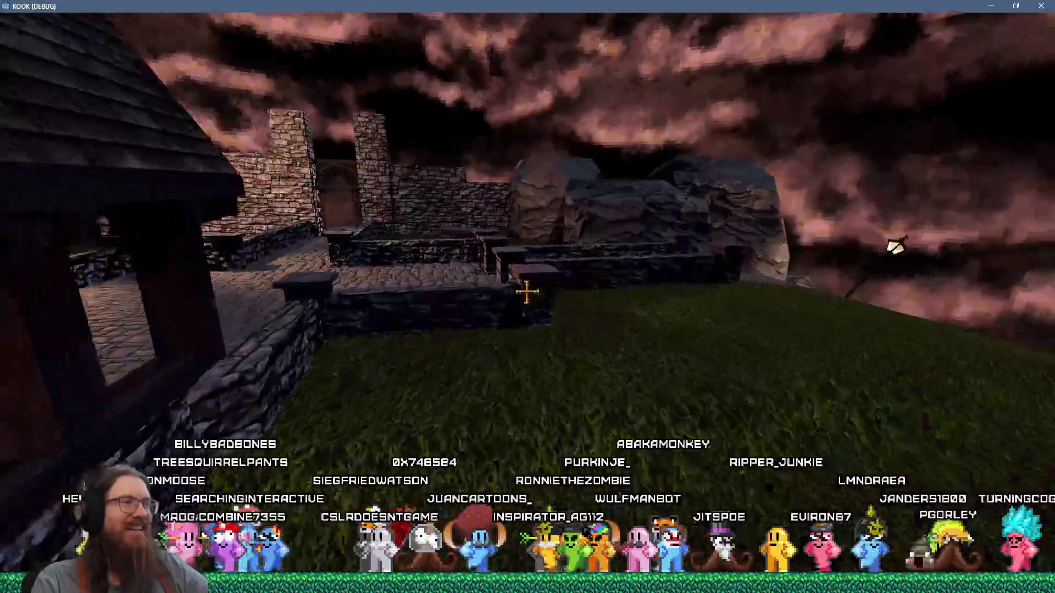
pyautogui.press('w')
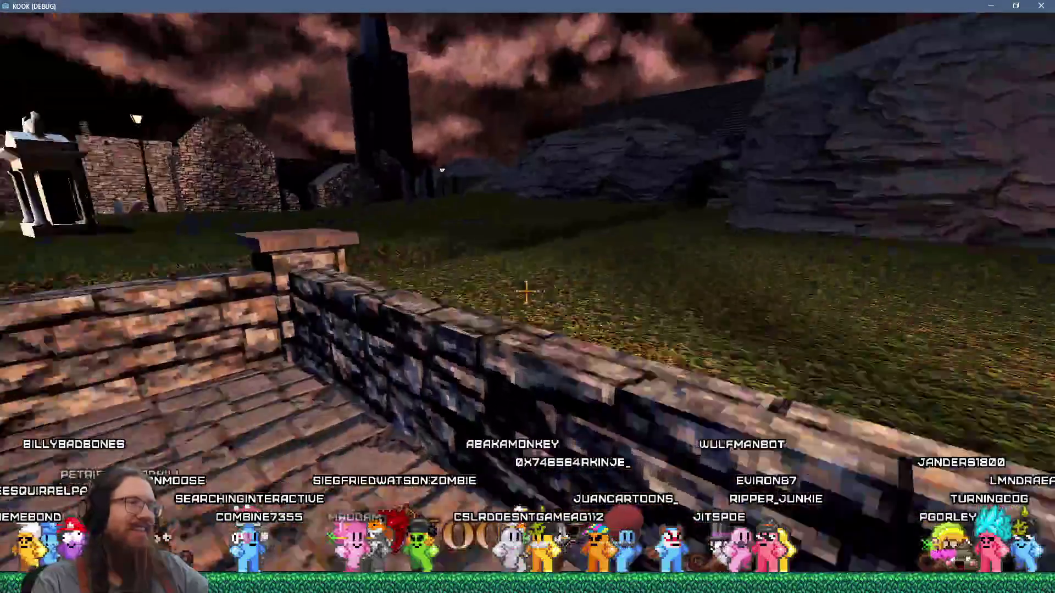
pyautogui.press('w')
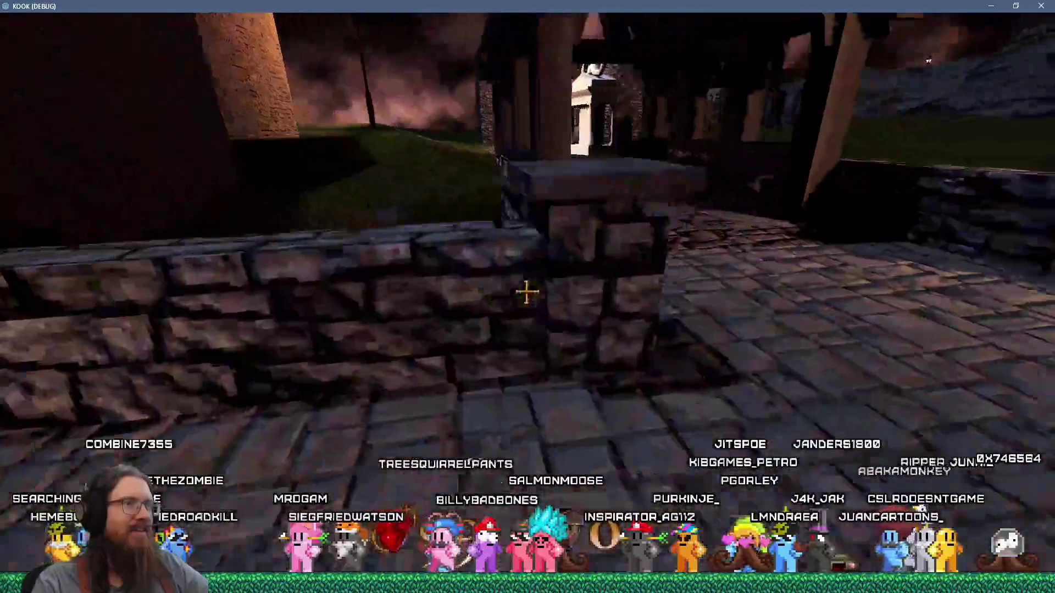
pyautogui.press('w')
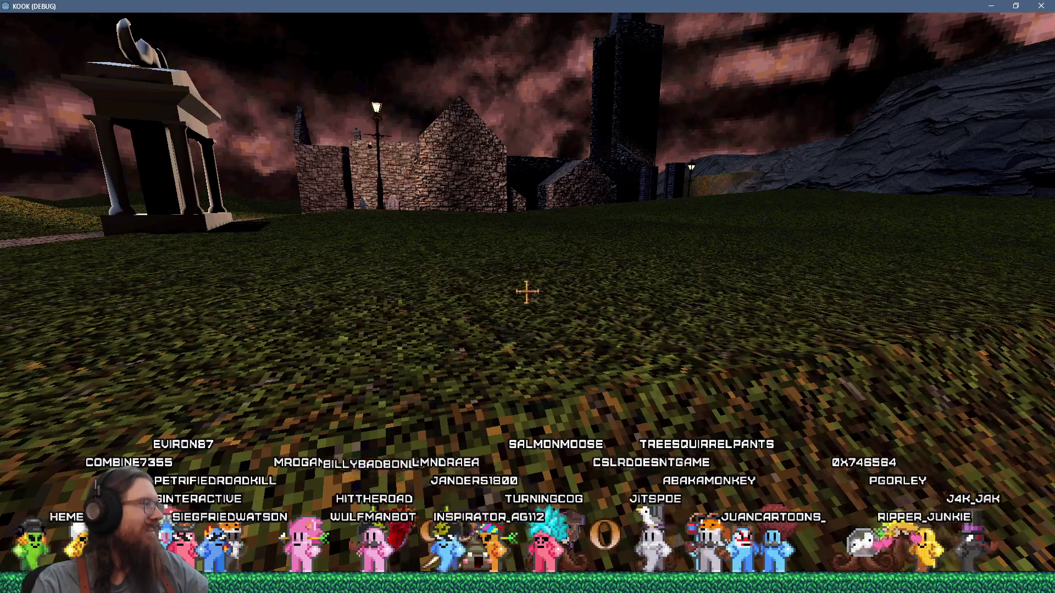
pyautogui.press('w')
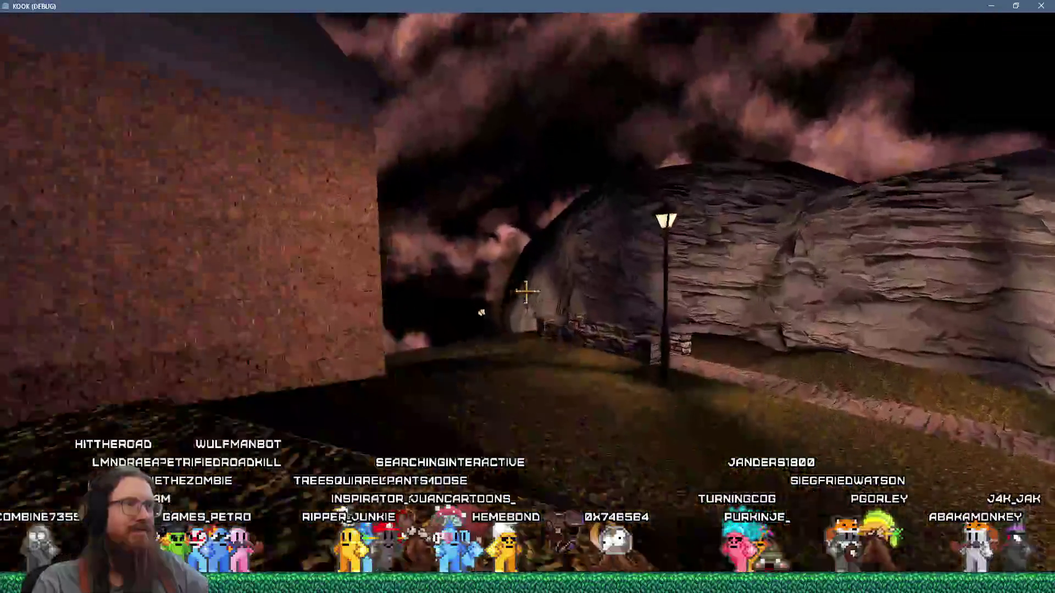
# Walk along the castle wall, then open and close the developer console
pyautogui.press('w')
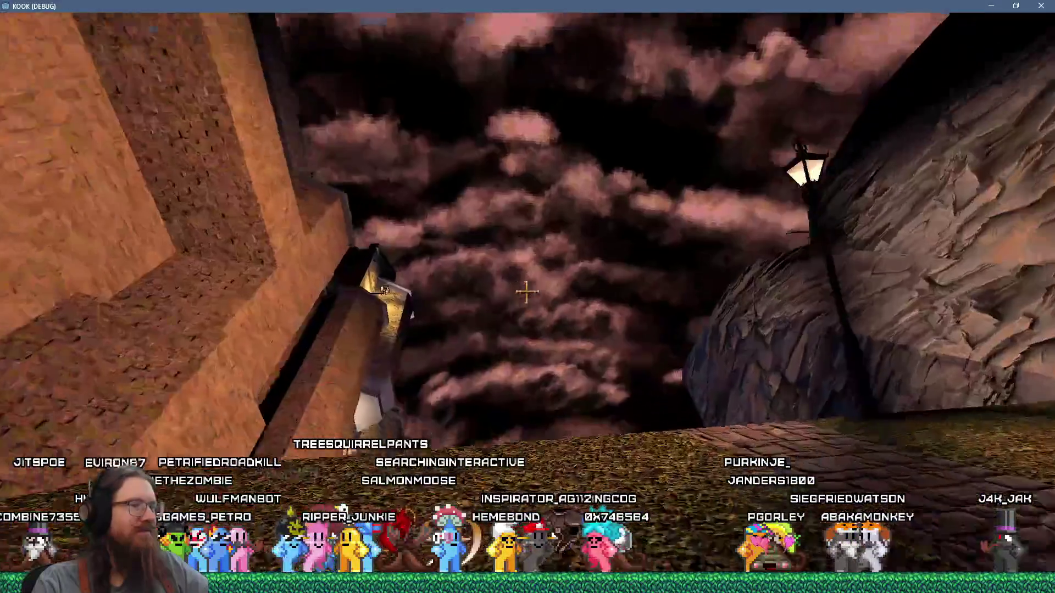
pyautogui.press('w')
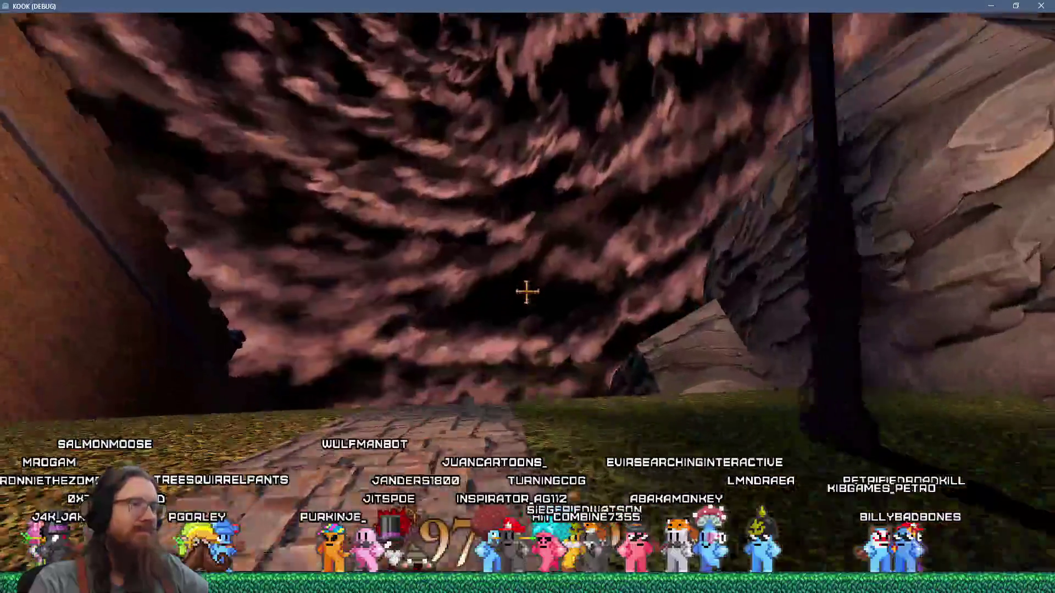
pyautogui.press('`')
pyautogui.write('qui')
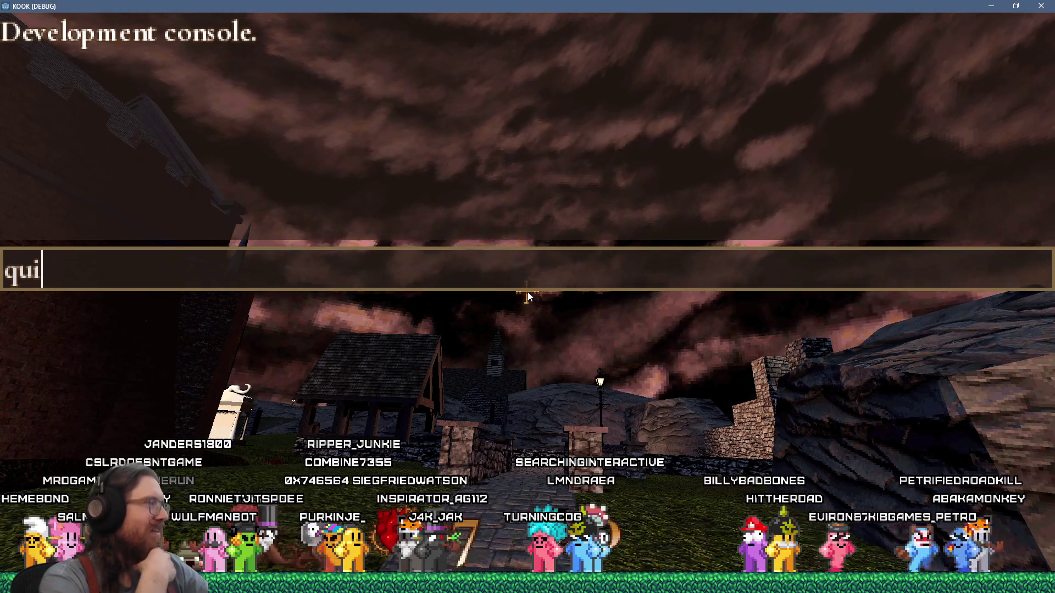
pyautogui.press('Escape')
# Walk through the village and lit castle gate, across the courtyard and corridor to the lamp-lit path
pyautogui.press('w')
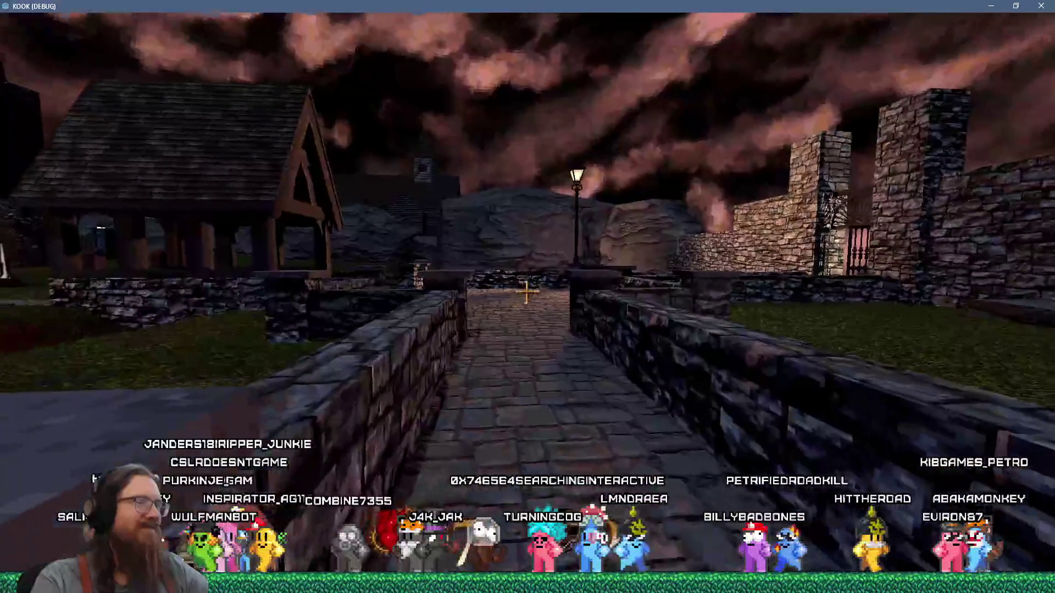
pyautogui.press('w')
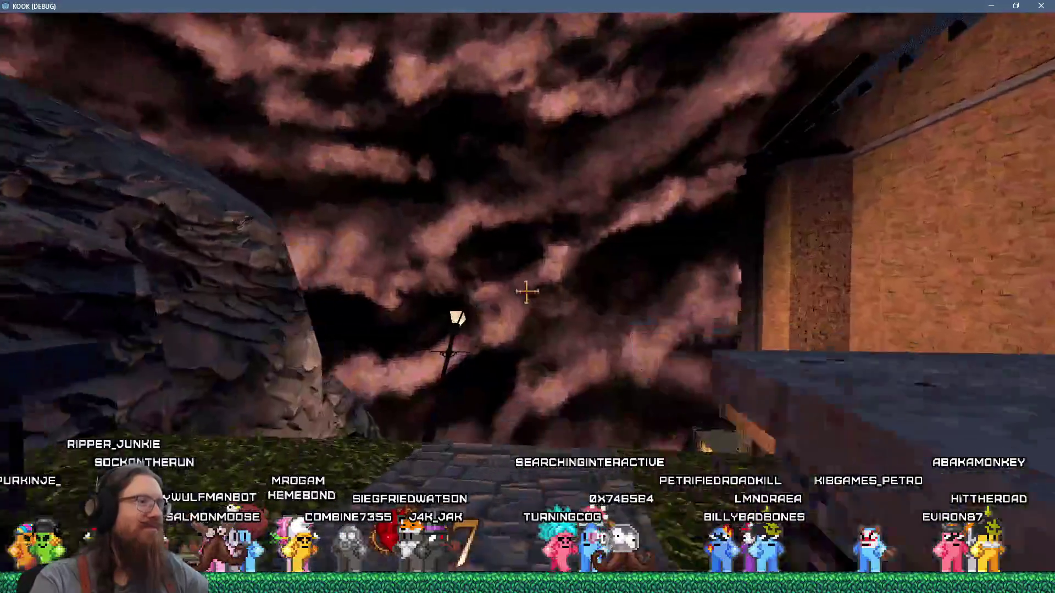
pyautogui.press('w')
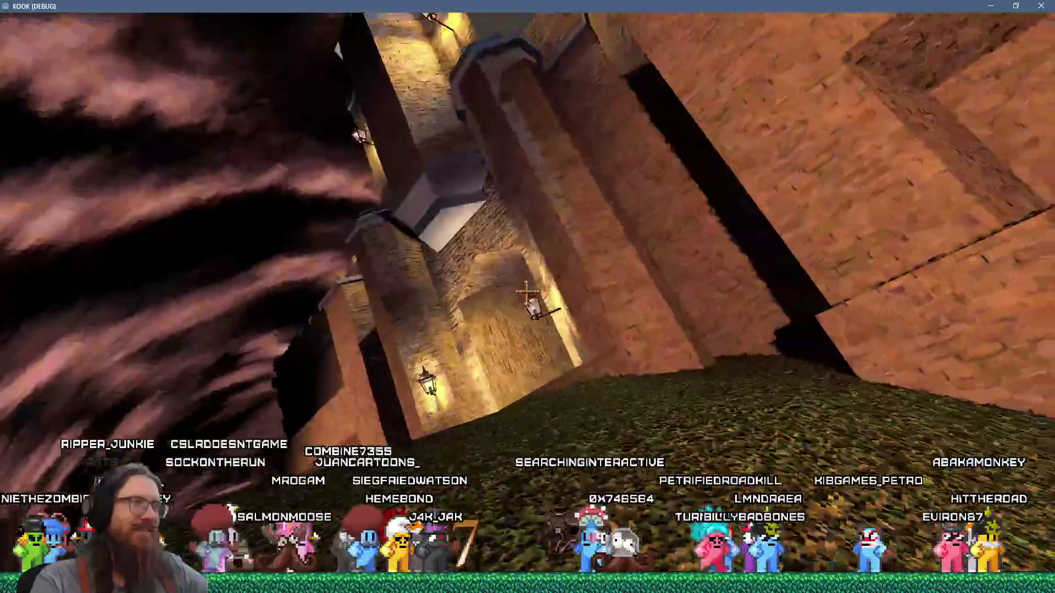
pyautogui.press('w')
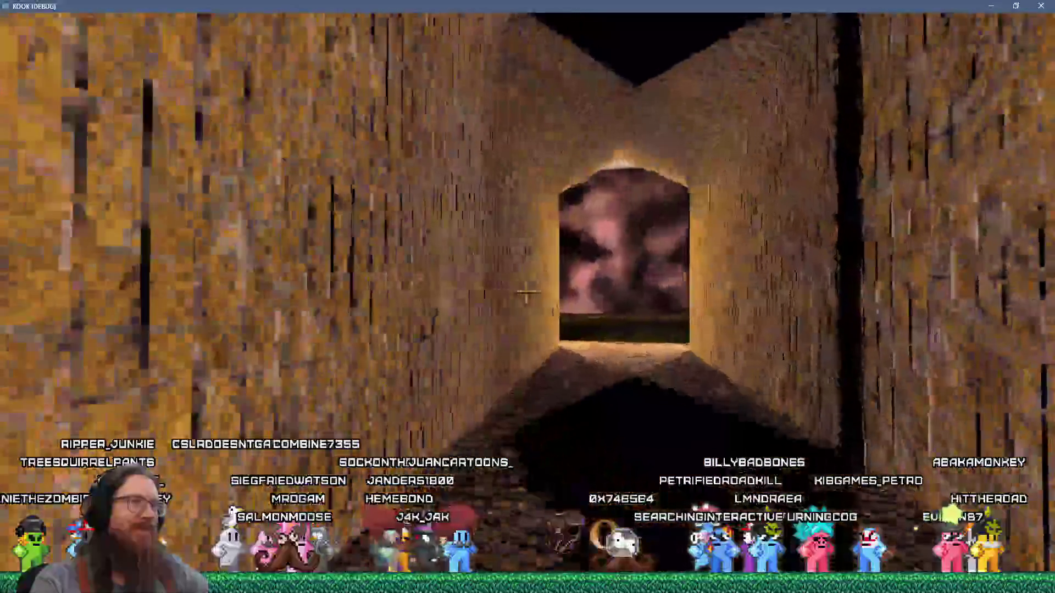
pyautogui.press('w')
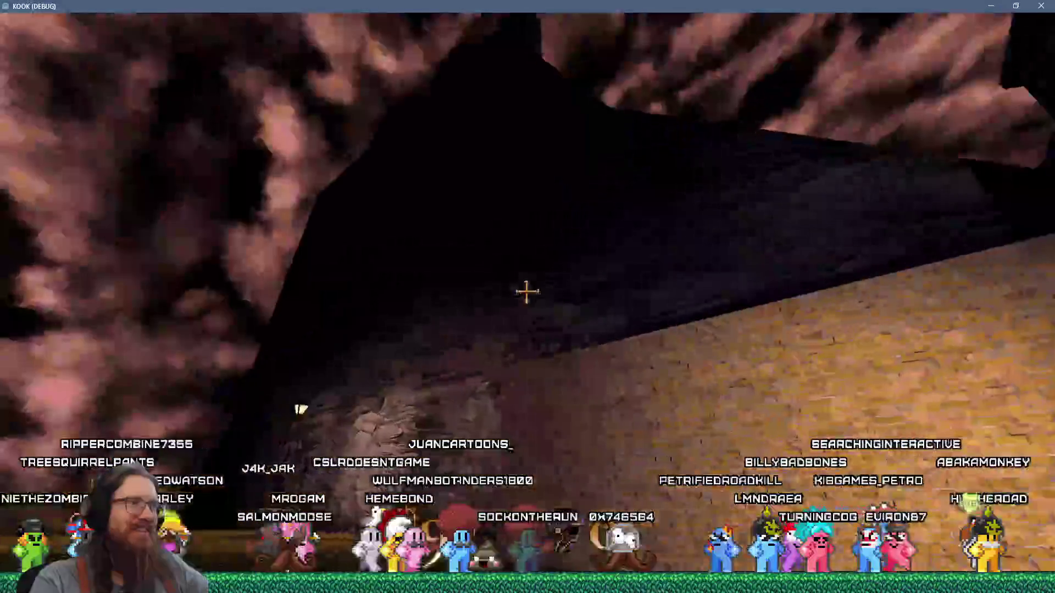
pyautogui.press('w')
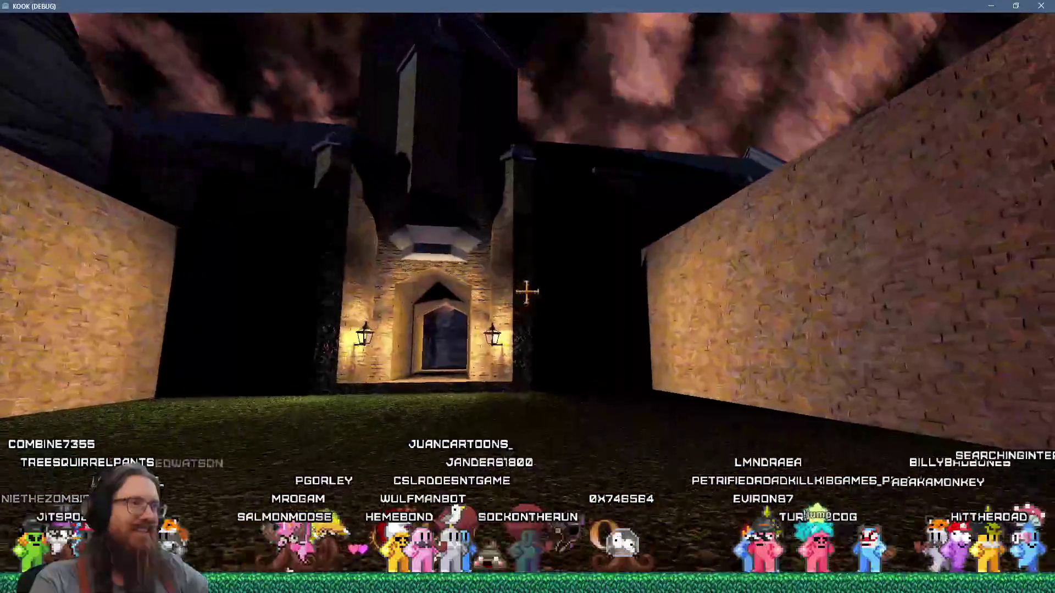
pyautogui.press('w')
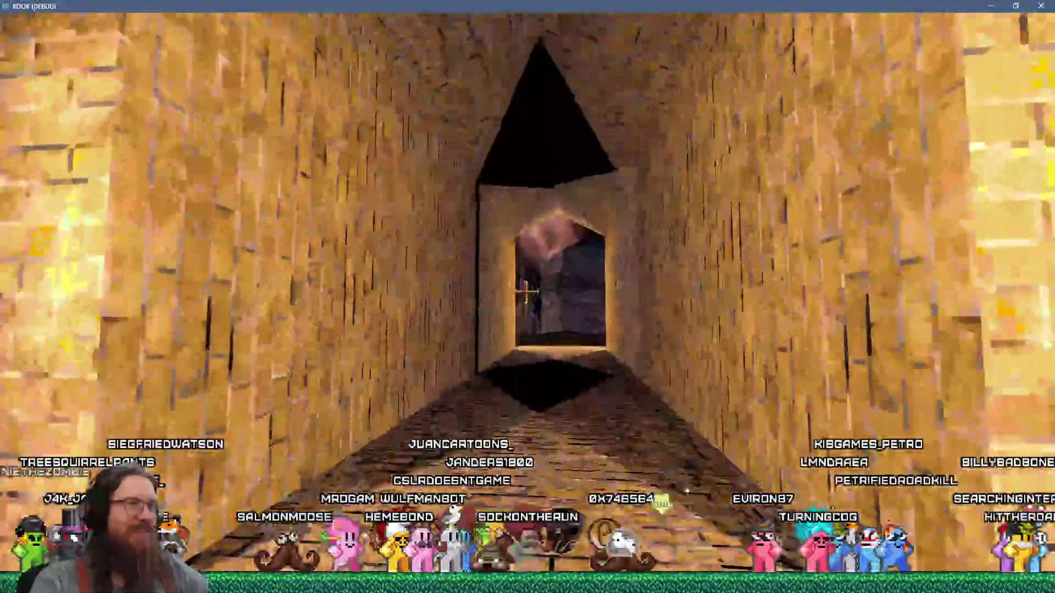
pyautogui.press('w')
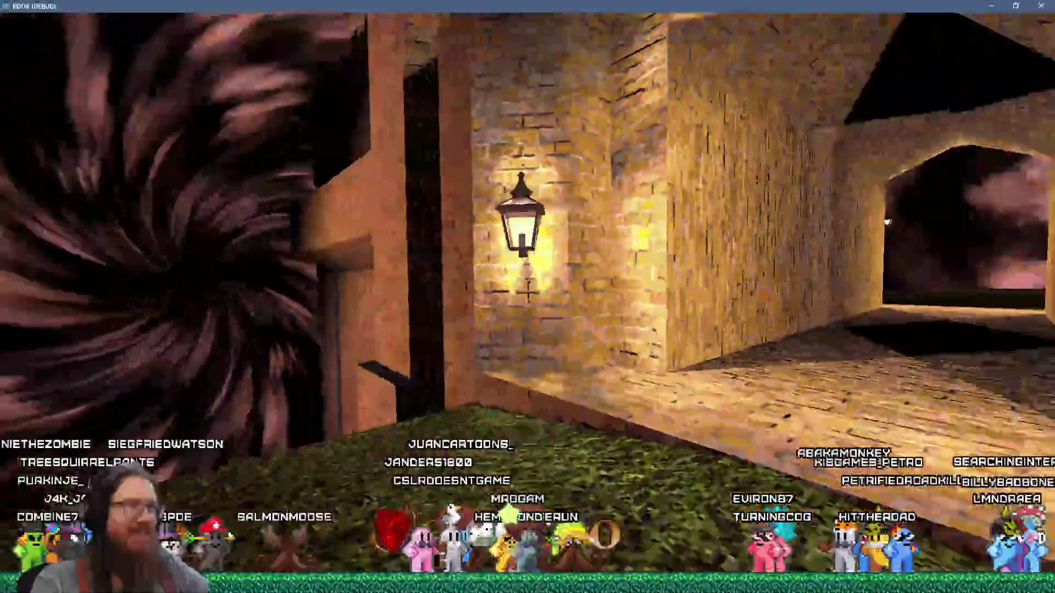
pyautogui.press('w')
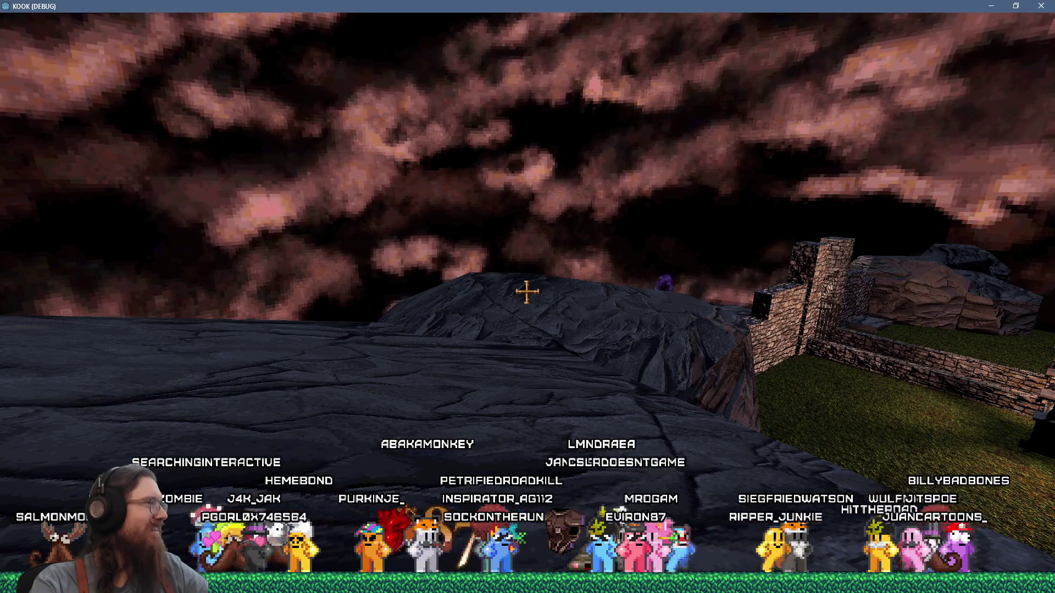
# Enter 'quit' in the developer console to close KOOK, then drag the YouTube window over the editor
pyautogui.press('`')
pyautogui.write('qui')
pyautogui.write('quit')
pyautogui.press('Return')
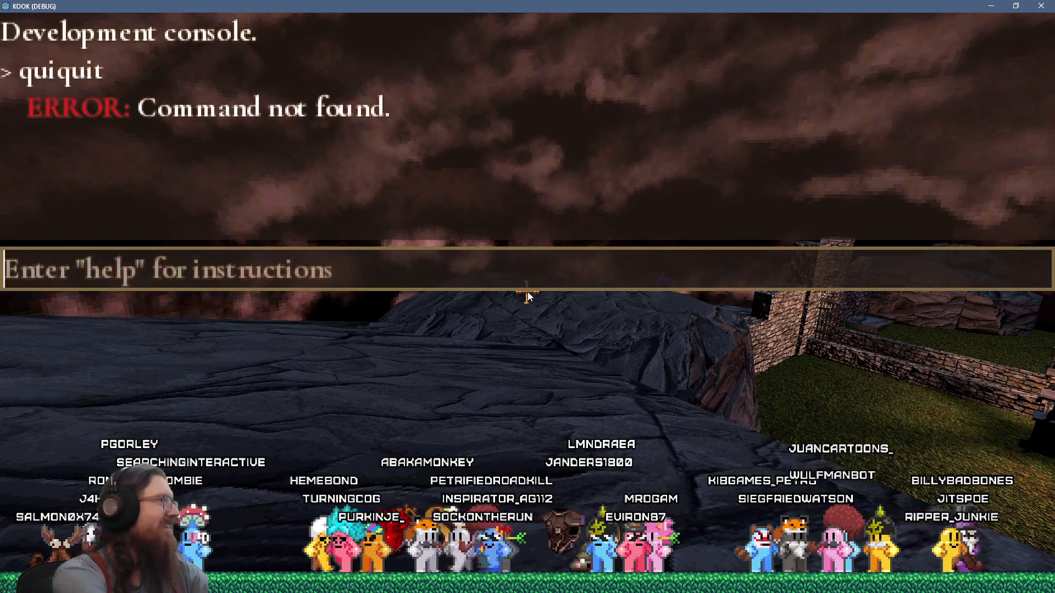
pyautogui.write('quit')
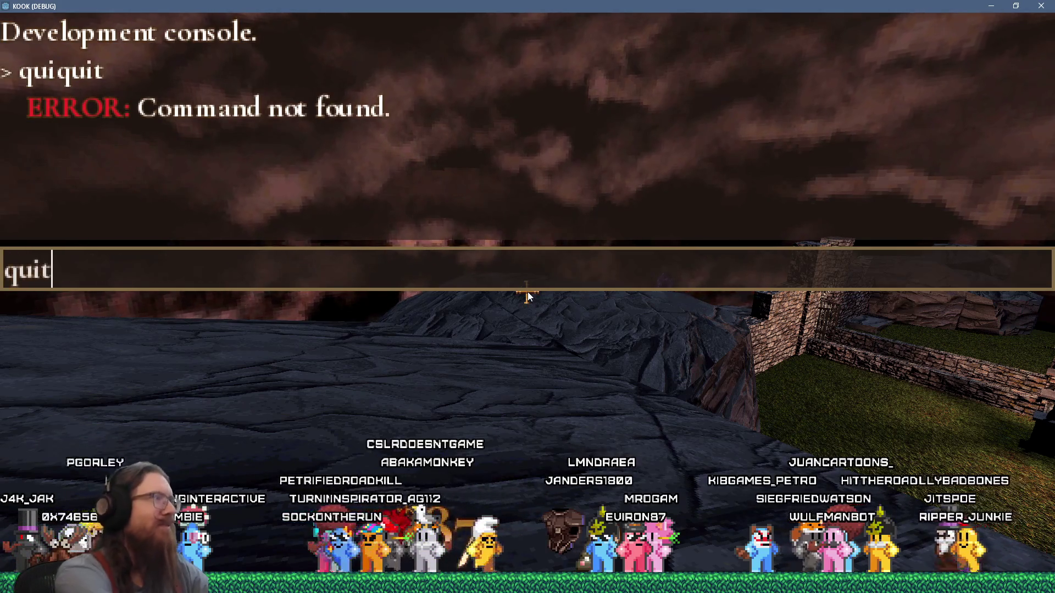
pyautogui.press('Return')
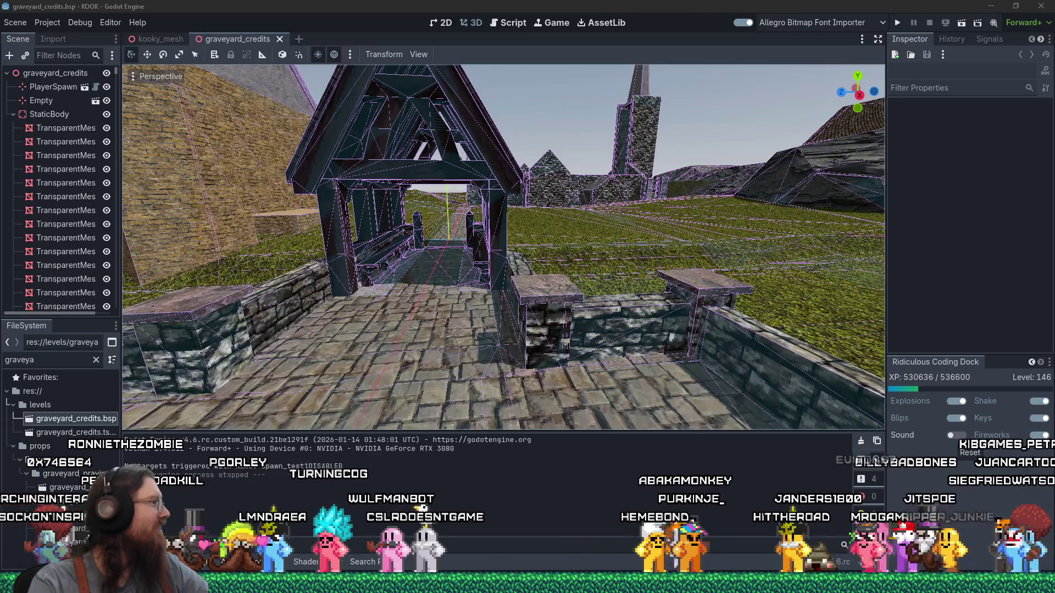
pyautogui.moveTo(0, 50); pyautogui.dragTo(486, 21)
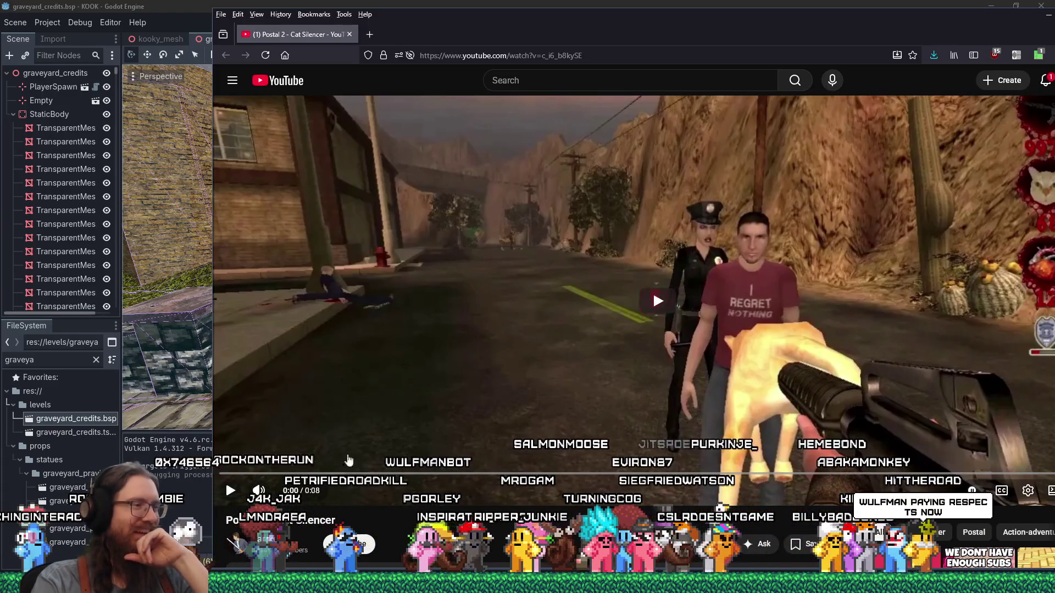
# Play the 'Postal 2 - Cat Silencer' YouTube clip, then close the browser window
pyautogui.click(230, 490)
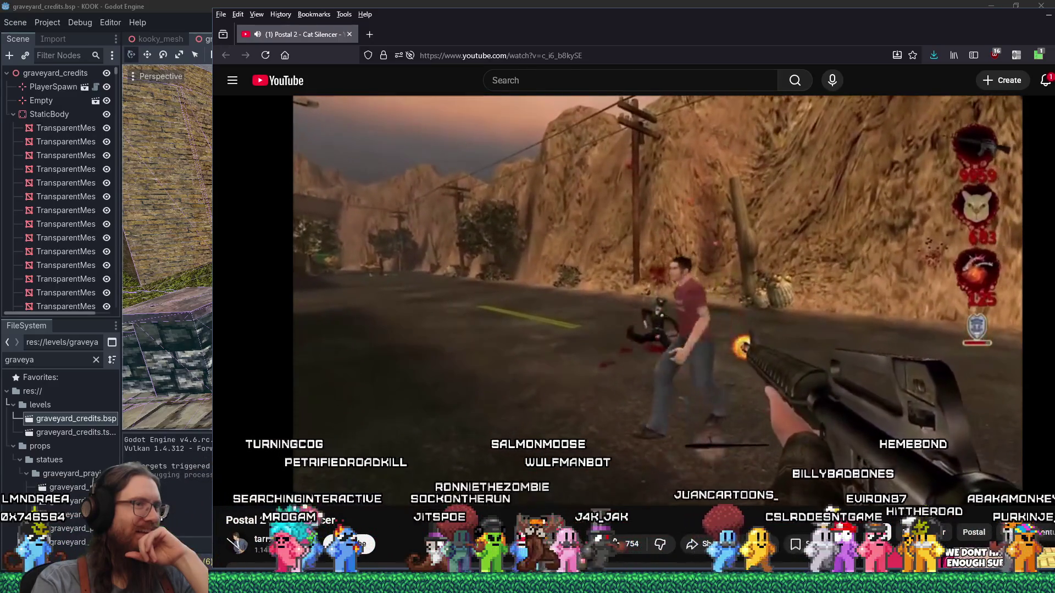
pyautogui.moveTo(240, 498)
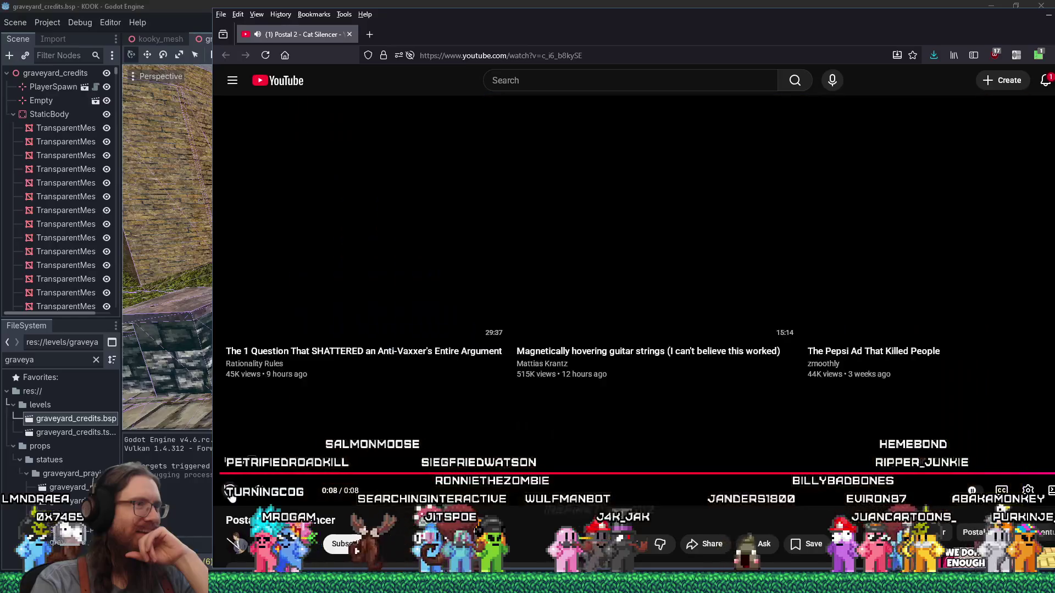
pyautogui.click(350, 34)
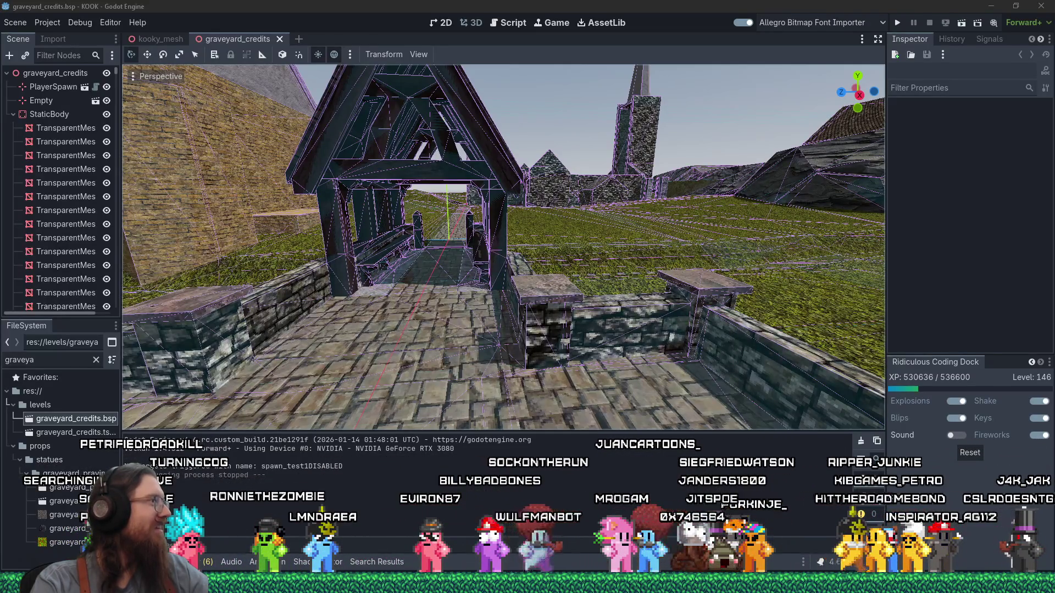
pyautogui.hotkey('alt', 'Tab')
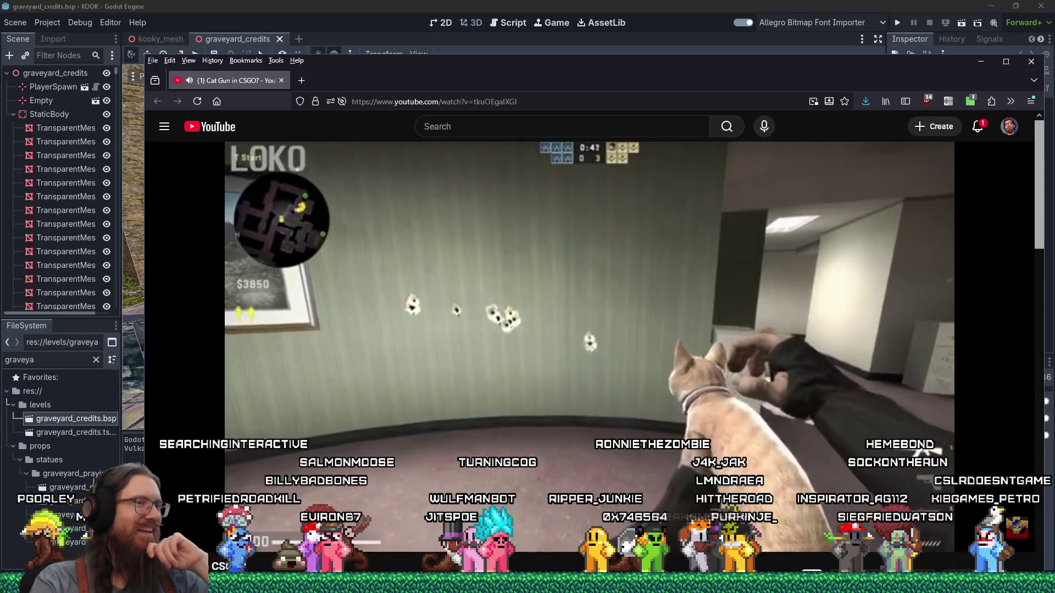
# Watch the 'Cat Gun in CSGO?' video to its end, then close the browser window
pyautogui.moveTo(798, 424)
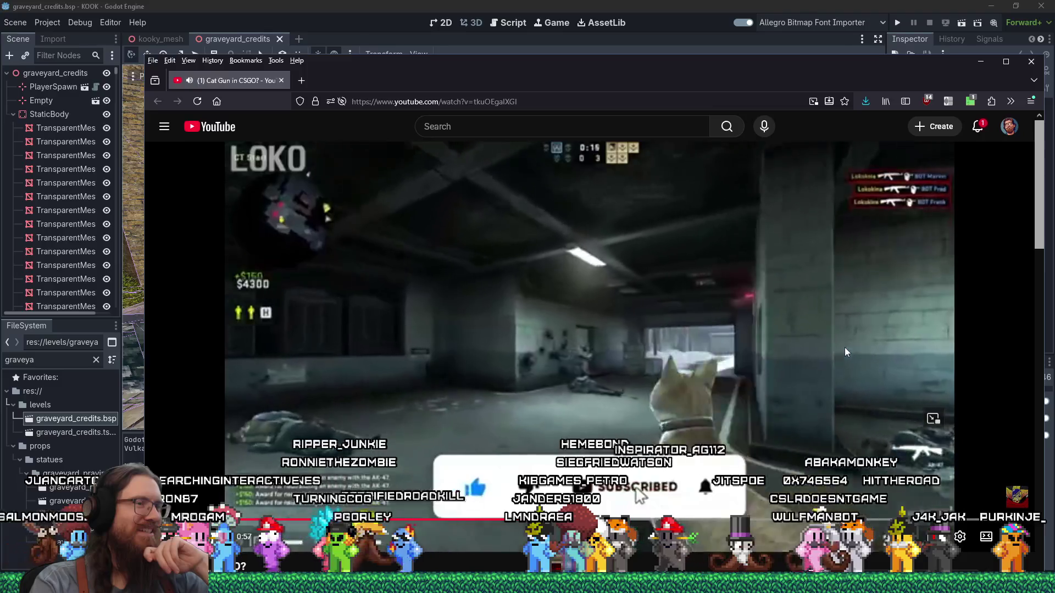
pyautogui.scroll(-3)
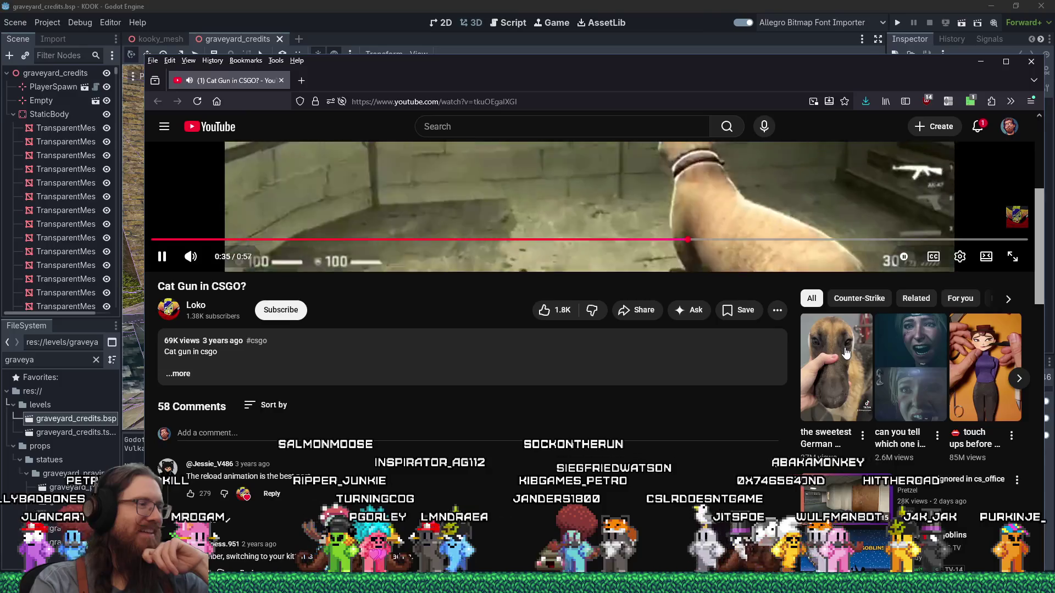
pyautogui.scroll(3)
pyautogui.scroll(3)
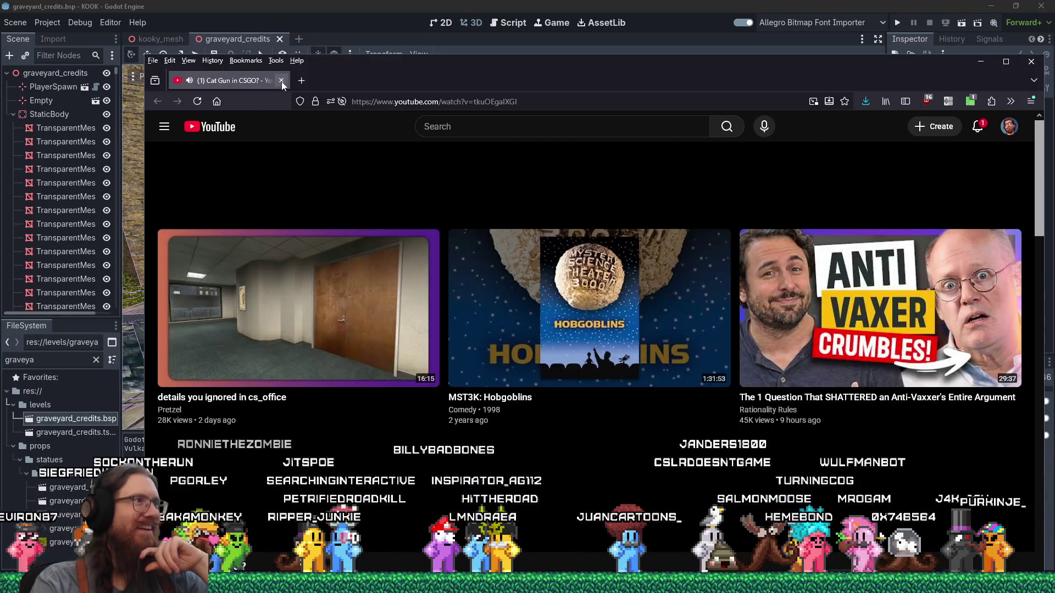
pyautogui.click(282, 81)
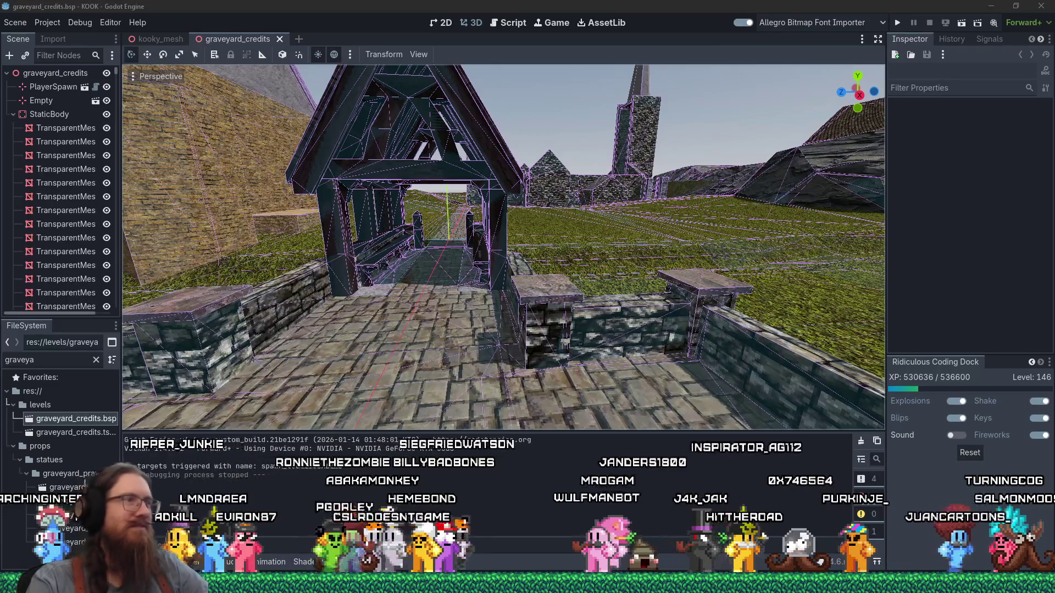
# Bring up the window overview and dismiss it, staying on the Godot graveyard_credits scene
pyautogui.hotkey('alt', 'Tab')
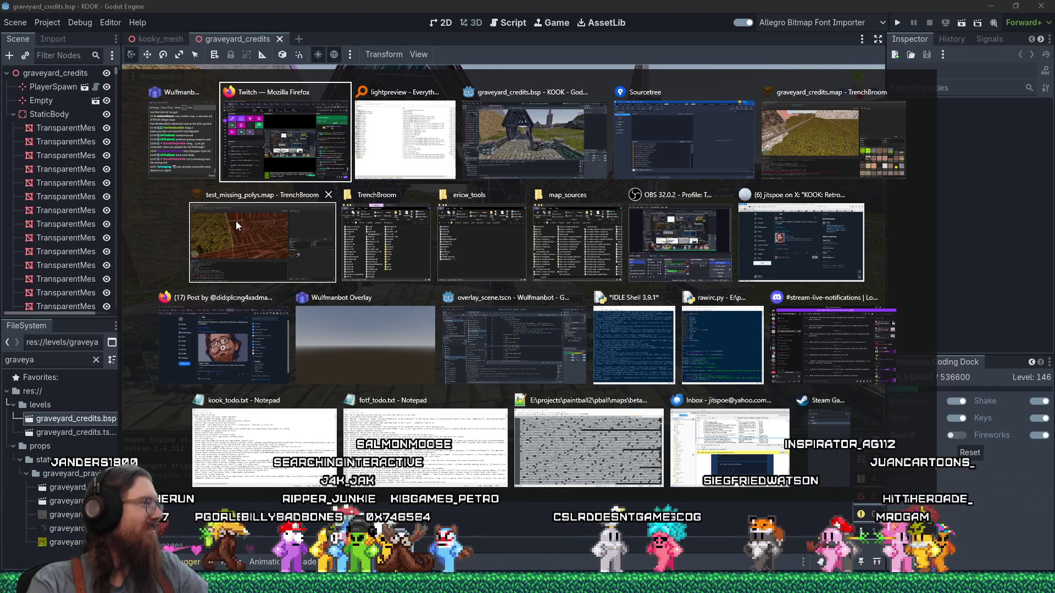
pyautogui.press('Escape')
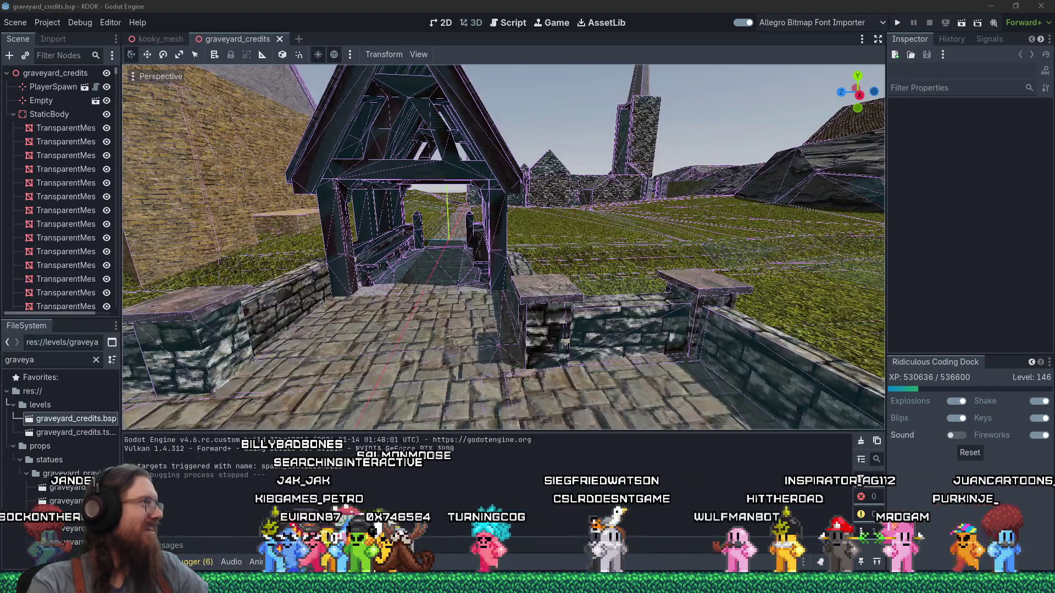
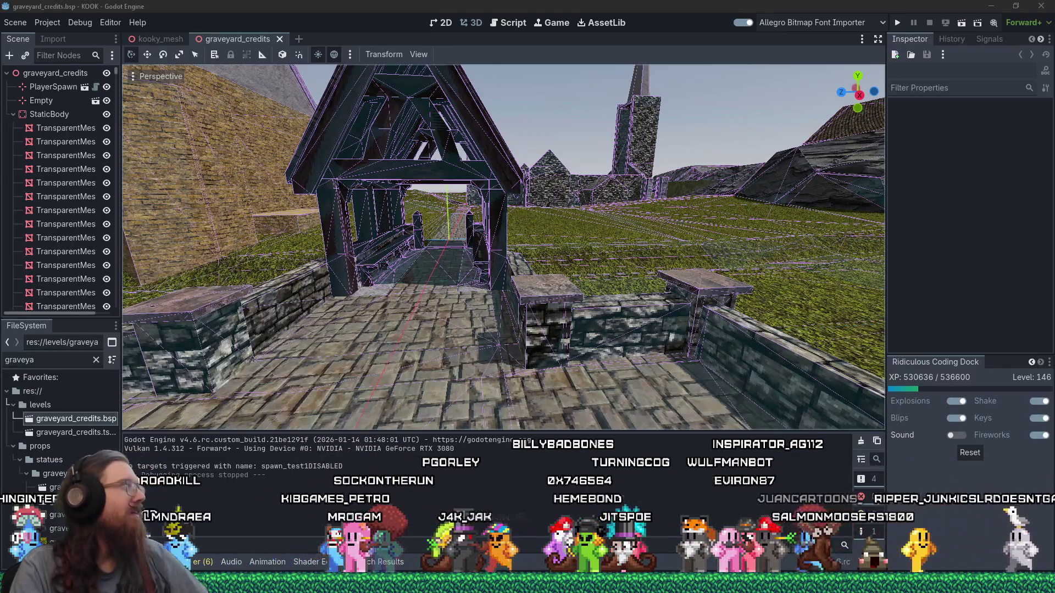
# Move the Firefox window so the Pathologic Classic HD Steam page sits over the Godot editor
pyautogui.moveTo(493, 23); pyautogui.dragTo(535, 26)
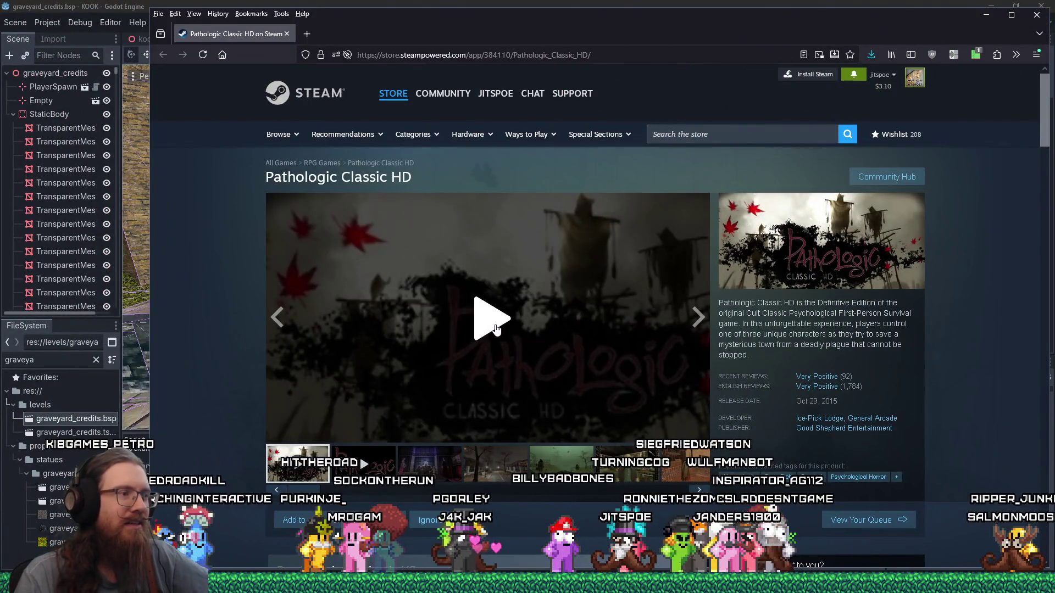
# Watch the Pathologic Classic HD trailer in full screen, then exit full screen when it ends
pyautogui.click(515, 344)
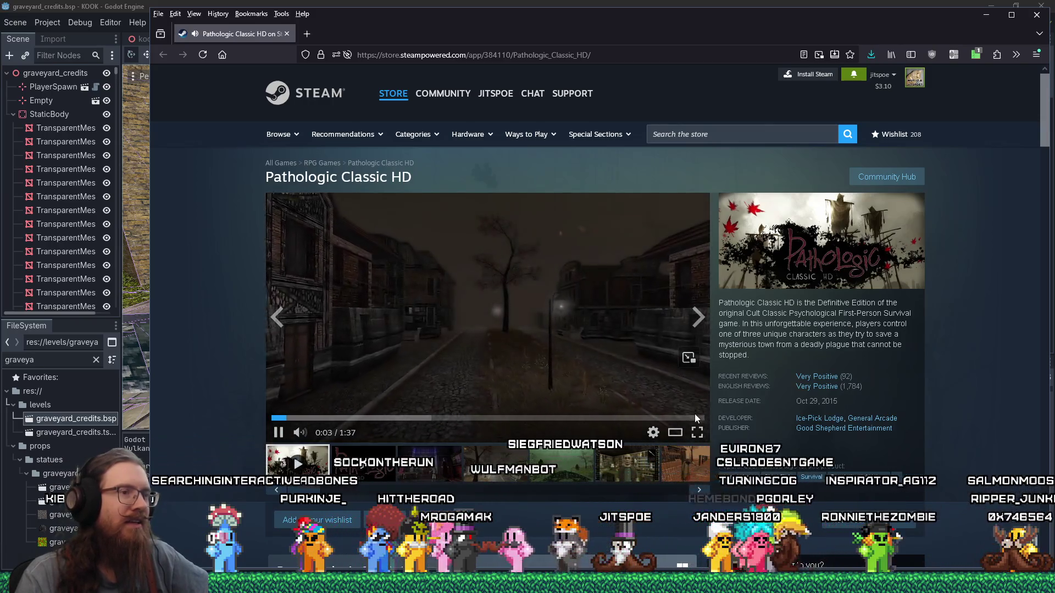
pyautogui.click(697, 432)
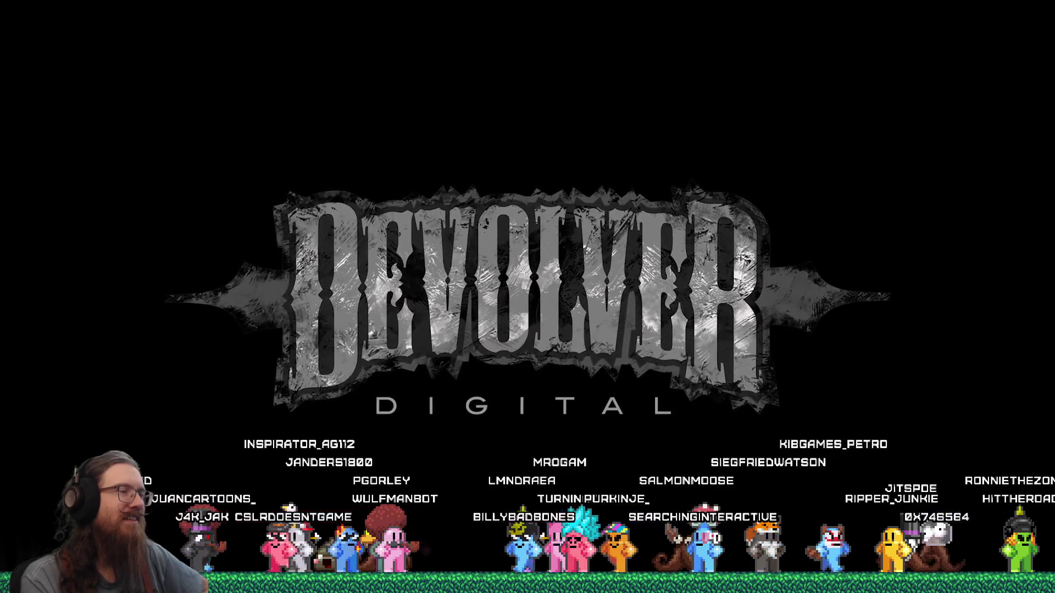
pyautogui.moveTo(596, 421)
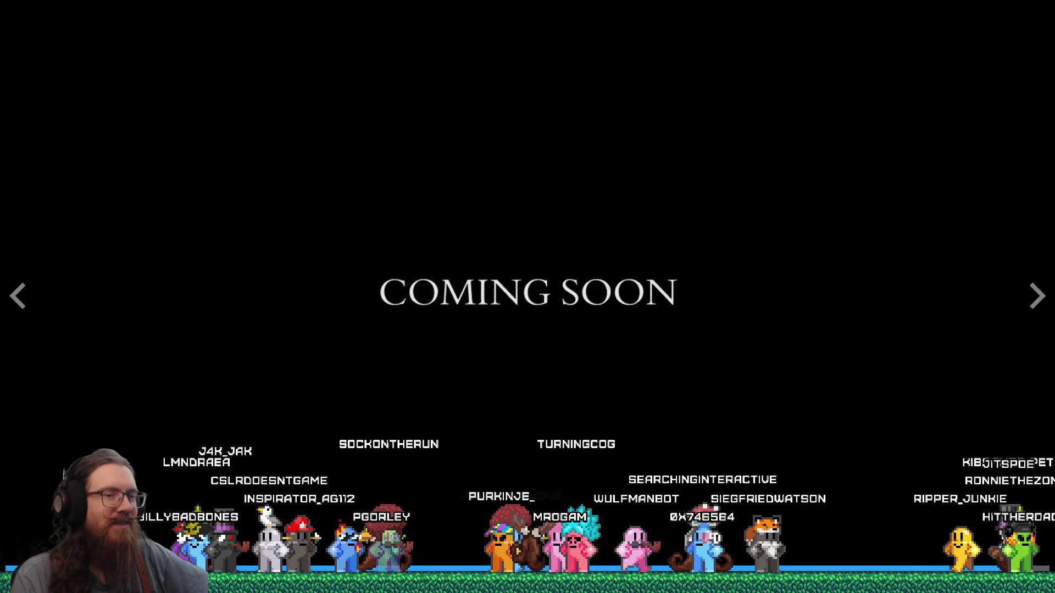
pyautogui.click(885, 528)
# Pause the Pathologic Classic HD trailer at 0:02 on the store page
pyautogui.scroll(-3)
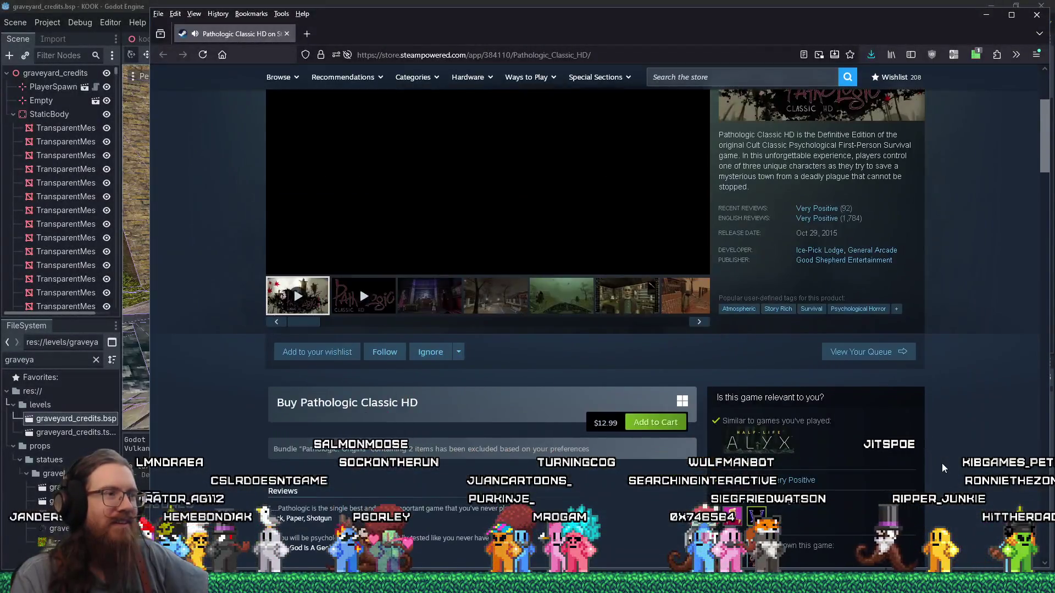
pyautogui.scroll(3)
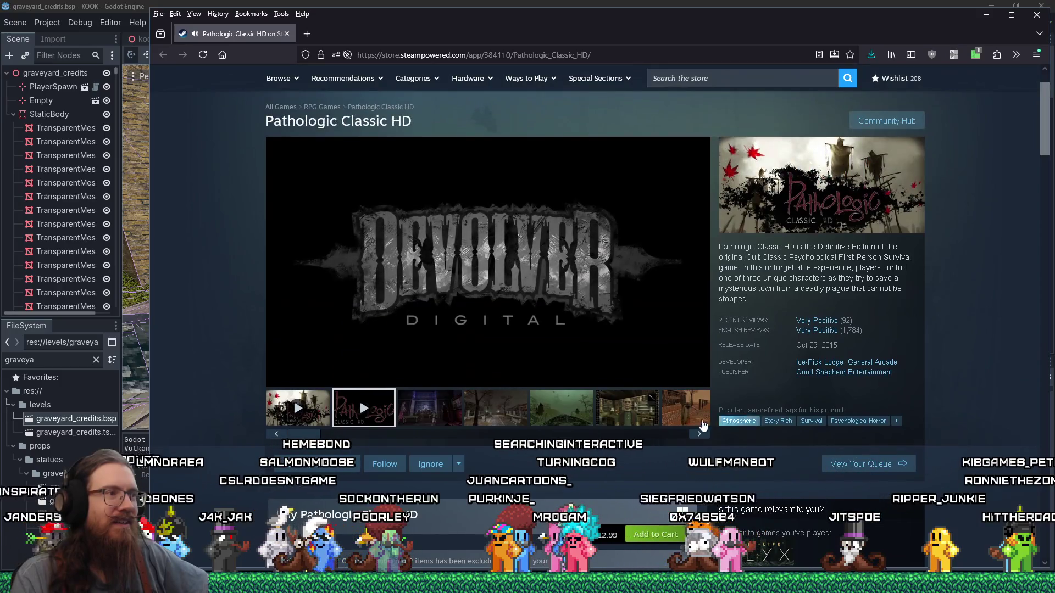
pyautogui.click(279, 377)
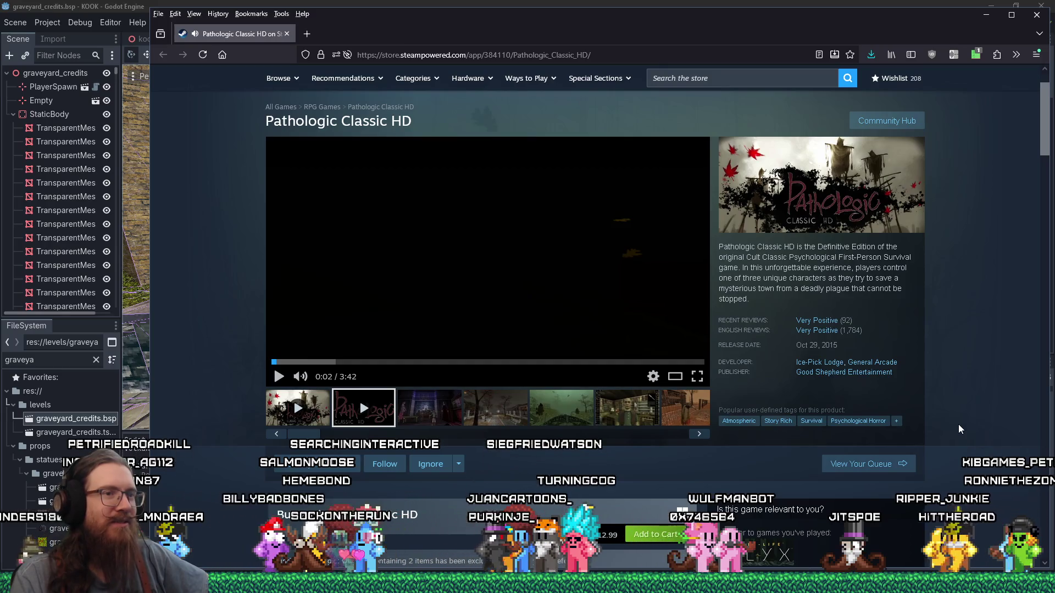
# Scroll through the store page to review the $12.99 price, reviews and description
pyautogui.scroll(-3)
pyautogui.scroll(-3)
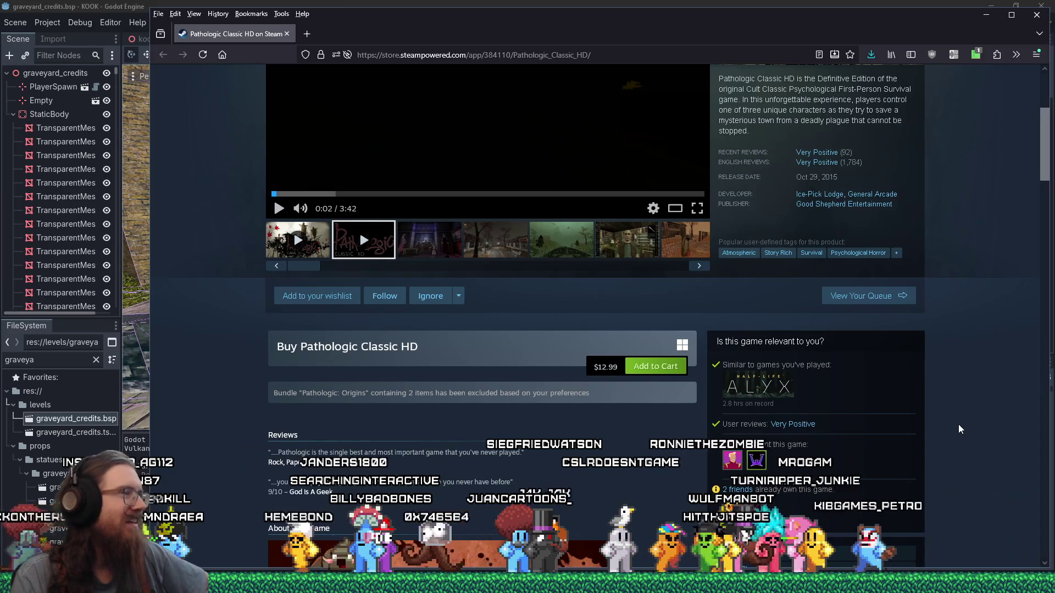
pyautogui.scroll(3)
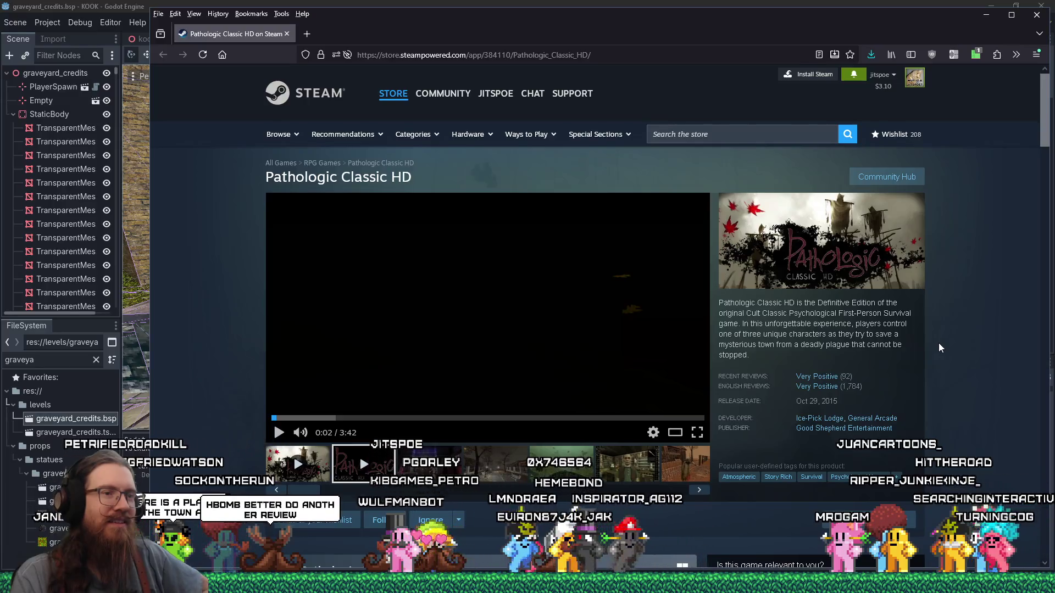
pyautogui.scroll(-3)
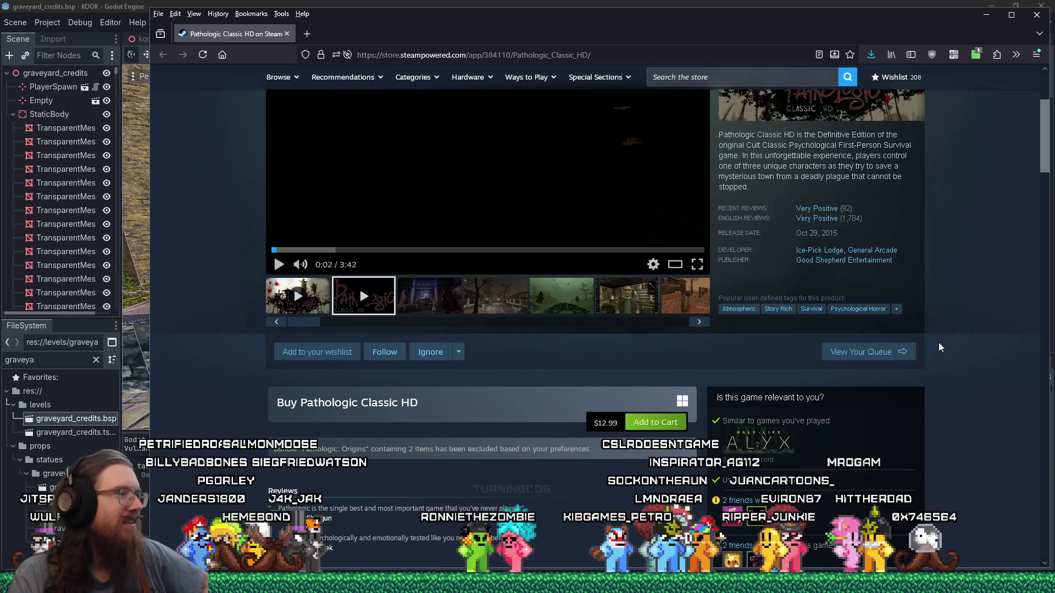
pyautogui.scroll(-3)
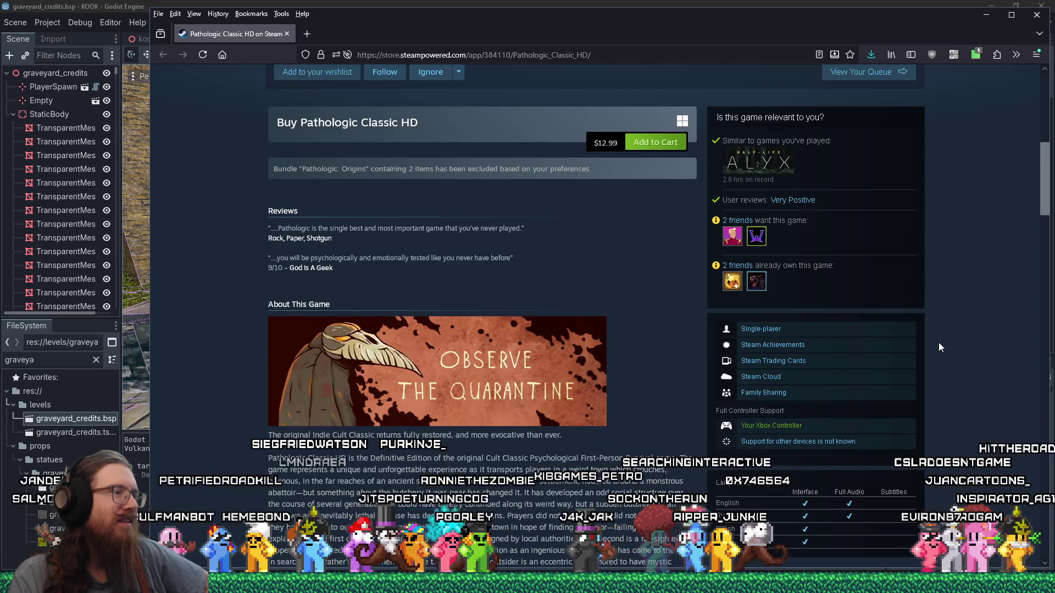
pyautogui.scroll(-3)
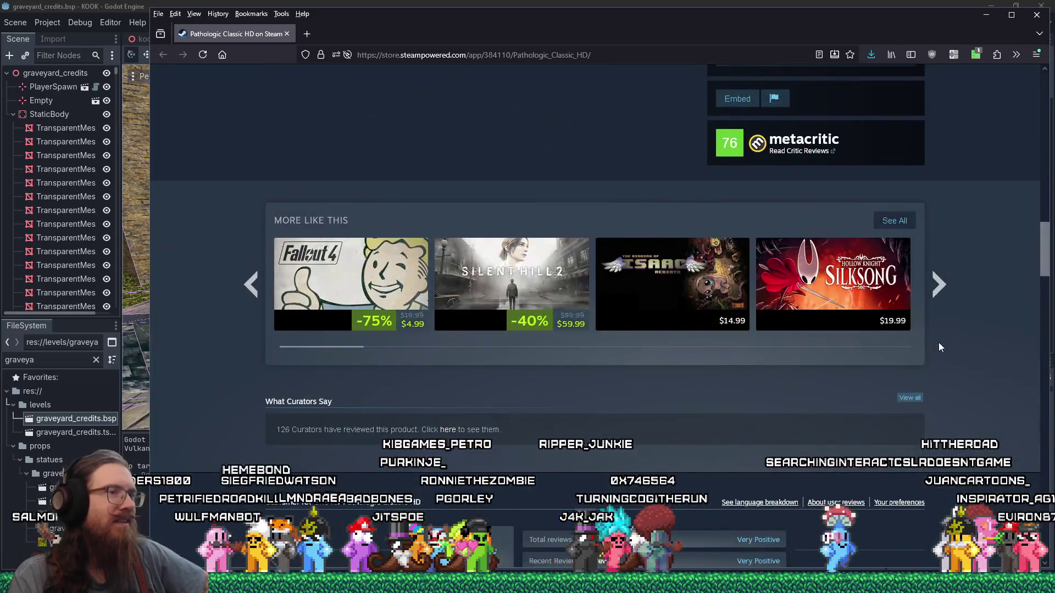
pyautogui.scroll(3)
pyautogui.scroll(-3)
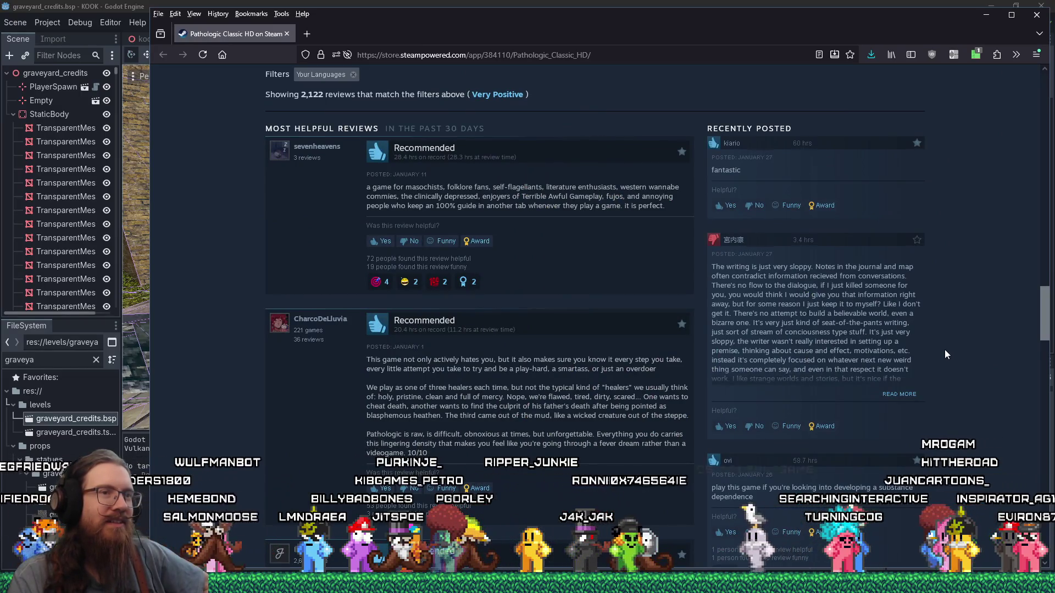
pyautogui.scroll(-3)
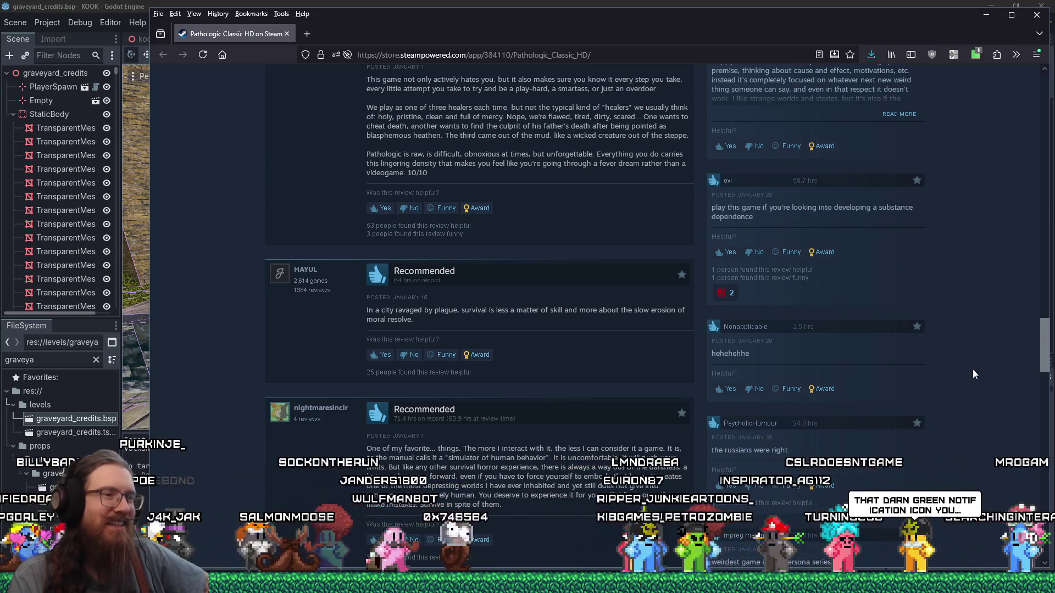
pyautogui.scroll(-3)
pyautogui.scroll(-3)
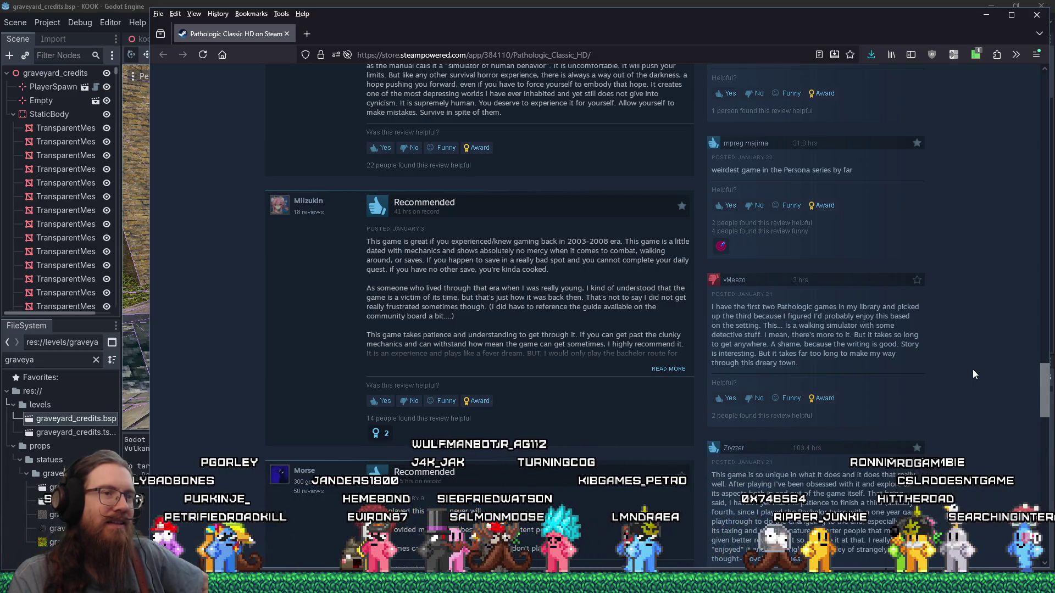
pyautogui.scroll(-3)
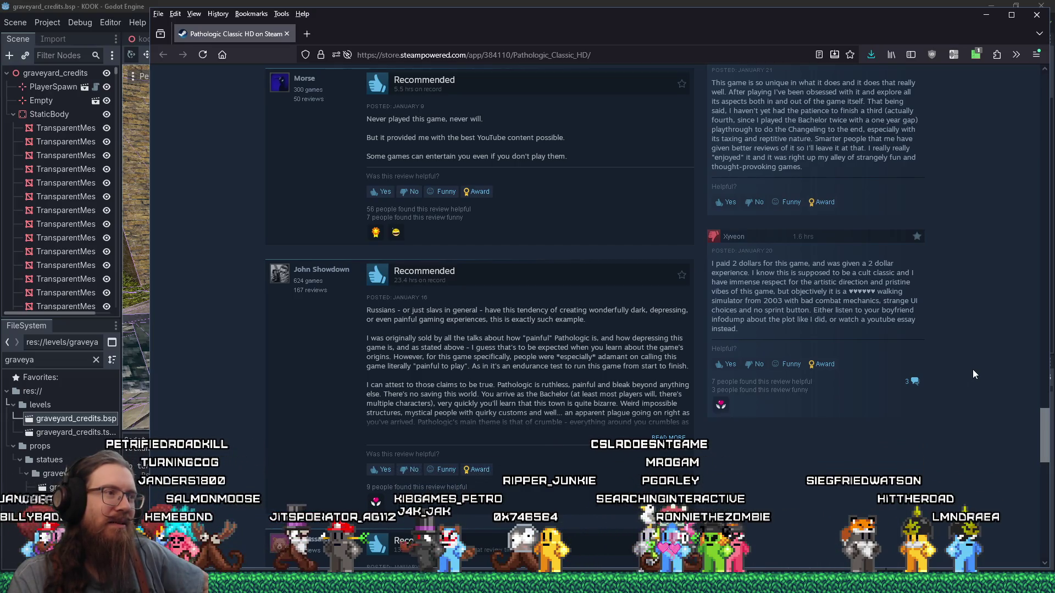
pyautogui.moveTo(784, 272); pyautogui.dragTo(769, 307)
pyautogui.click(756, 335)
pyautogui.scroll(-3)
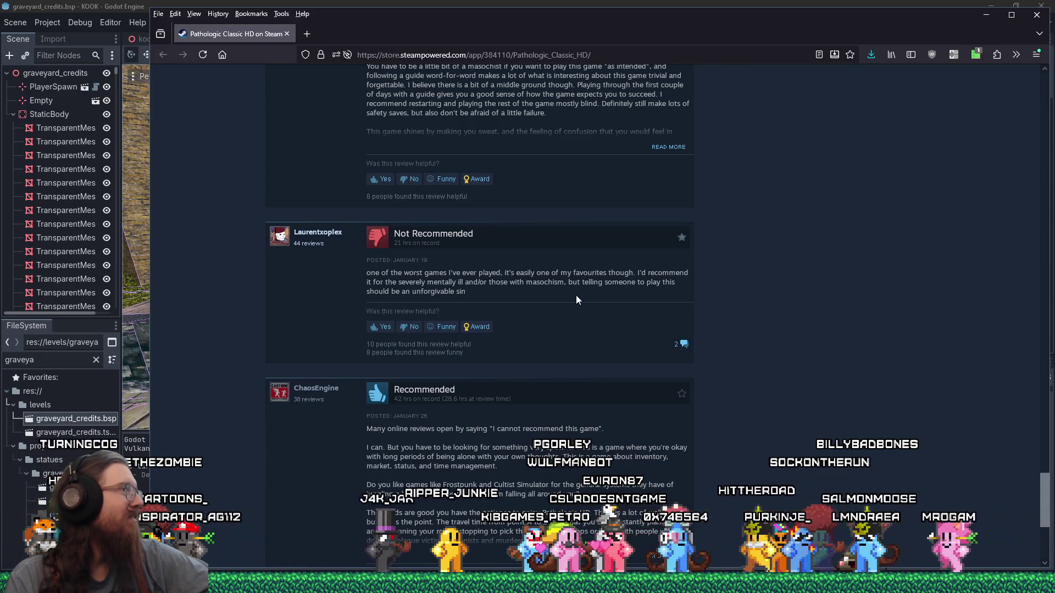
pyautogui.moveTo(1042, 498); pyautogui.dragTo(1037, 70)
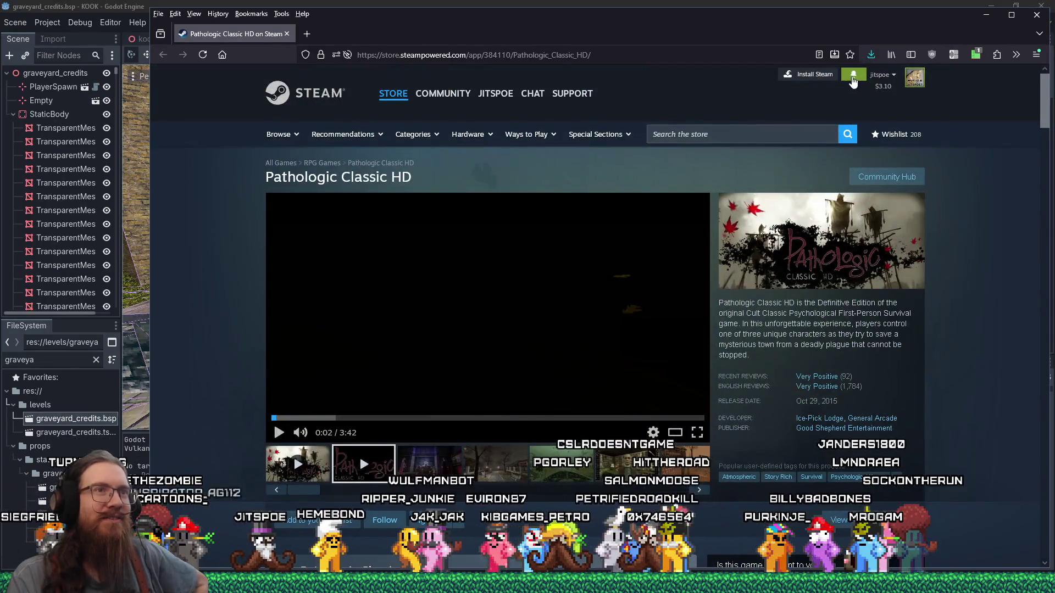
# Check the Steam notifications list for wishlist sales
pyautogui.click(853, 80)
pyautogui.click(853, 80)
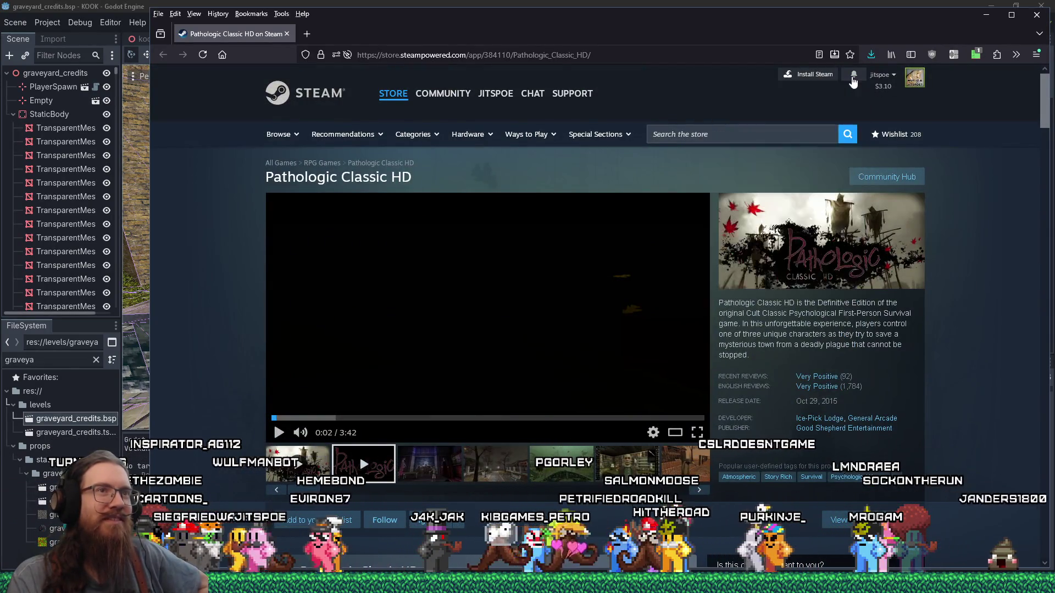
pyautogui.click(853, 81)
pyautogui.scroll(-3)
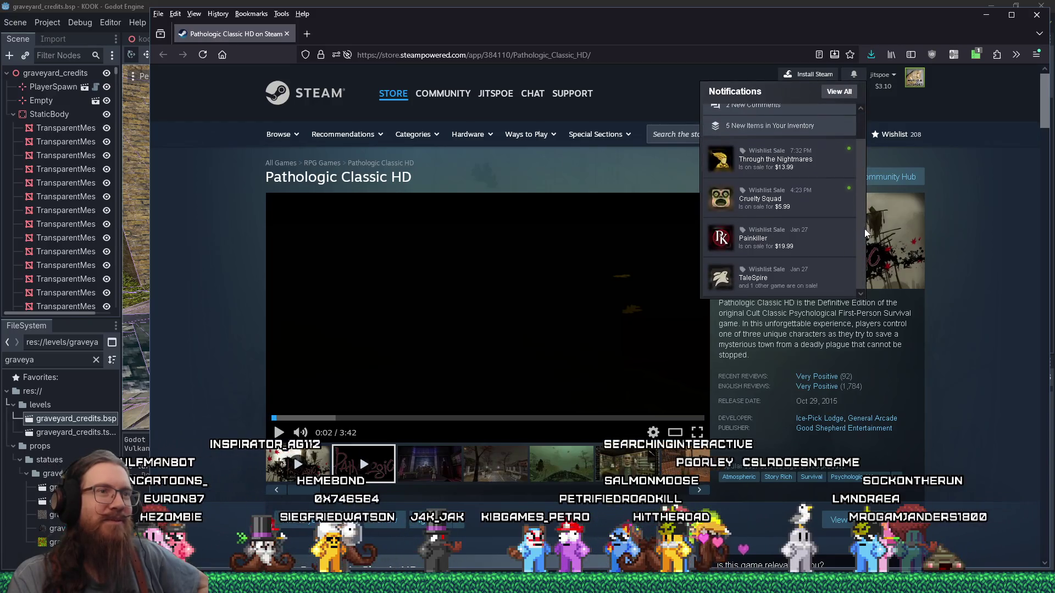
pyautogui.click(991, 274)
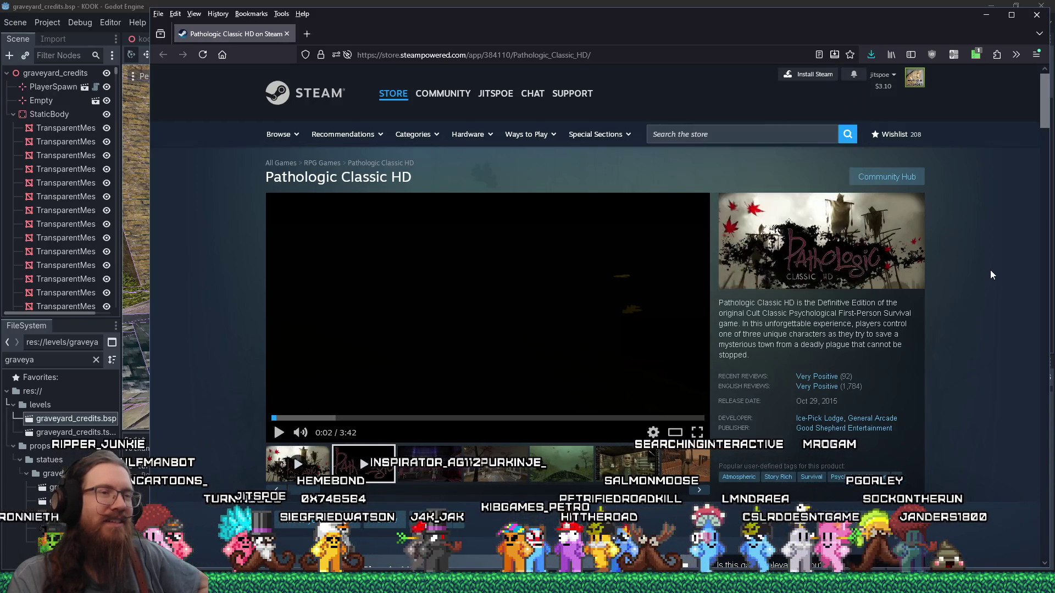
# Add Pathologic Classic HD to the wishlist and switch back to the Godot editor
pyautogui.moveTo(1047, 99); pyautogui.dragTo(1051, 88)
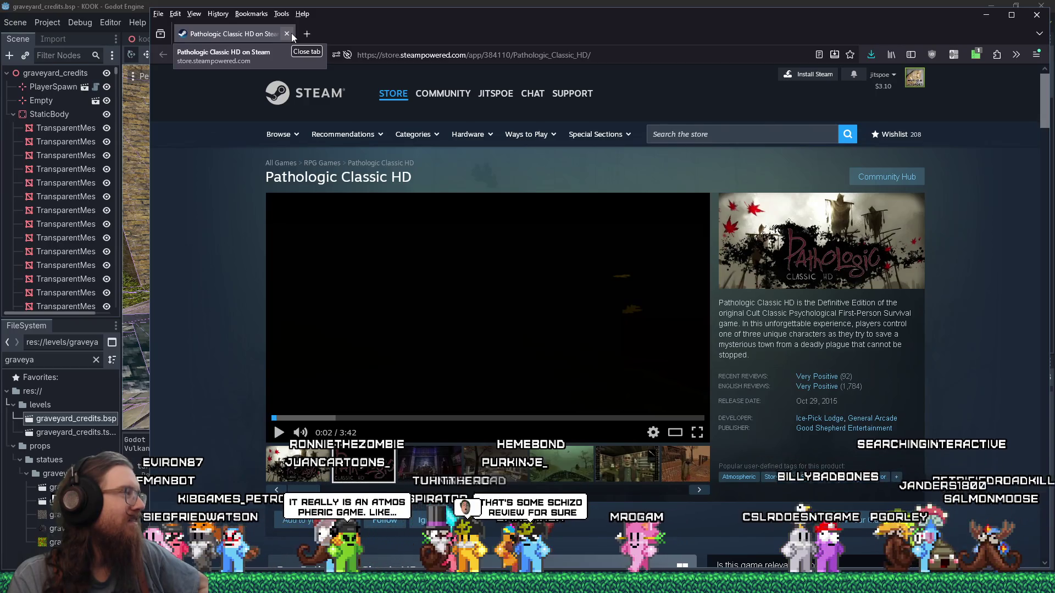
pyautogui.scroll(-3)
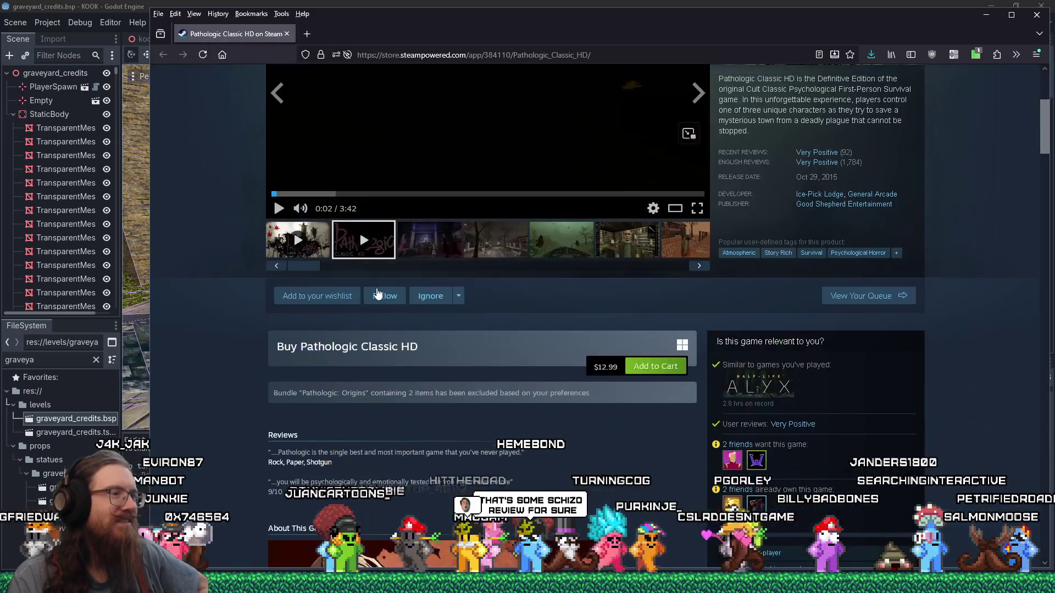
pyautogui.click(311, 296)
pyautogui.hotkey('alt', 'Tab')
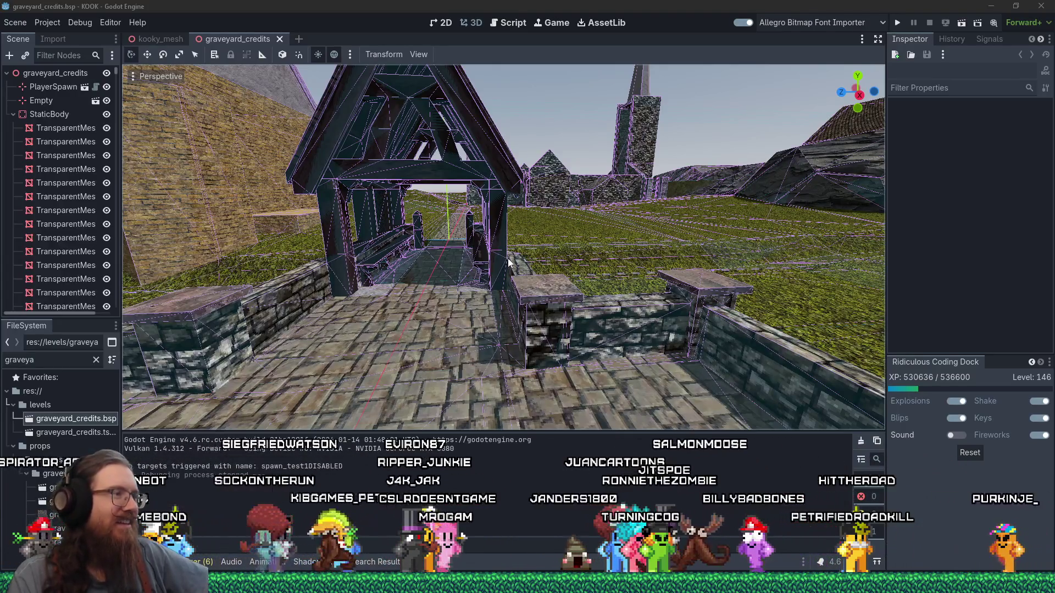
# Orbit the viewport to an elevated overview of the graveyard level
pyautogui.scroll(-3)
pyautogui.scroll(3)
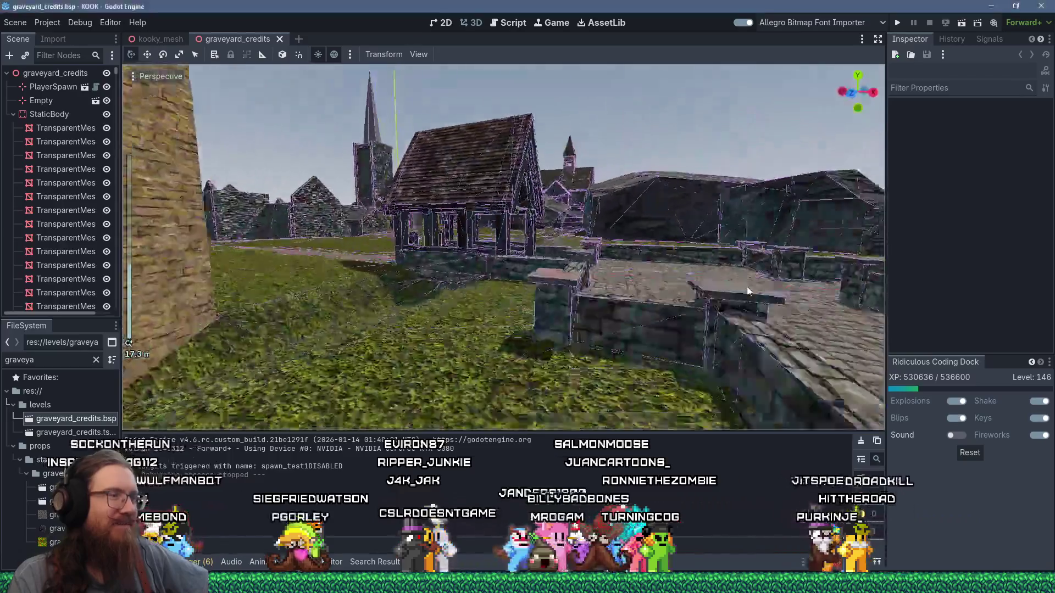
pyautogui.moveTo(762, 242); pyautogui.dragTo(479, 332)
pyautogui.scroll(-3)
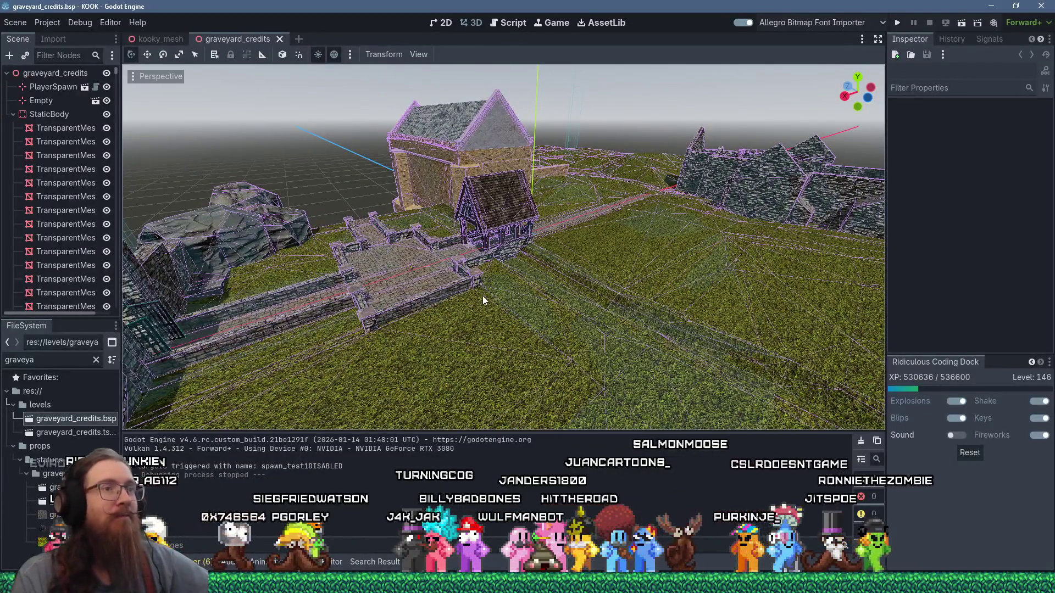
# Close the test_missing_polys.map TrenchBroom window and pull the YouTube Pathologic video over the editor
pyautogui.hotkey('alt', 'Tab')
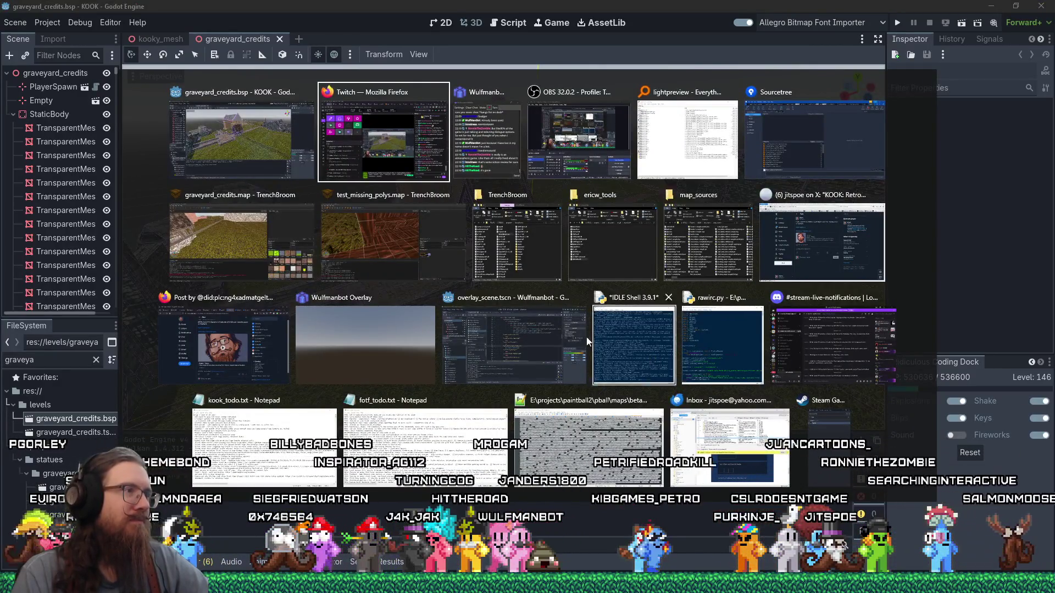
pyautogui.click(456, 196)
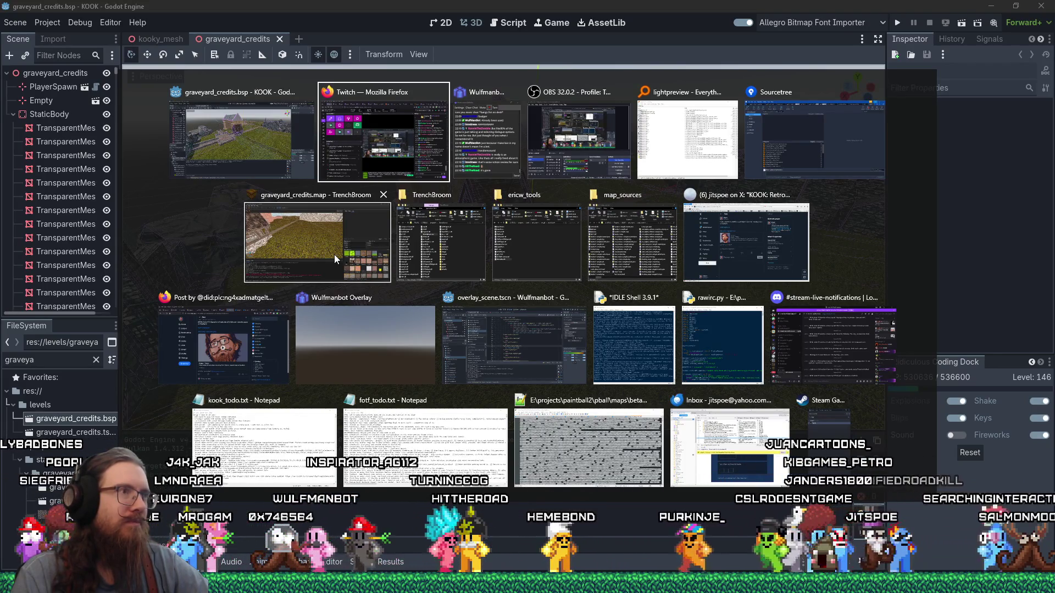
pyautogui.press('Escape')
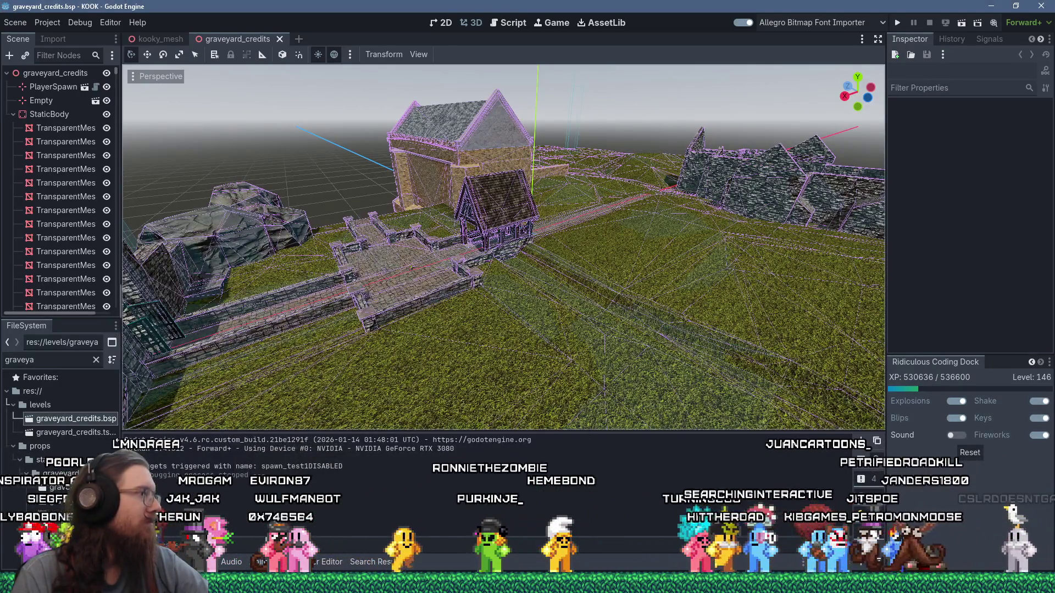
pyautogui.hotkey('alt', 'Tab')
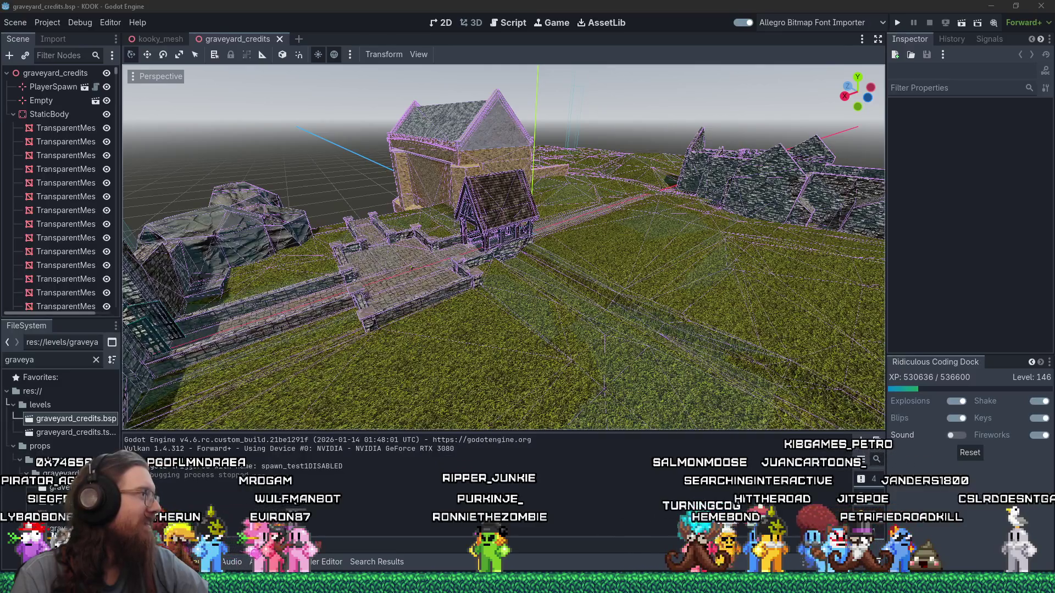
pyautogui.moveTo(0, 37); pyautogui.dragTo(539, 35)
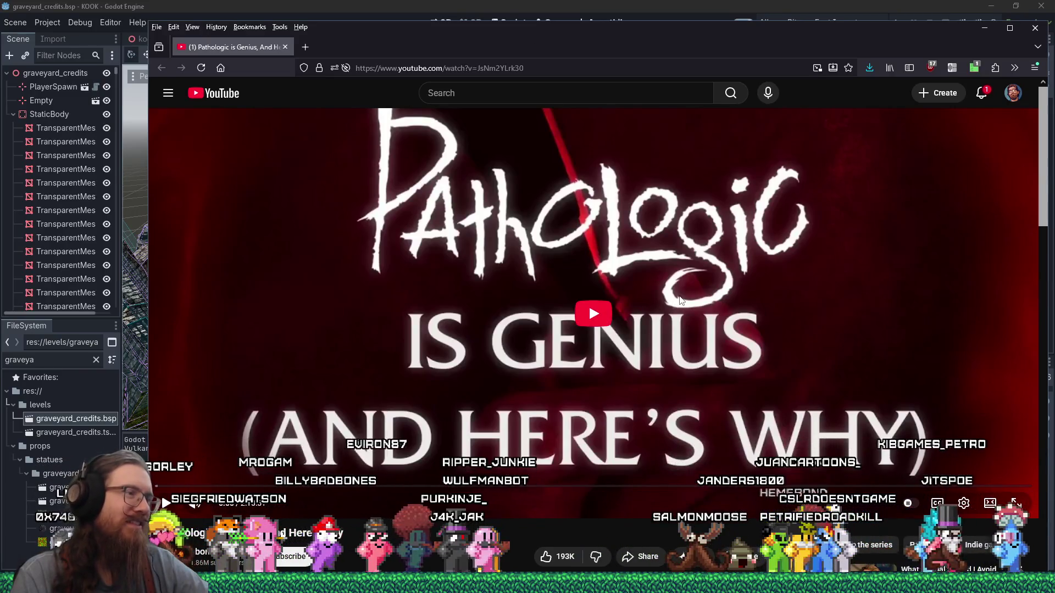
# Glance at the YouTube notifications panel, then close it
pyautogui.scroll(-3)
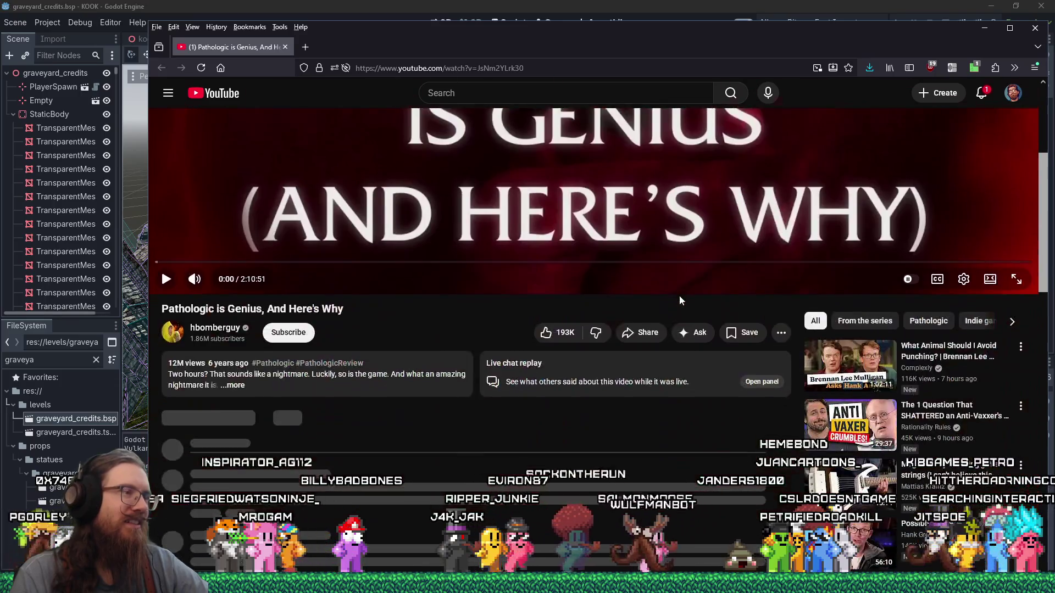
pyautogui.scroll(3)
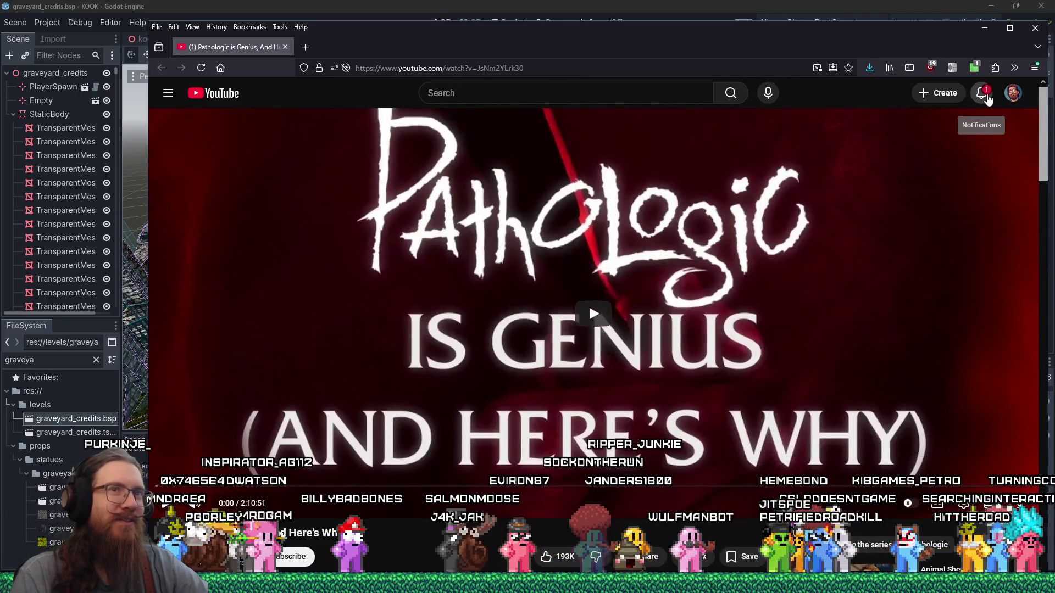
pyautogui.click(986, 97)
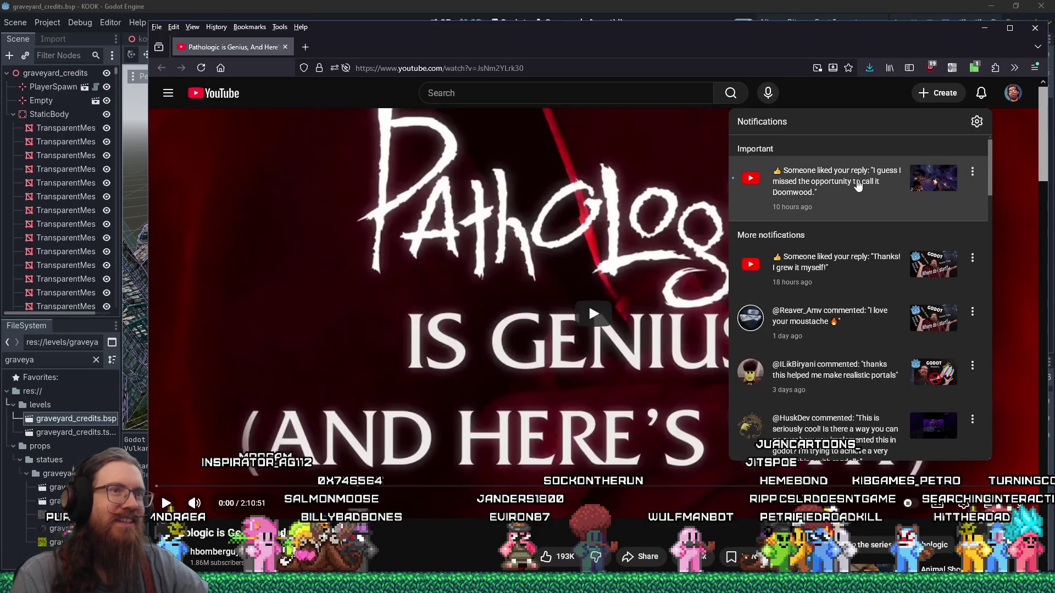
pyautogui.click(835, 97)
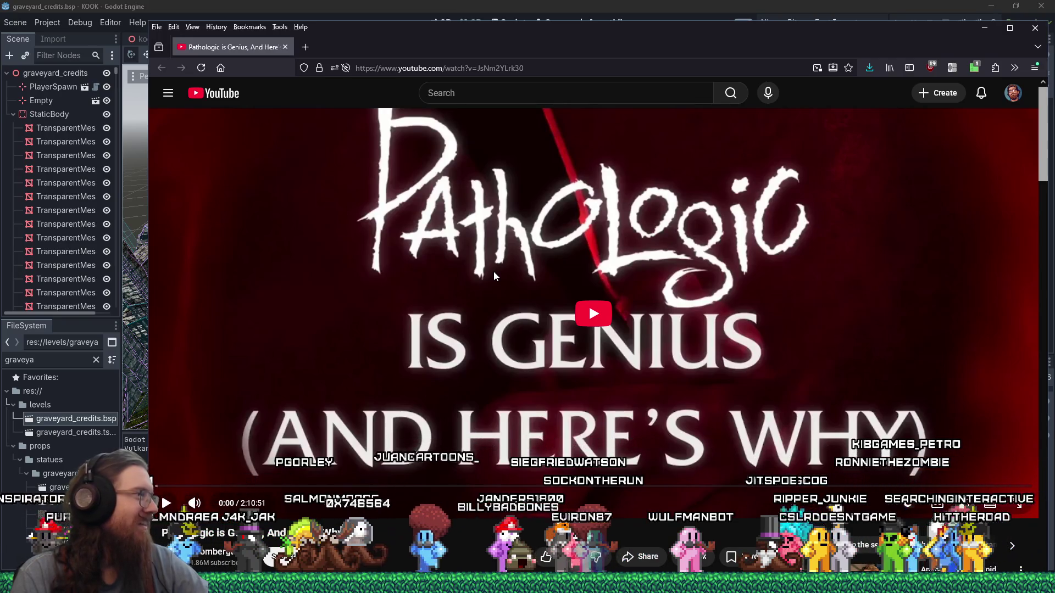
# Read down to the video's comments, select some comment text, and minimize the browser
pyautogui.scroll(-3)
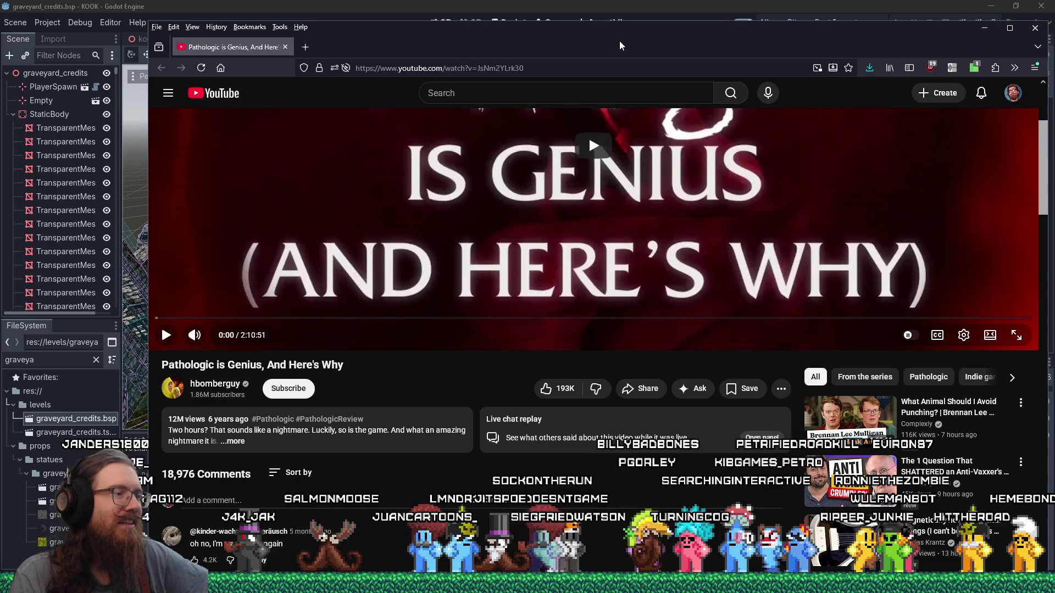
pyautogui.scroll(-3)
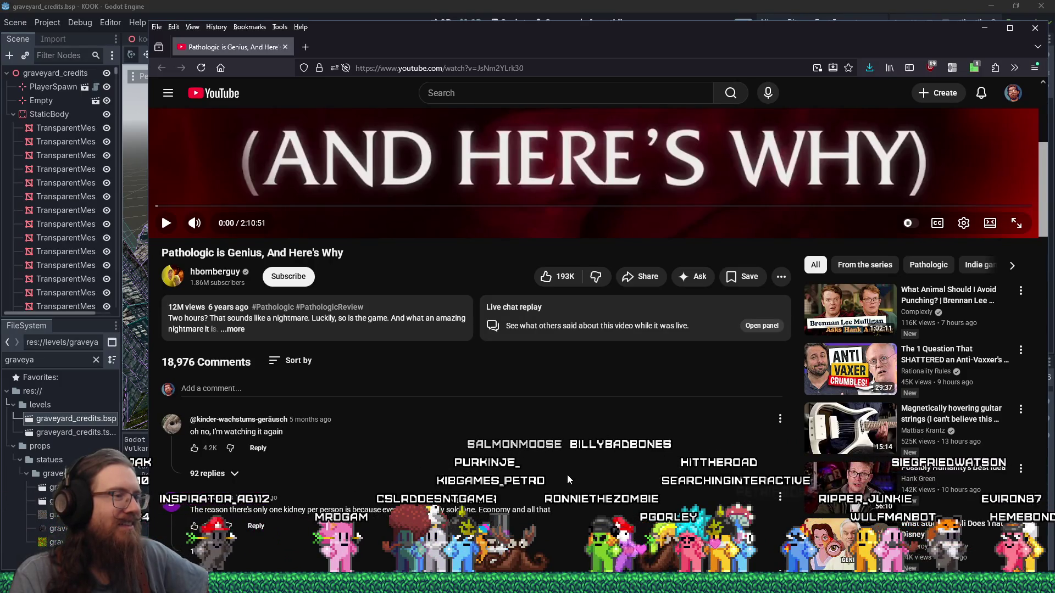
pyautogui.scroll(-3)
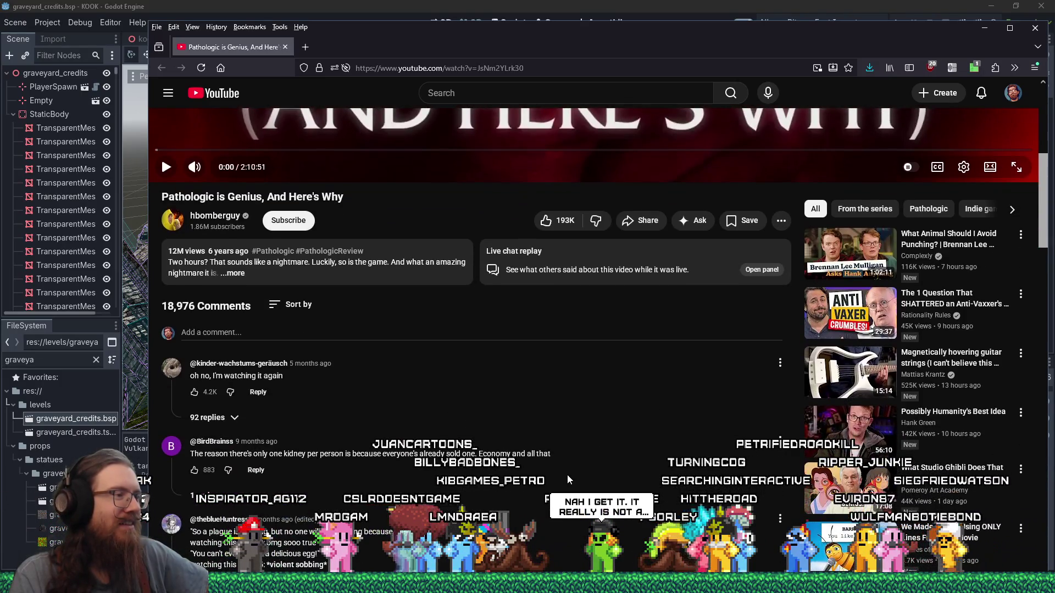
pyautogui.scroll(-3)
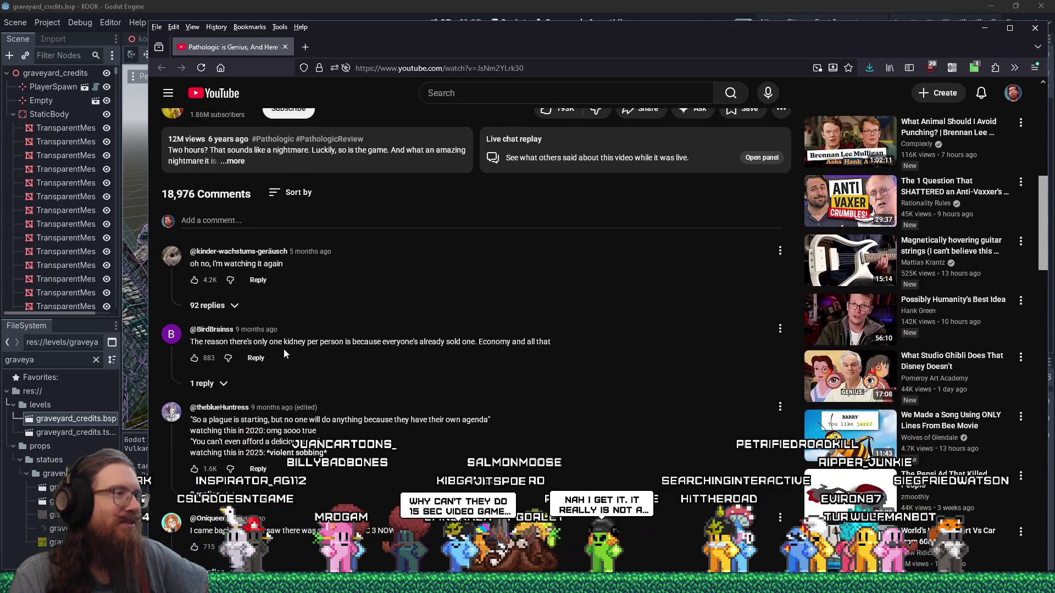
pyautogui.moveTo(369, 342); pyautogui.dragTo(574, 346)
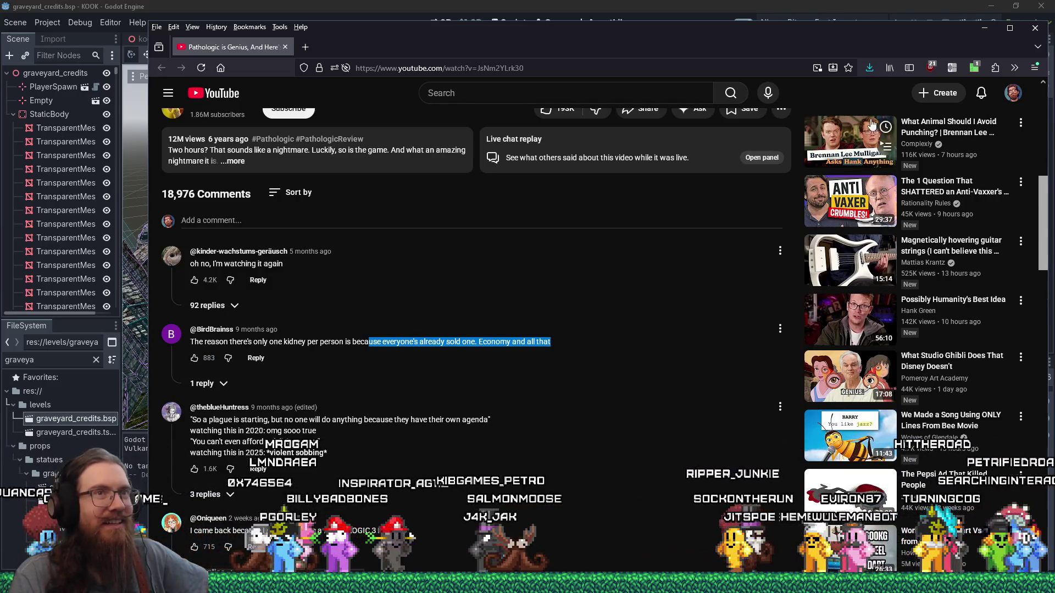
pyautogui.click(983, 28)
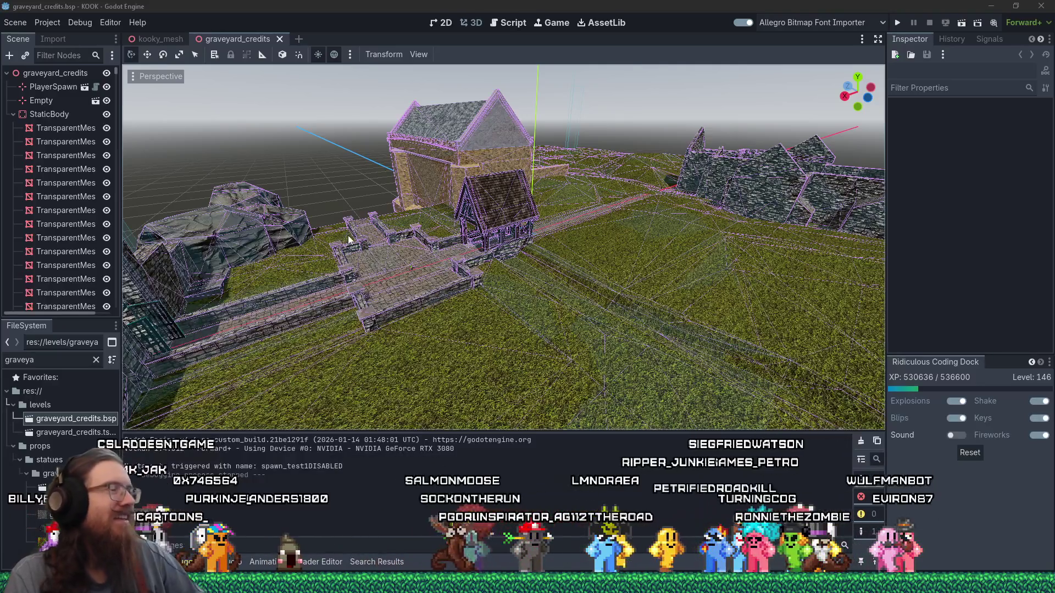
# Look down on the lych gate, close graveyard_credits, and bring kook_todo.txt to the front
pyautogui.scroll(3)
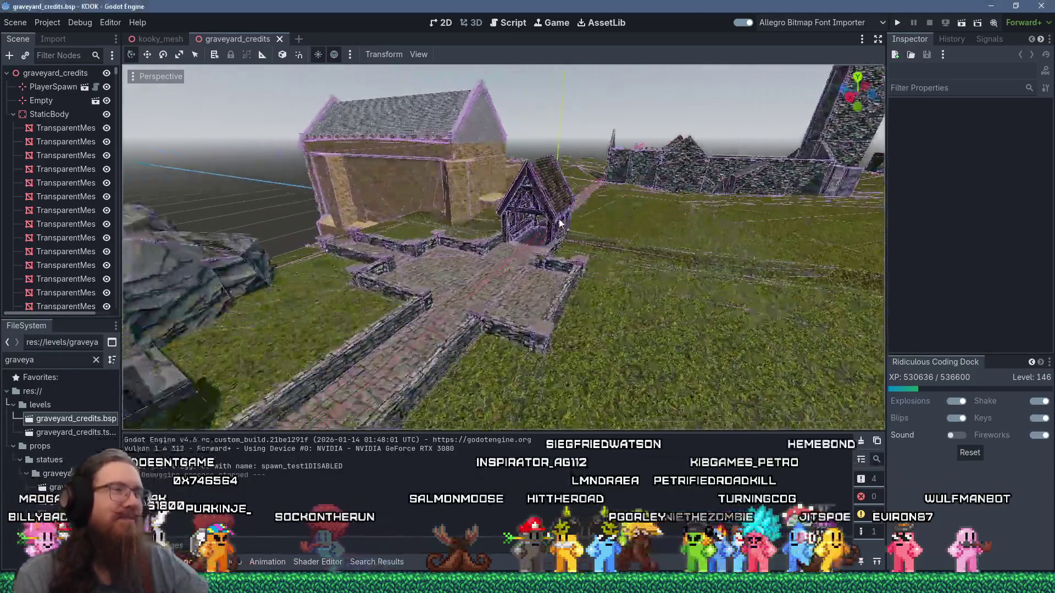
pyautogui.moveTo(563, 233); pyautogui.dragTo(599, 284)
pyautogui.hotkey('alt', 'Tab')
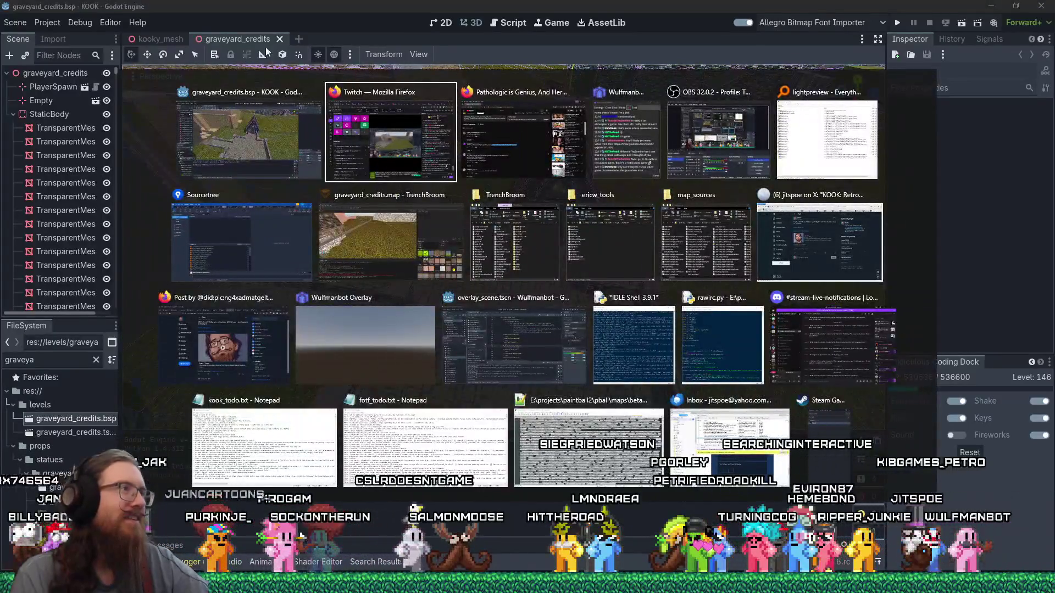
pyautogui.click(280, 39)
pyautogui.hotkey('alt', 'Tab')
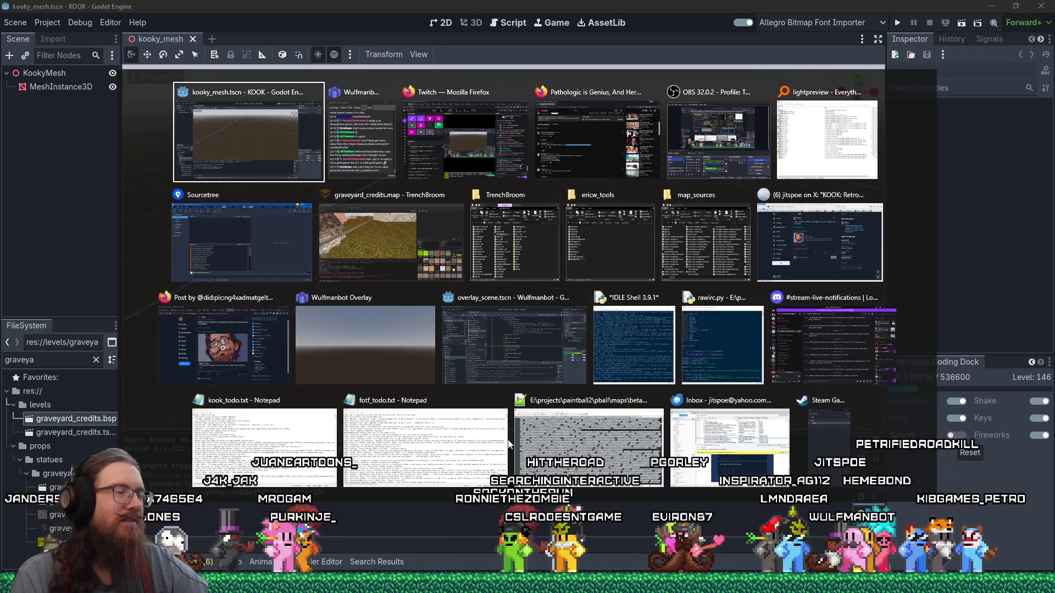
pyautogui.click(264, 443)
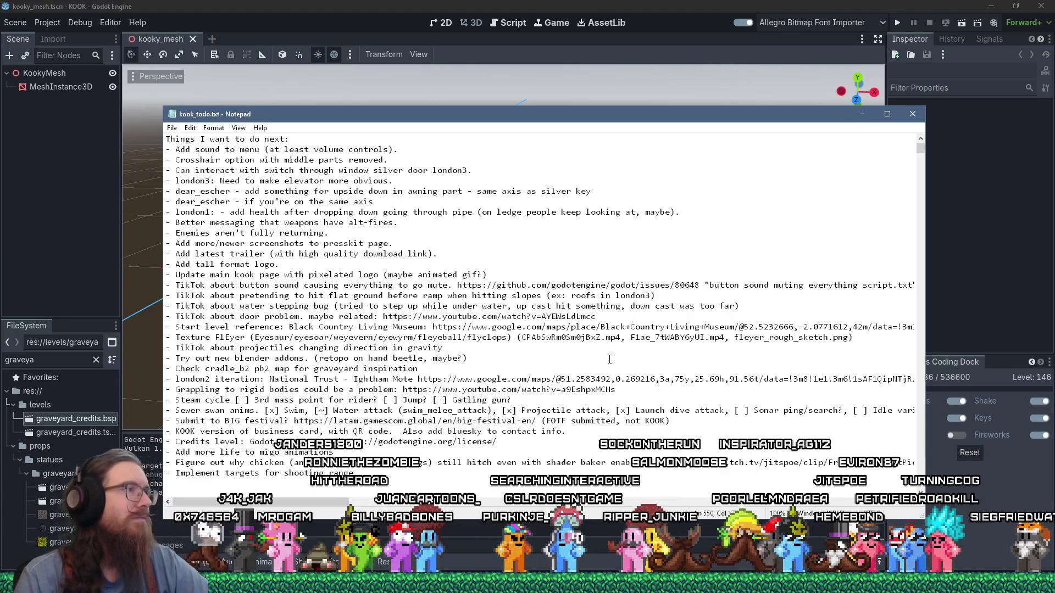
# Mark the end of the 'Crosshair option' line and open the art_source ui crosshairs folder via Run
pyautogui.click(452, 155)
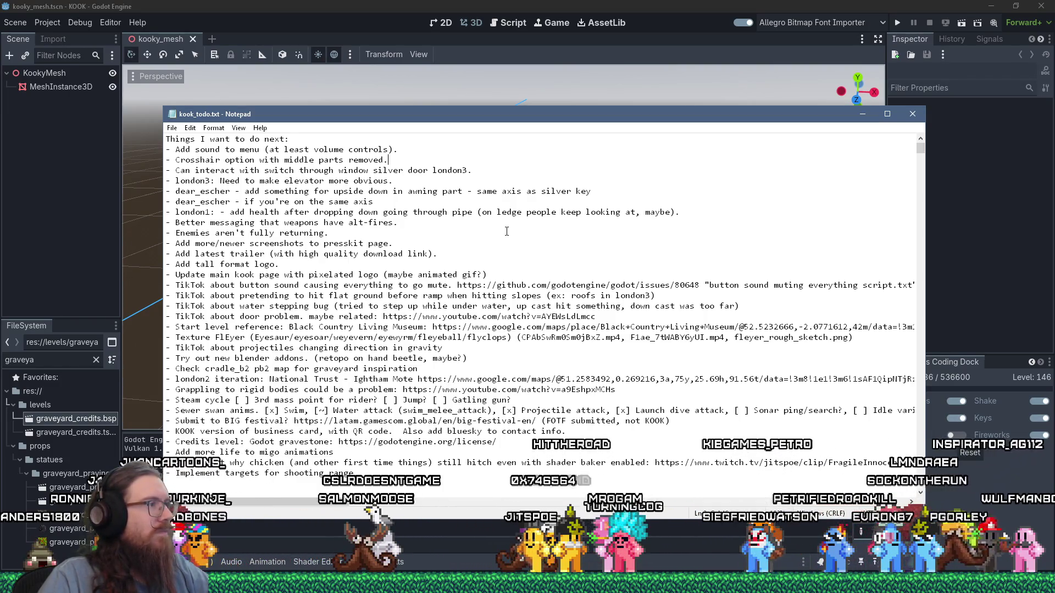
pyautogui.press('super+r')
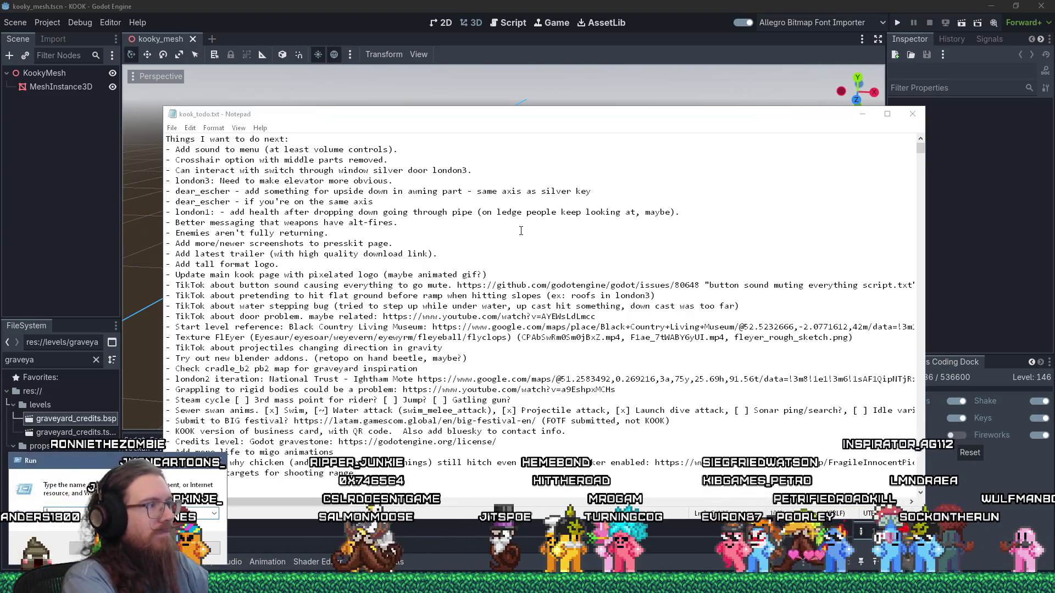
pyautogui.write('e:\\Projects')
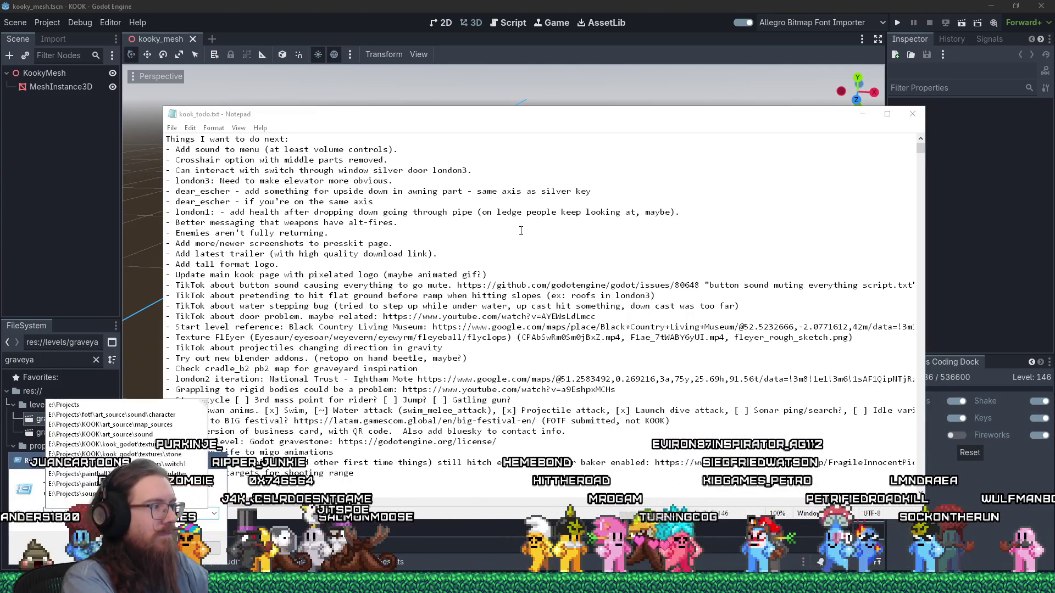
pyautogui.write('\\')
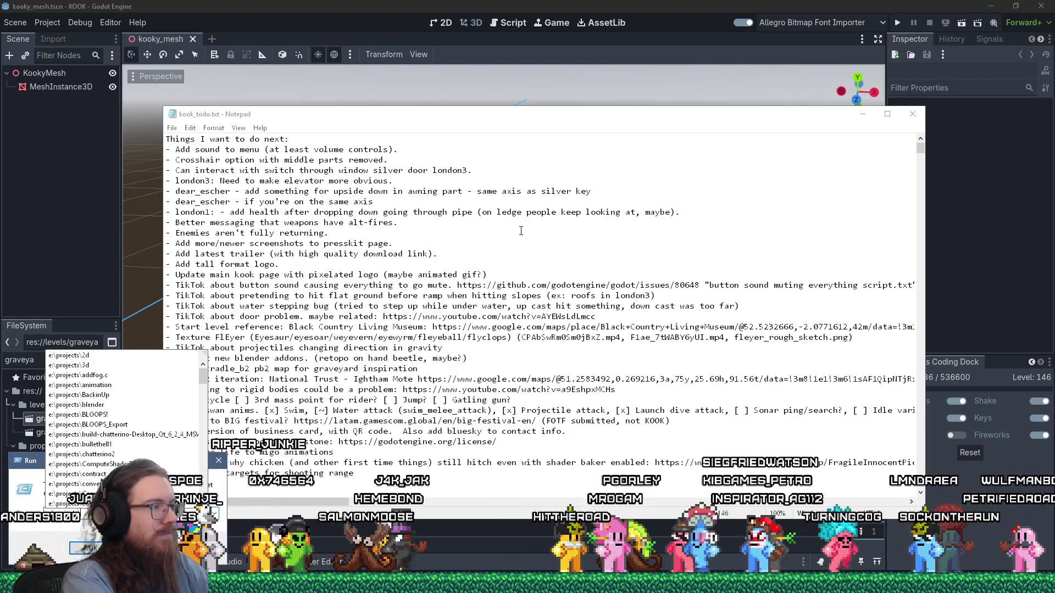
pyautogui.write('ko')
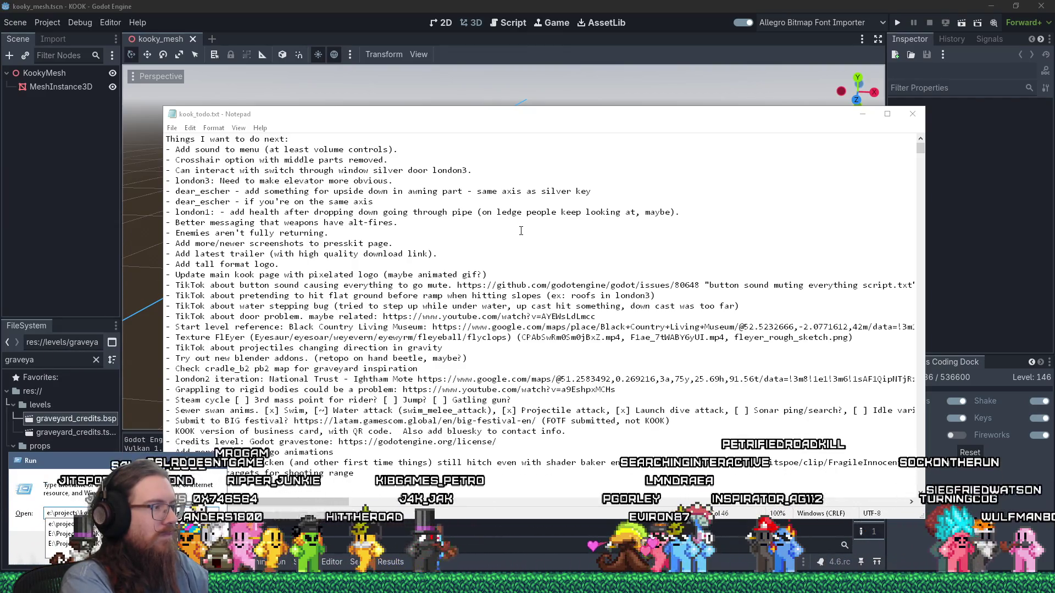
pyautogui.write('k')
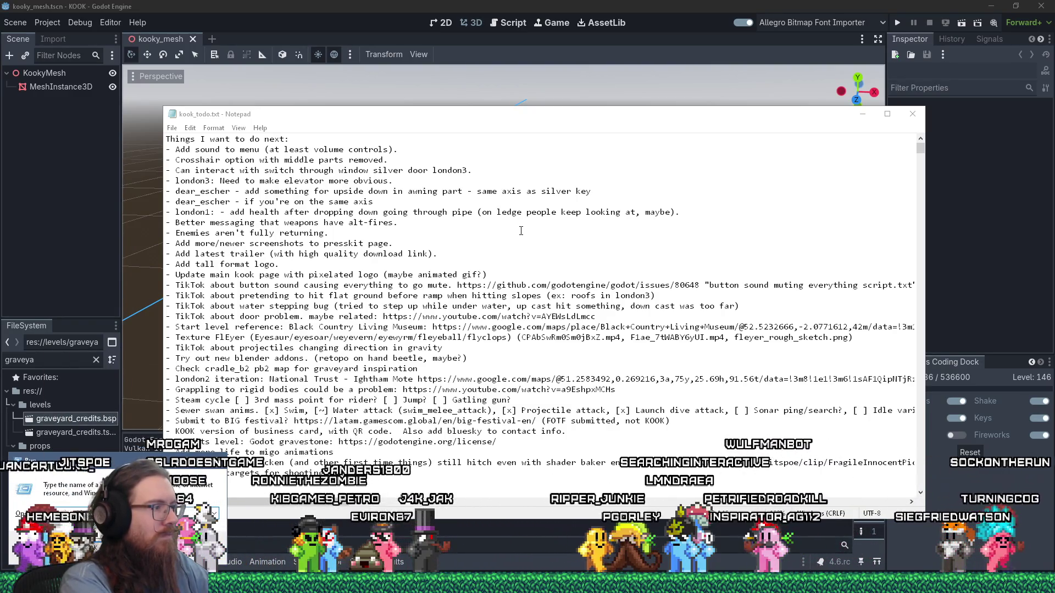
pyautogui.press('Return')
pyautogui.hotkey('alt', 'Tab')
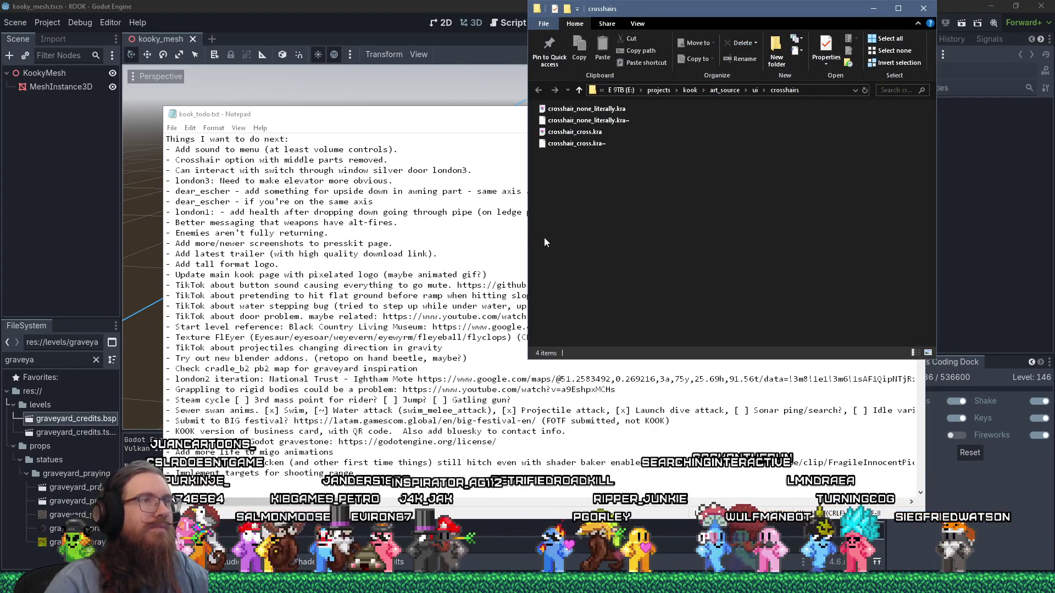
# Open crosshair_cross.kra in Krita to view the 16×16 cross crosshair sprite
pyautogui.doubleClick(591, 133)
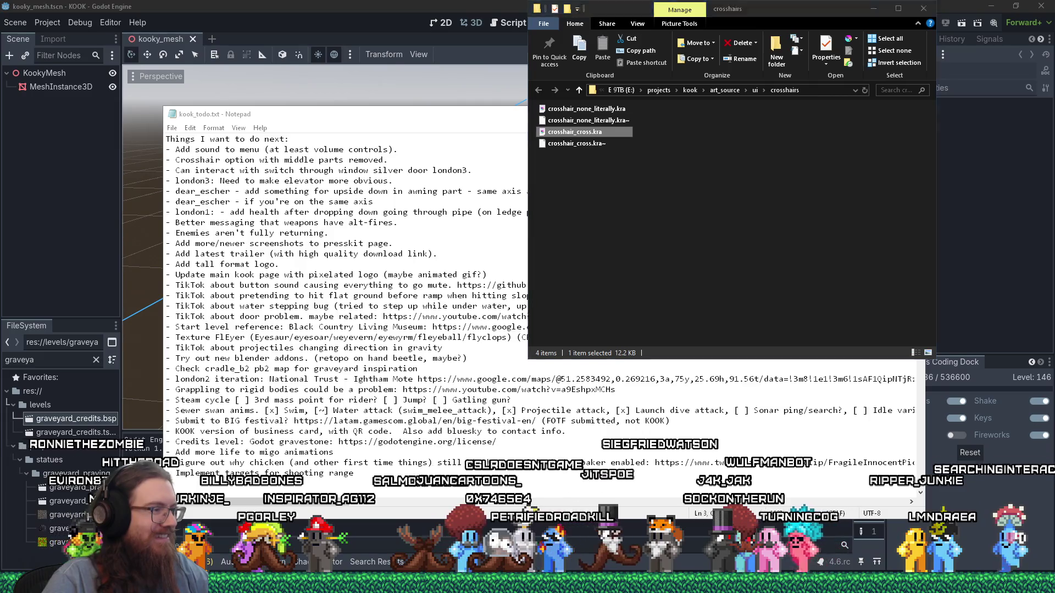
pyautogui.scroll(-3)
pyautogui.scroll(3)
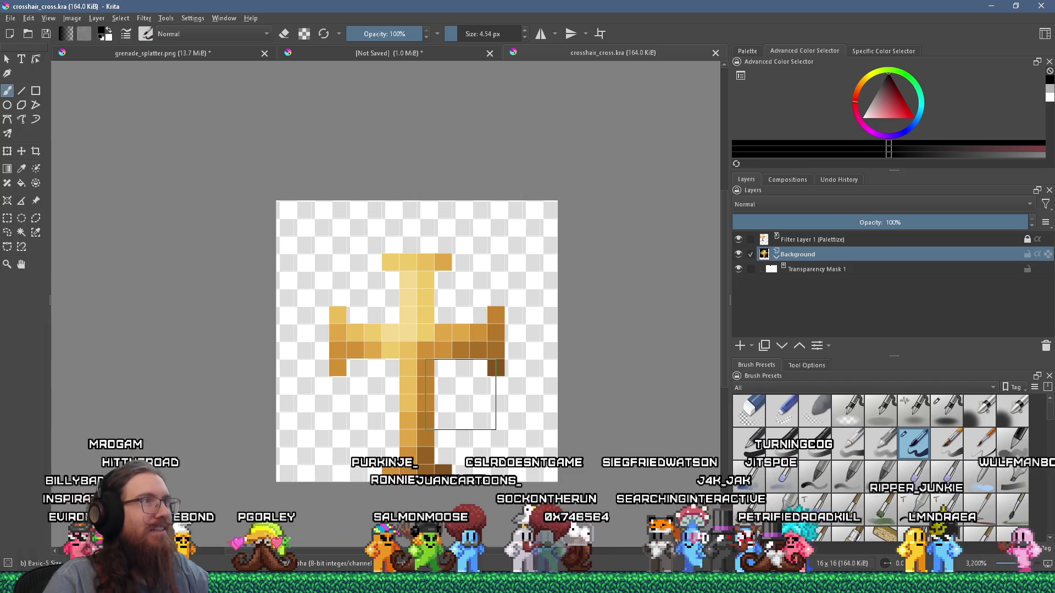
# Zoom over the cross crosshair, then start entering the kook_godot ui crosshairs path in Run
pyautogui.scroll(-3)
pyautogui.scroll(3)
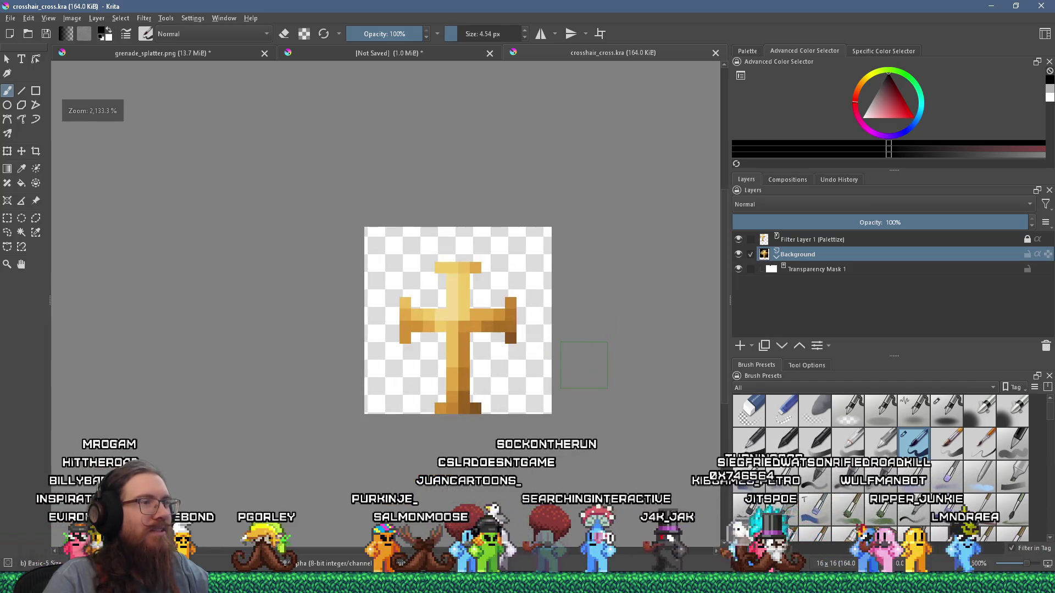
pyautogui.hotkey('alt', 'Tab')
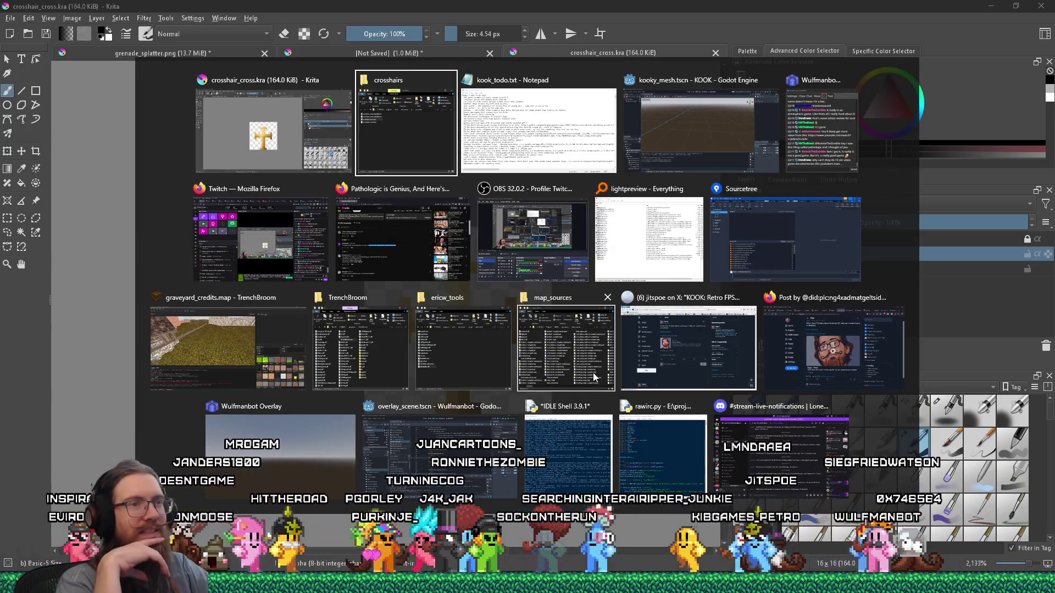
pyautogui.hotkey('alt', 'shift', 'Tab')
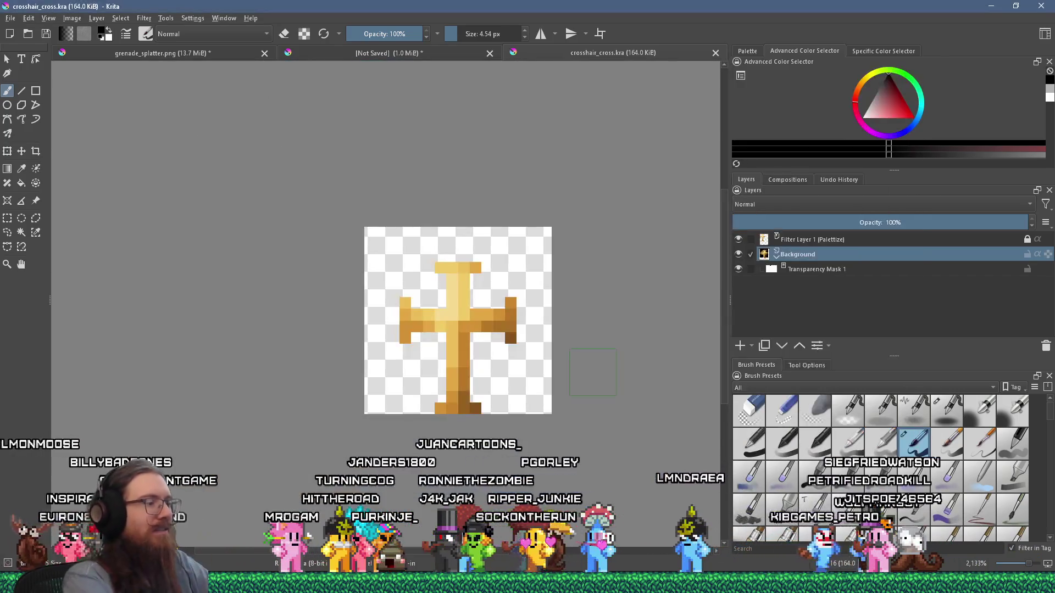
pyautogui.press('super+r')
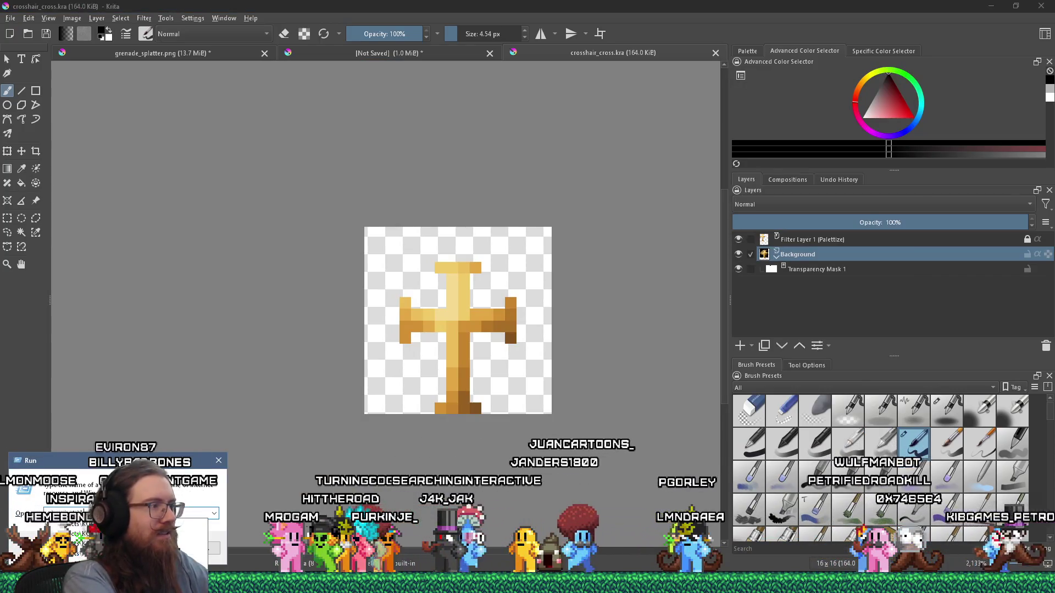
pyautogui.write('\\projects\\kook\\')
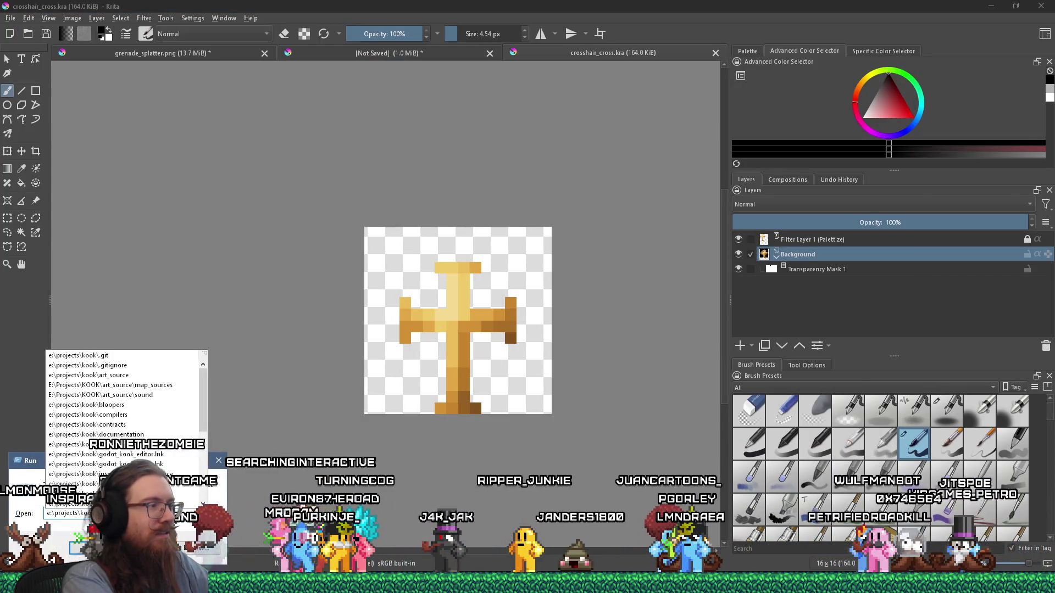
pyautogui.write('e')
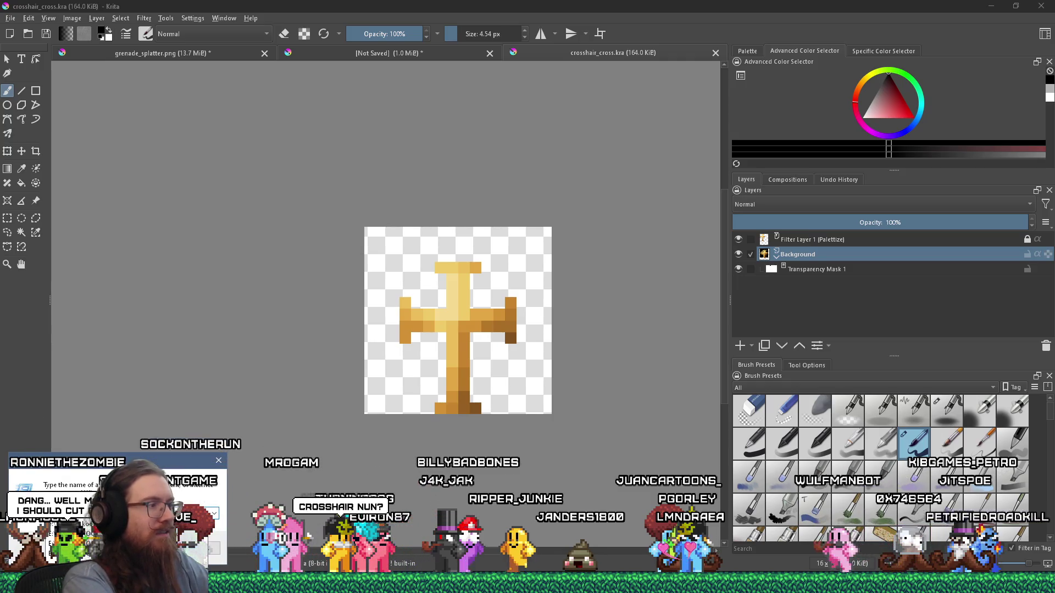
pyautogui.write('\\')
pyautogui.write('b')
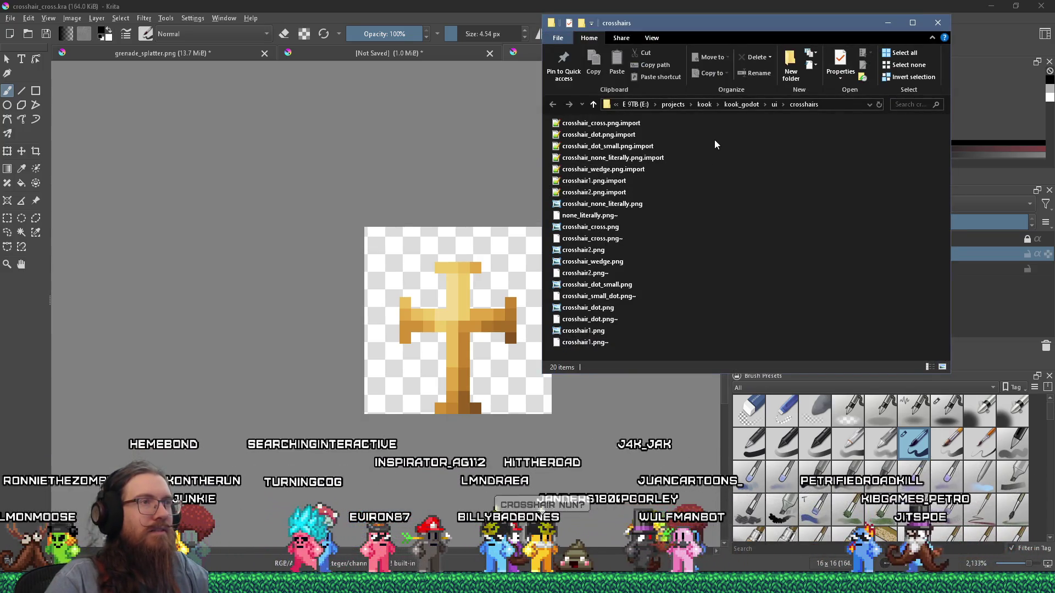
# Open crosshair1.png from the crosshairs folder as its own Krita document, after a failed layer insert
pyautogui.moveTo(620, 185); pyautogui.dragTo(436, 172)
pyautogui.click(497, 206)
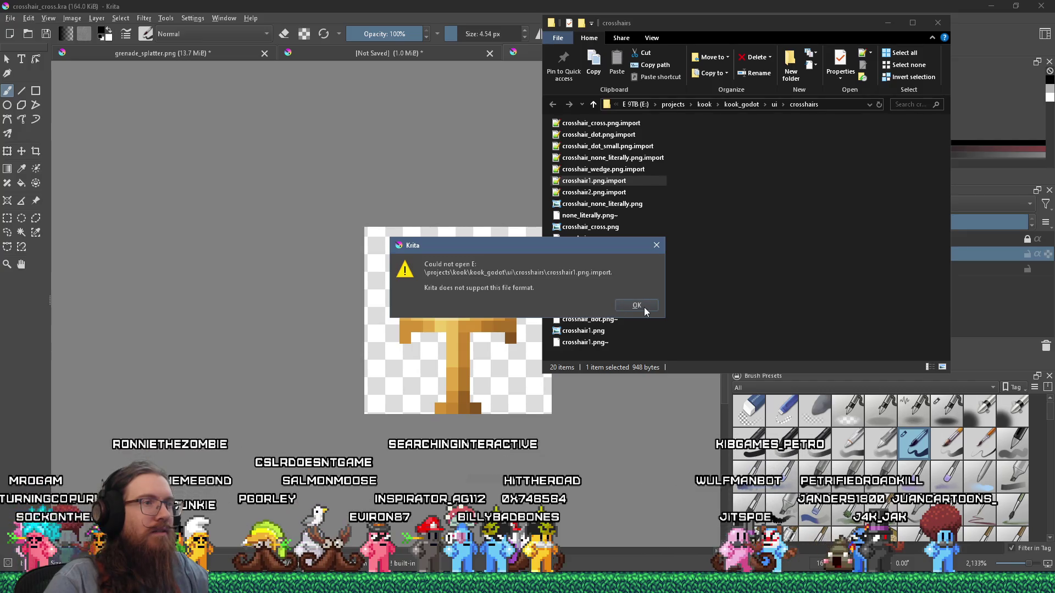
pyautogui.click(703, 228)
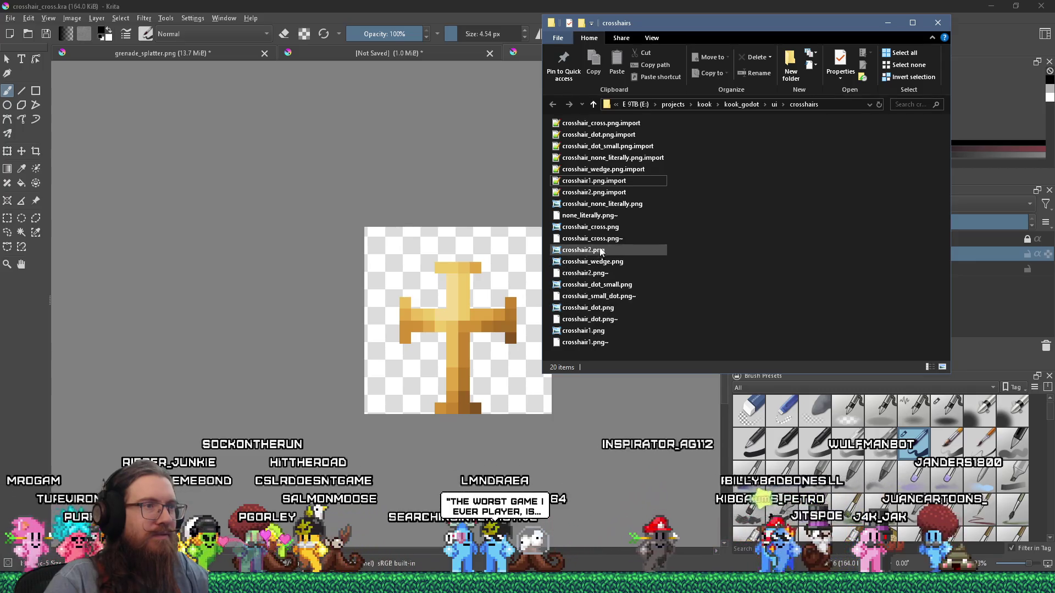
pyautogui.moveTo(584, 330); pyautogui.dragTo(436, 204)
pyautogui.click(473, 235)
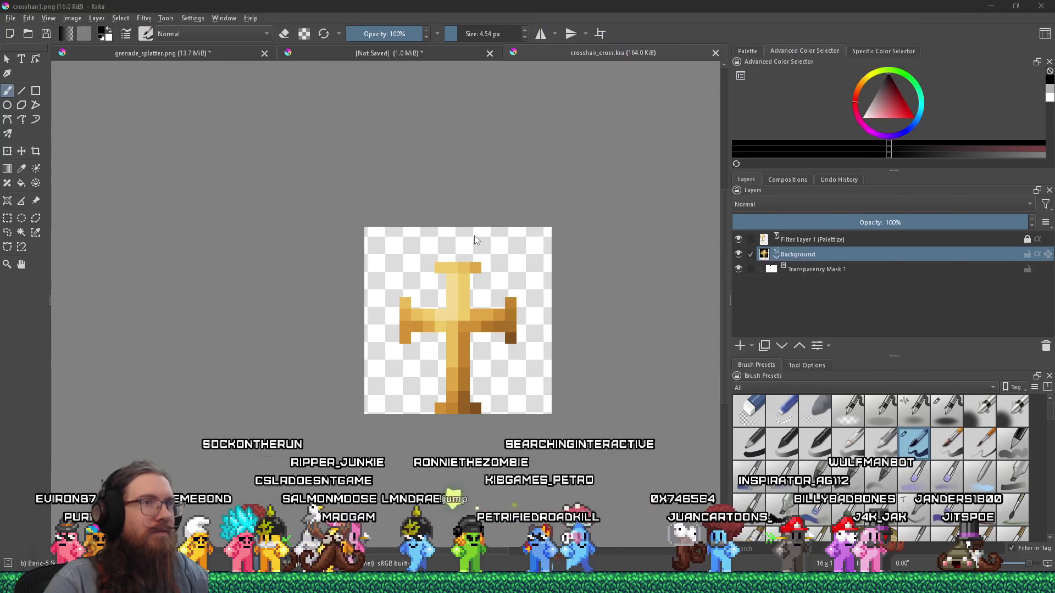
# Erase a 4×4 pixel square from the centre of the brown cross and deselect
pyautogui.scroll(-3)
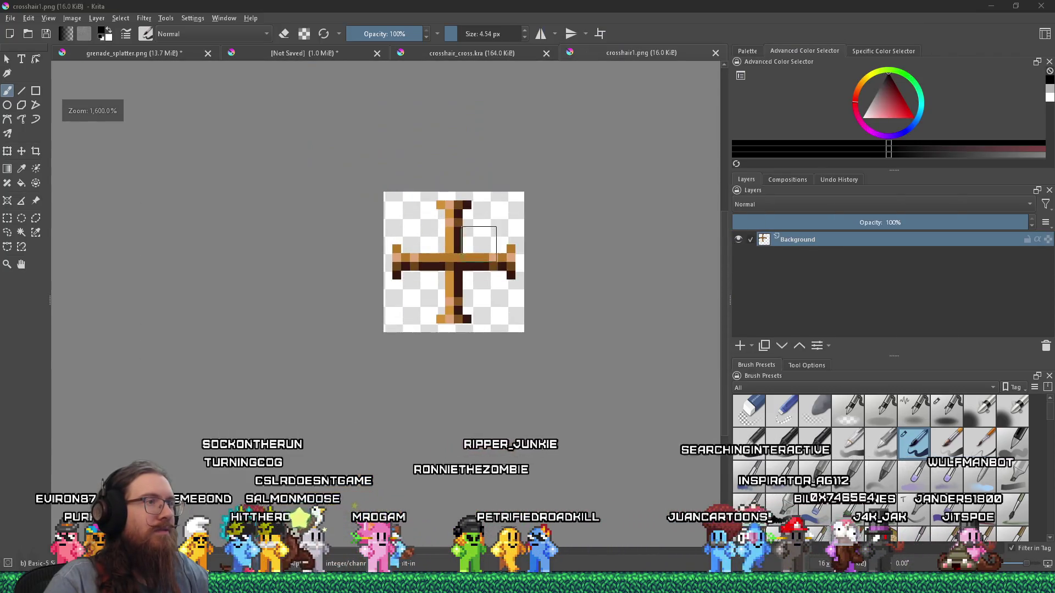
pyautogui.scroll(3)
pyautogui.scroll(-3)
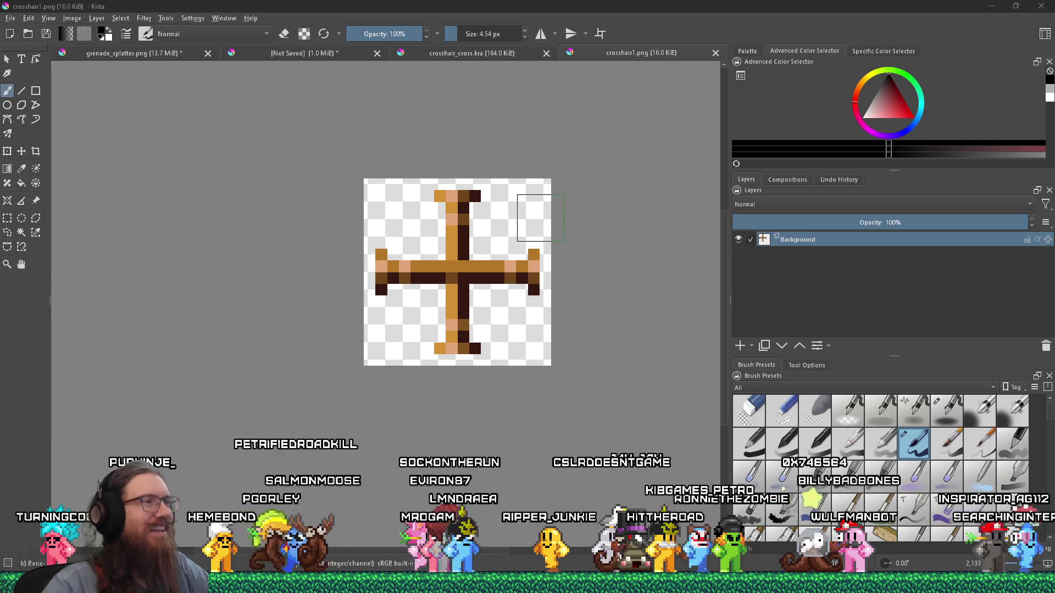
pyautogui.scroll(3)
pyautogui.scroll(-3)
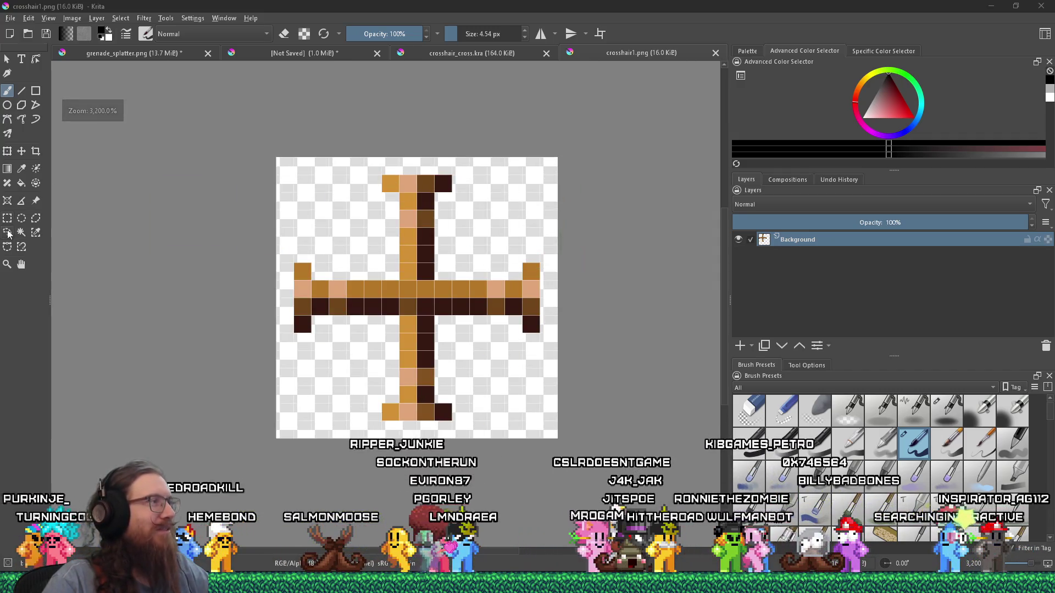
pyautogui.click(8, 218)
pyautogui.moveTo(389, 272); pyautogui.dragTo(425, 324)
pyautogui.moveTo(384, 264); pyautogui.dragTo(454, 334)
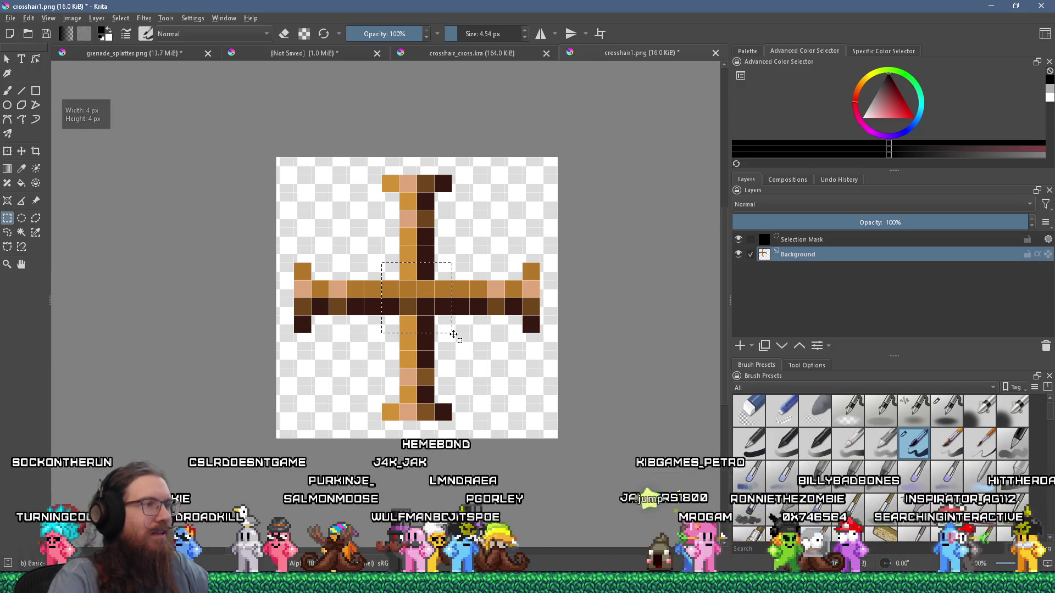
pyautogui.press('Delete')
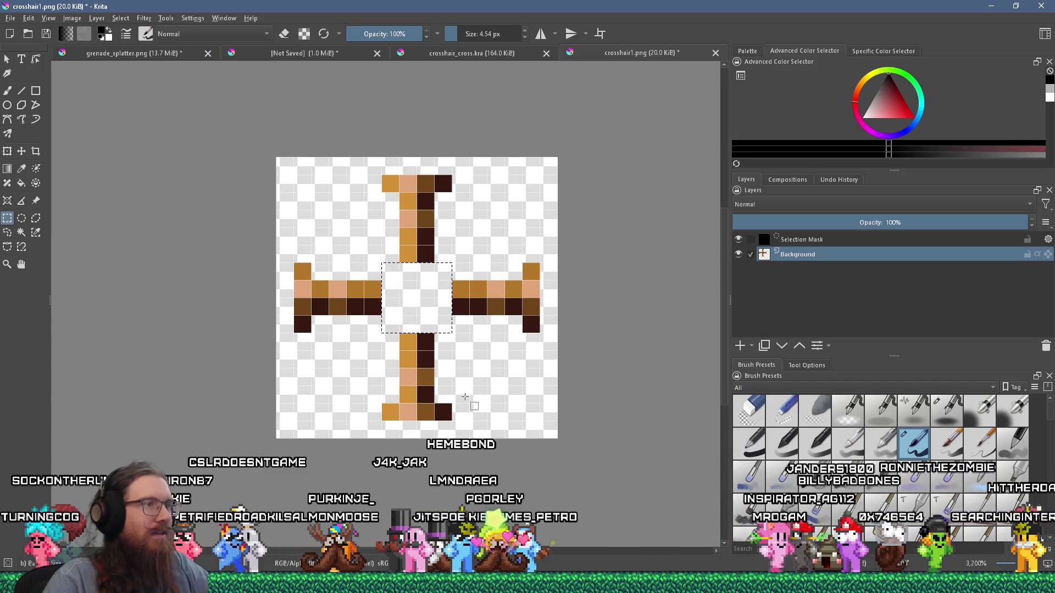
pyautogui.click(464, 397)
# Start saving the edited cross under a new name with Save As
pyautogui.scroll(-3)
pyautogui.scroll(3)
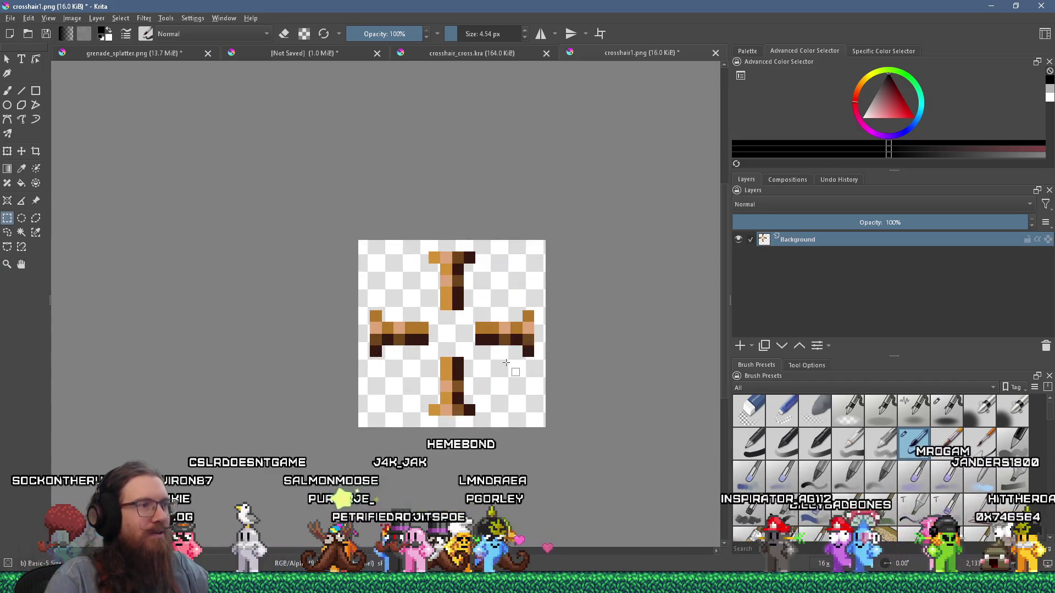
pyautogui.scroll(3)
pyautogui.scroll(-3)
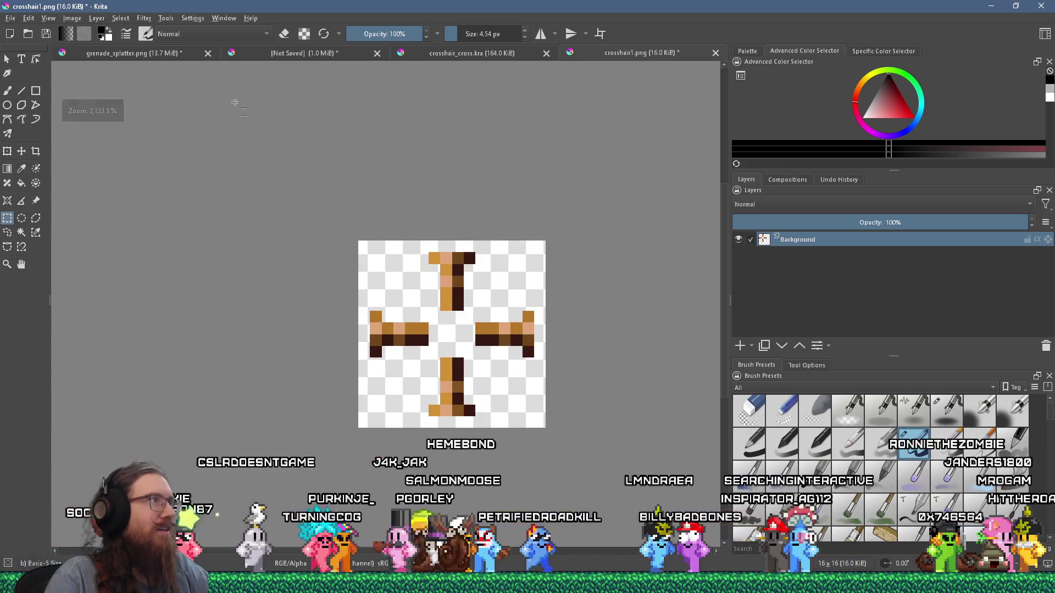
pyautogui.click(16, 20)
pyautogui.click(32, 78)
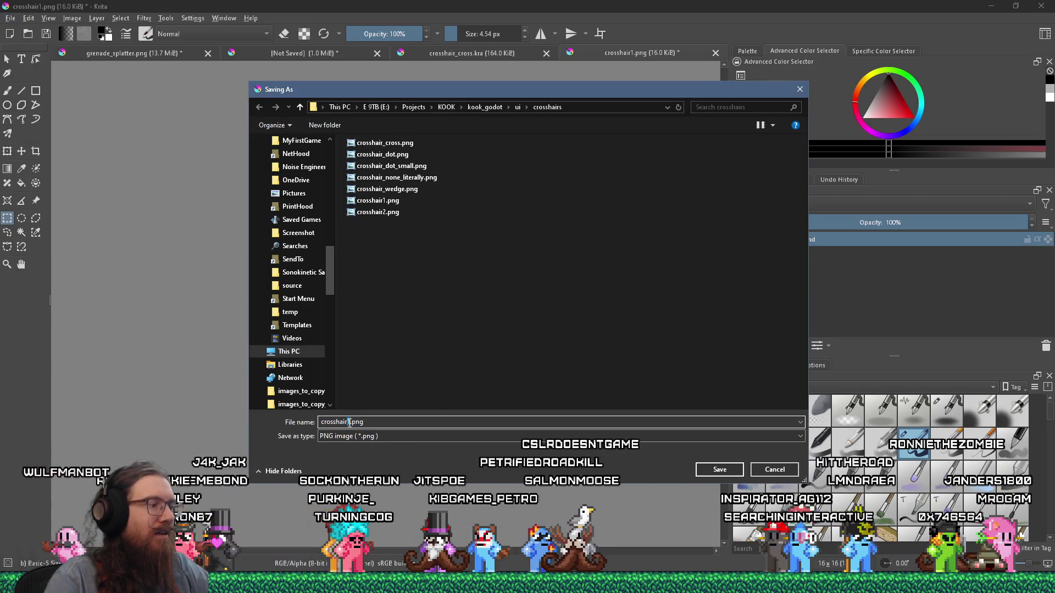
# Rename the file to crosshair3.png and save, moving the dialog to check the canvas
pyautogui.press('BackSpace')
pyautogui.write('3')
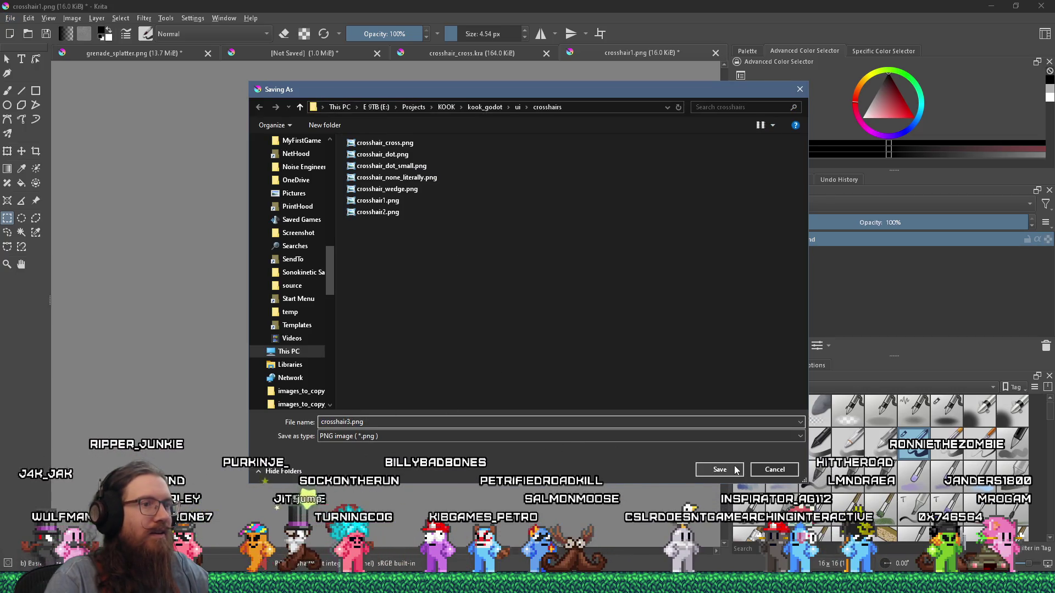
pyautogui.click(736, 470)
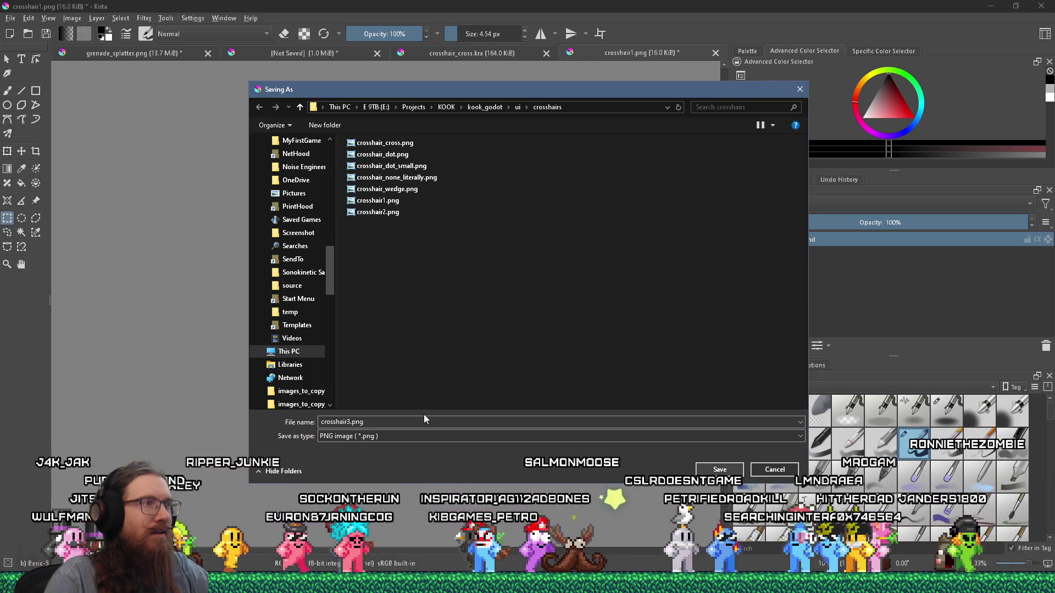
pyautogui.moveTo(523, 90); pyautogui.dragTo(579, 428)
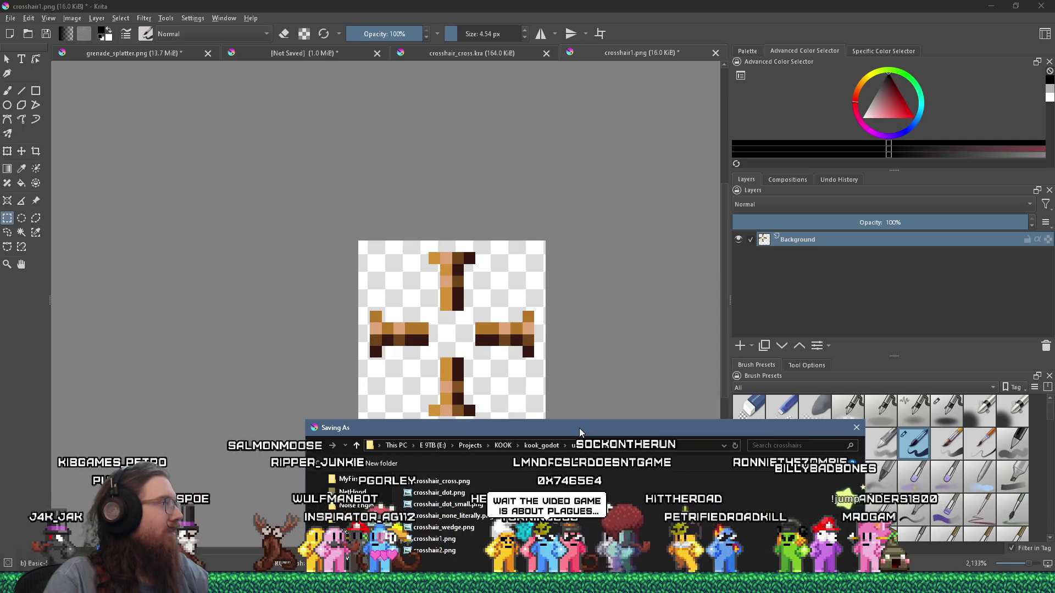
pyautogui.moveTo(579, 427); pyautogui.dragTo(505, 119)
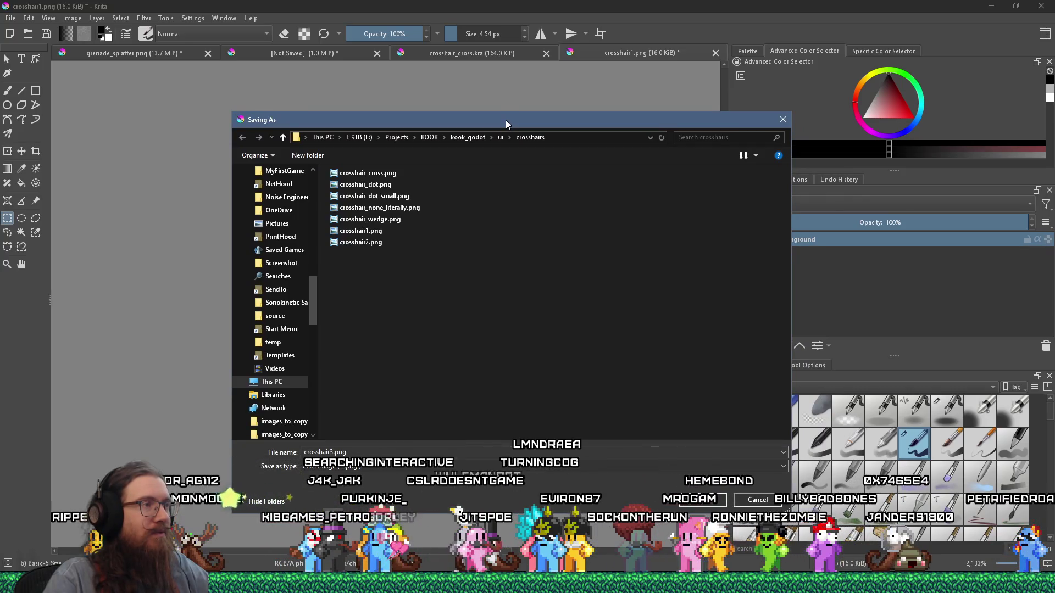
# Preview crosshair2.png, then save the image as crosshair1b.png with the default PNG export settings
pyautogui.rightClick(348, 245)
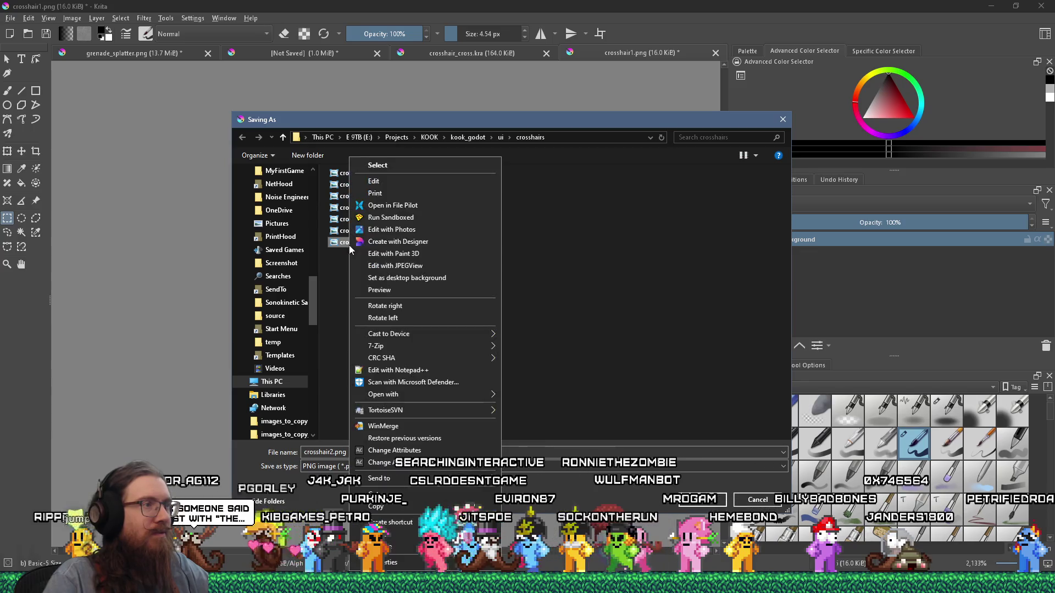
pyautogui.click(397, 180)
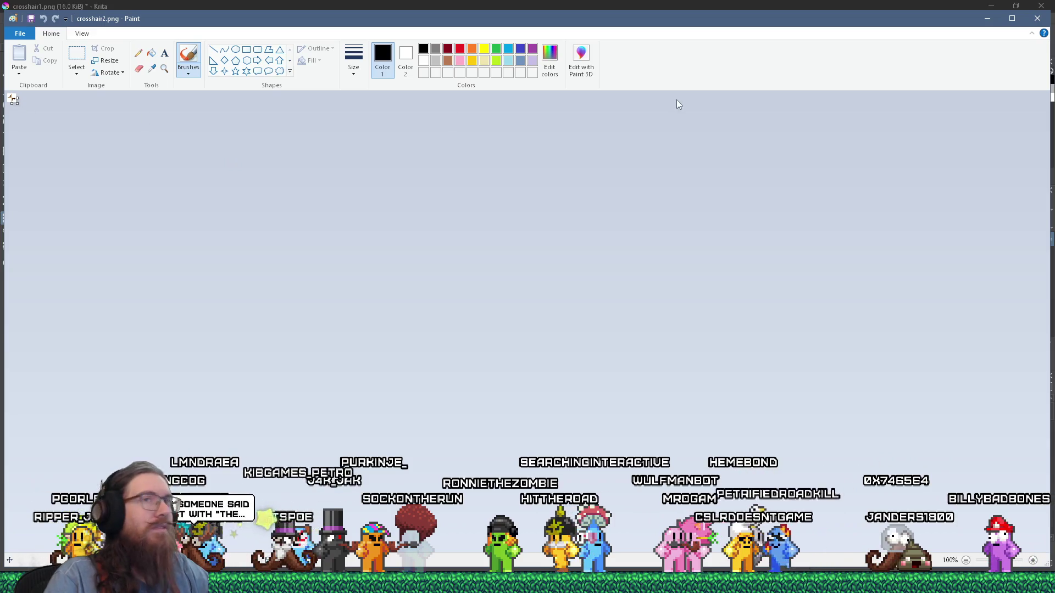
pyautogui.click(987, 18)
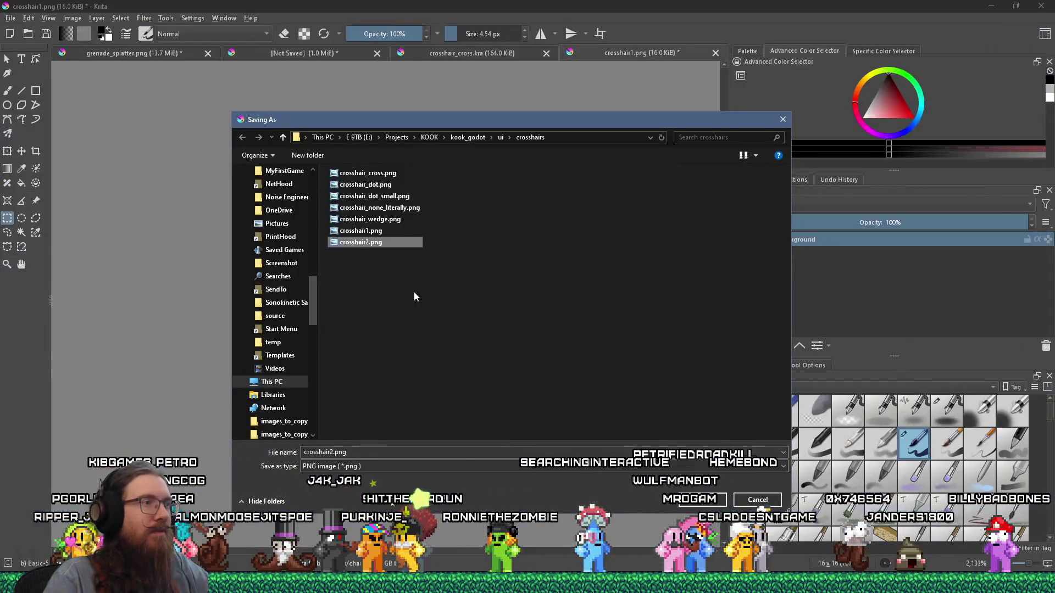
pyautogui.click(347, 452)
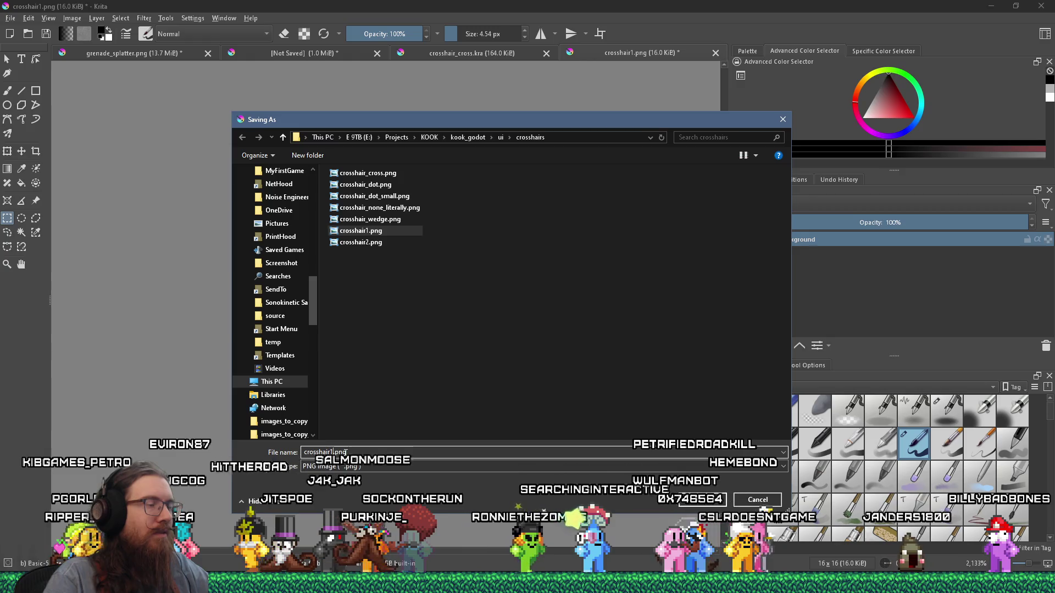
pyautogui.press('Left')
pyautogui.press('Left')
pyautogui.press('Left')
pyautogui.write('b')
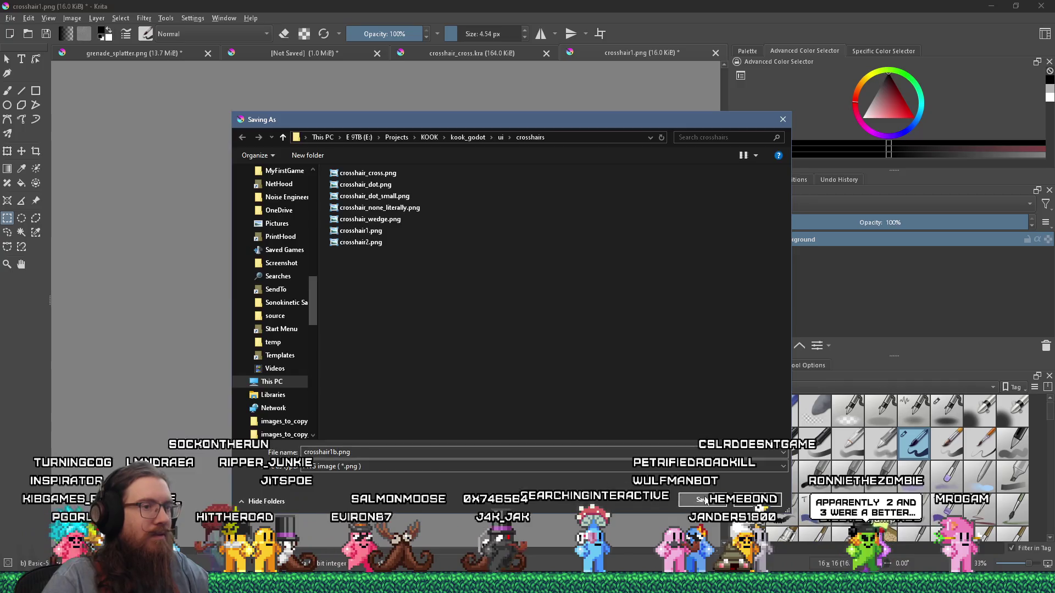
pyautogui.press('Return')
pyautogui.click(577, 392)
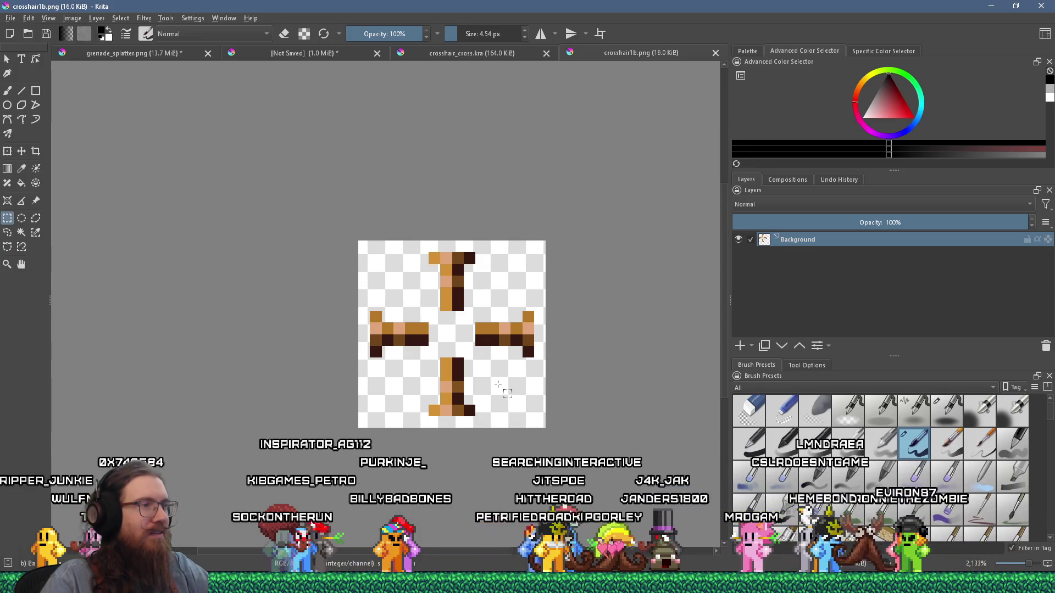
# Return to the brush and re-save the image as crosshair1b.png before switching to Godot
pyautogui.scroll(3)
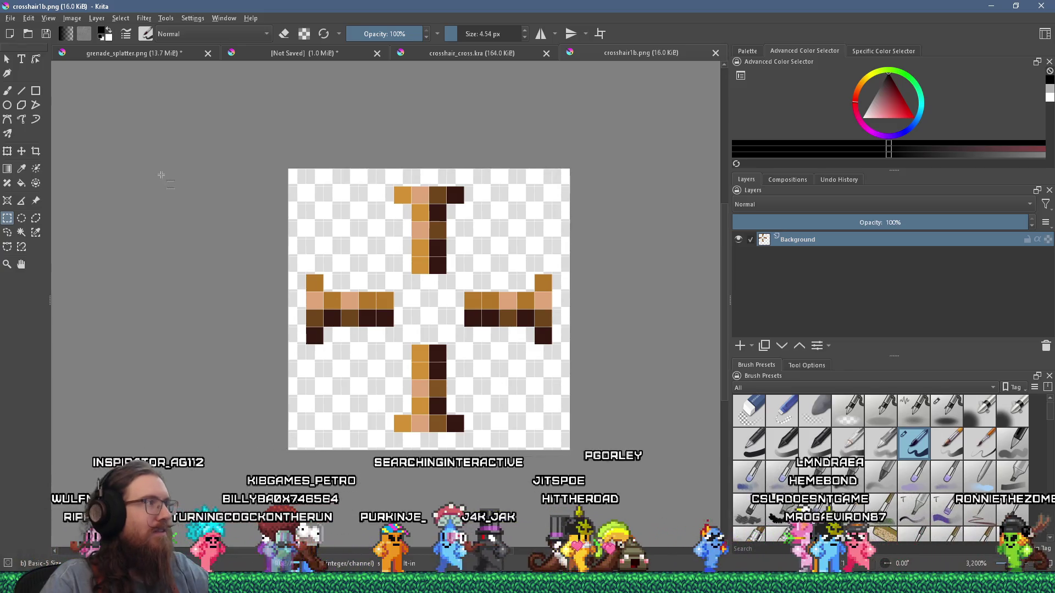
pyautogui.press('b')
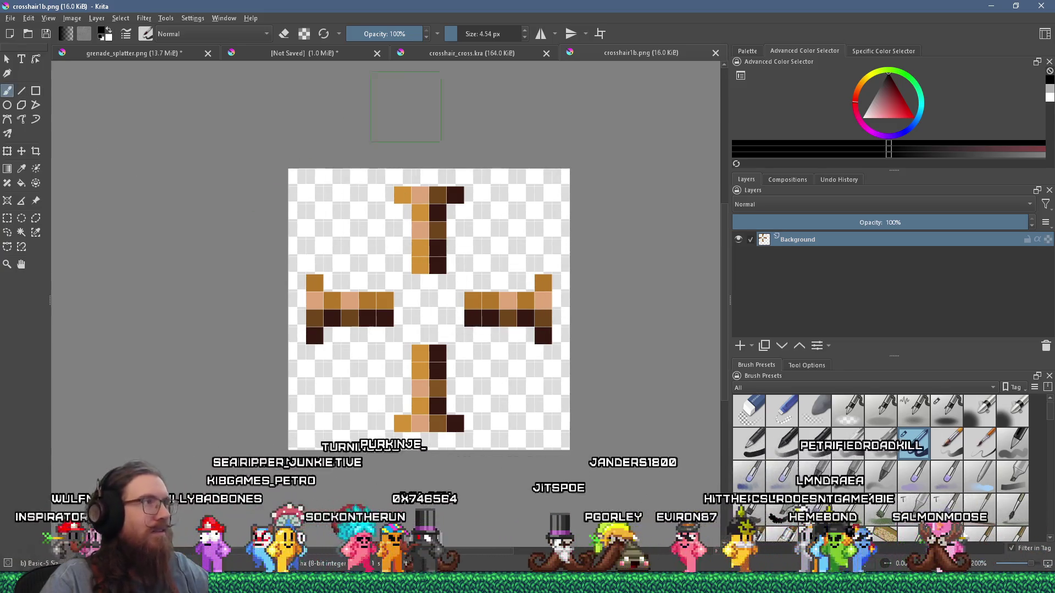
pyautogui.scroll(-3)
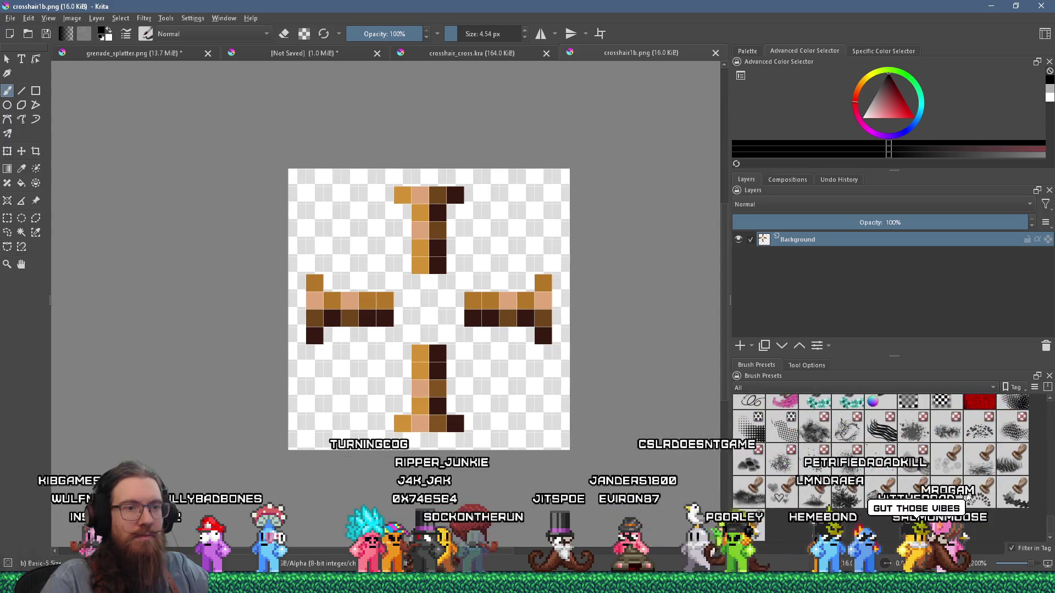
pyautogui.click(11, 18)
pyautogui.click(30, 84)
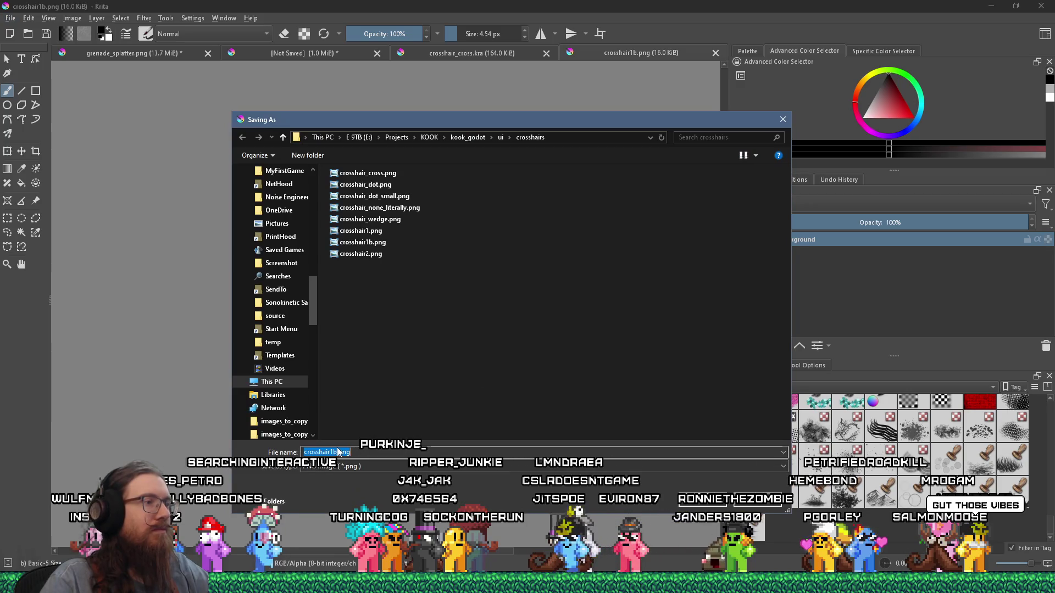
pyautogui.click(332, 452)
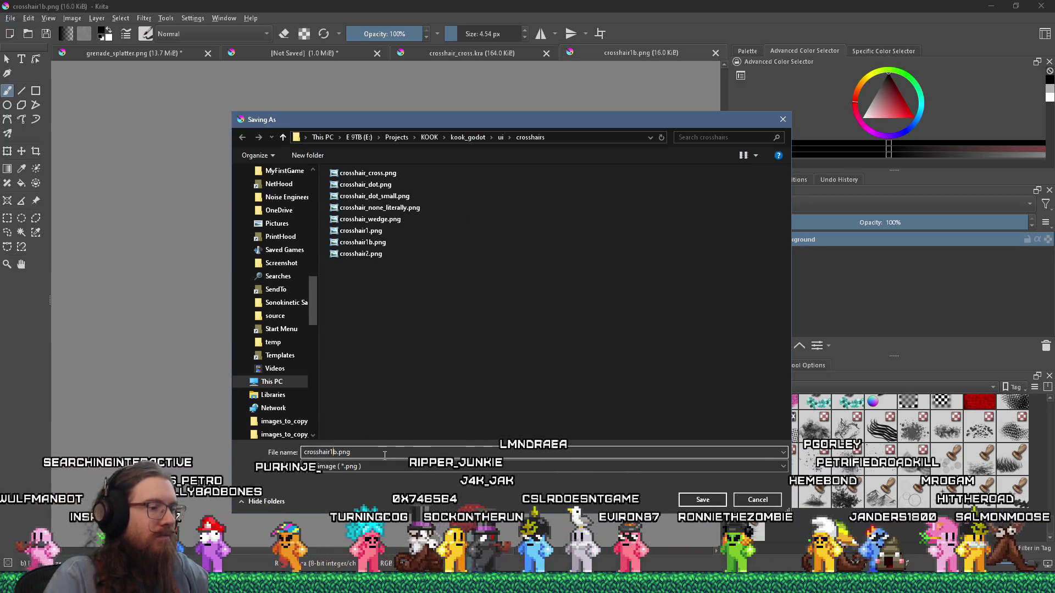
pyautogui.press('Return')
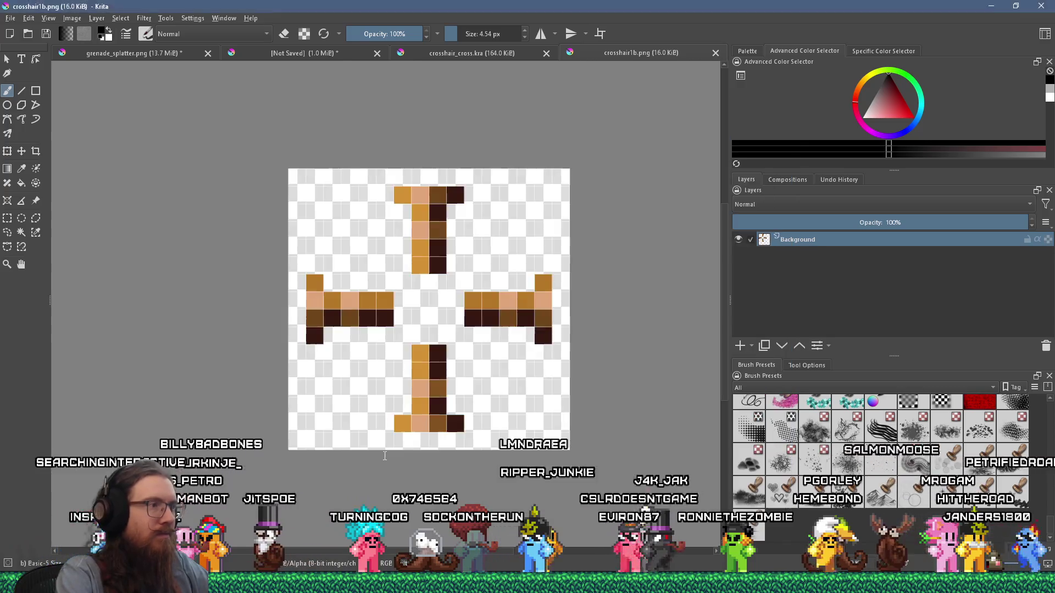
pyautogui.hotkey('alt', 'Tab')
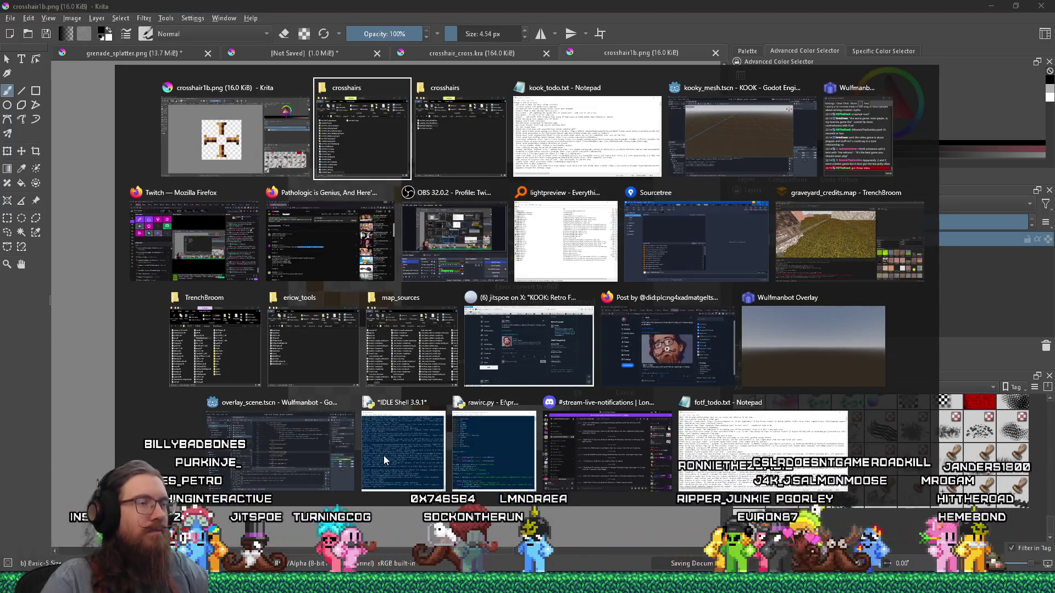
pyautogui.hotkey('alt', 'Tab')
pyautogui.hotkey('alt', 'Tab')
pyautogui.hotkey('alt', 'Tab')
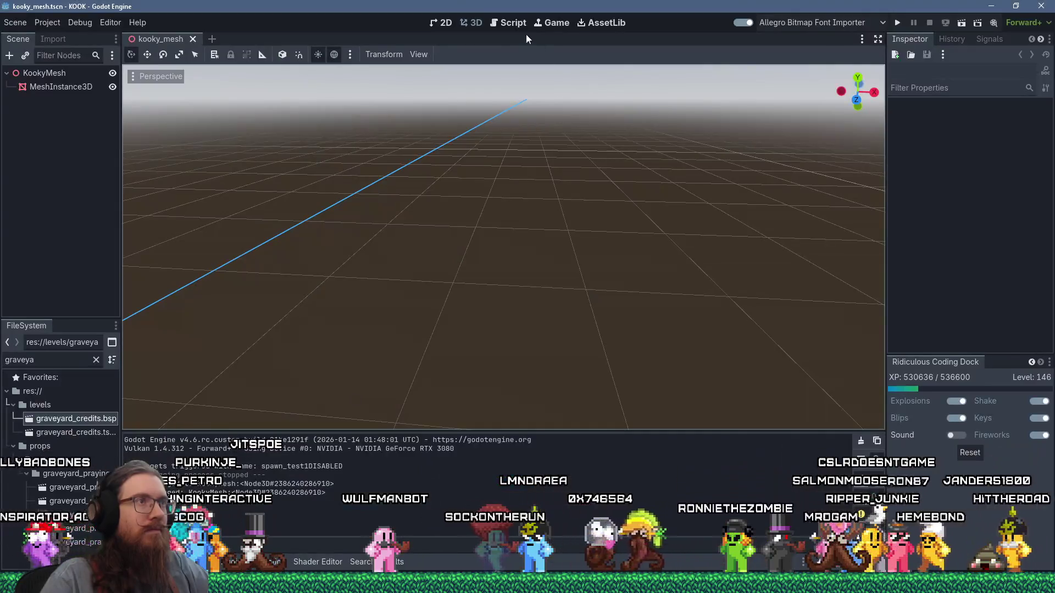
# Search all project files for 'hair2' from Godot's script editor
pyautogui.click(509, 27)
pyautogui.click(179, 54)
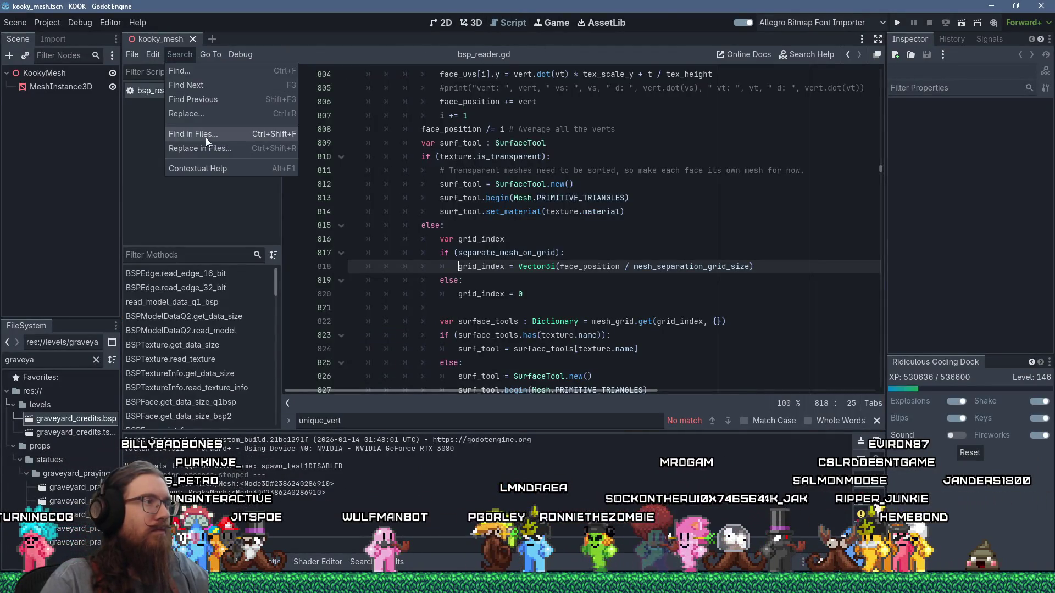
pyautogui.click(206, 137)
pyautogui.write('hair2')
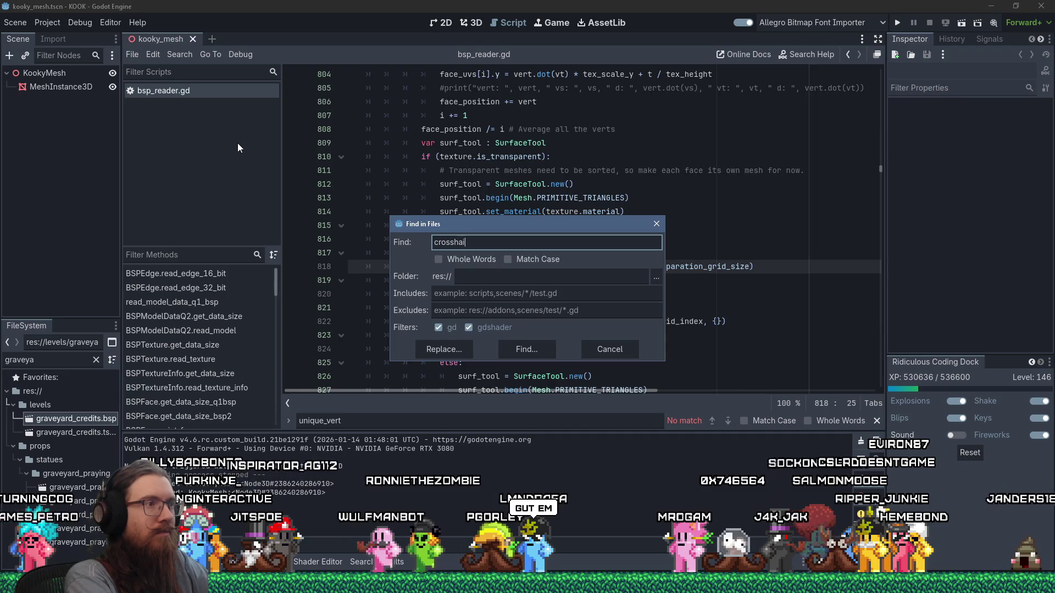
pyautogui.press('Return')
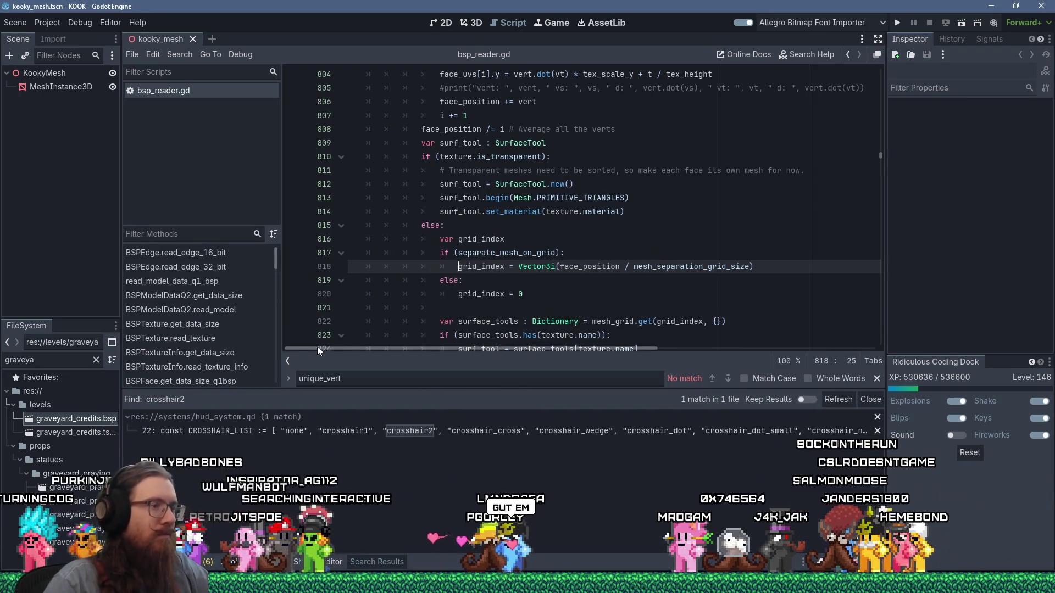
# Insert "crosshair1b", before crosshair2 in hud_system.gd's CROSSHAIR_LIST on line 22
pyautogui.click(448, 431)
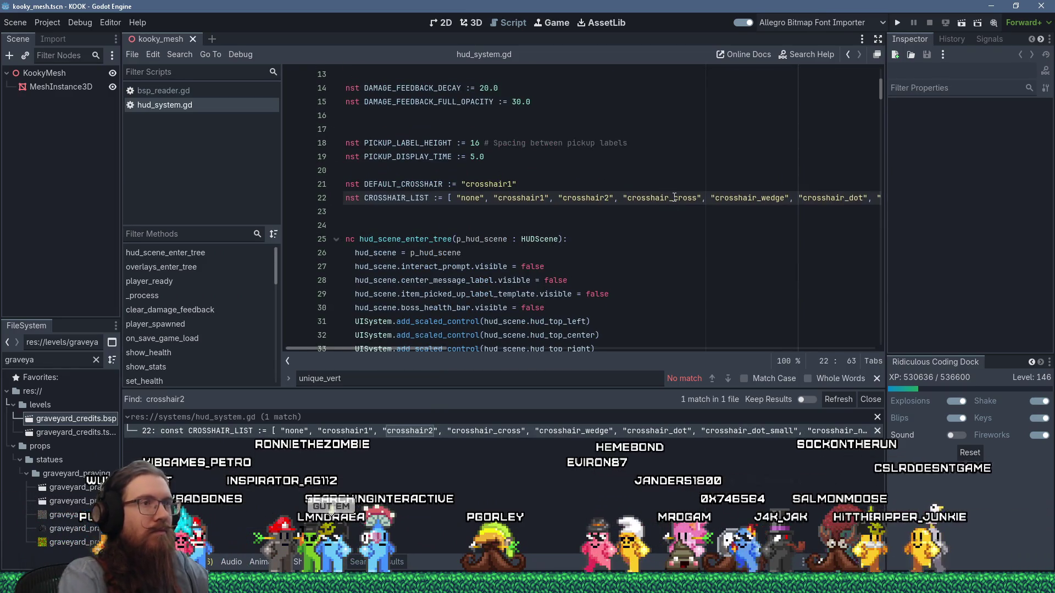
pyautogui.hotkey('ctrl', 'Left')
pyautogui.hotkey('ctrl', 'Left')
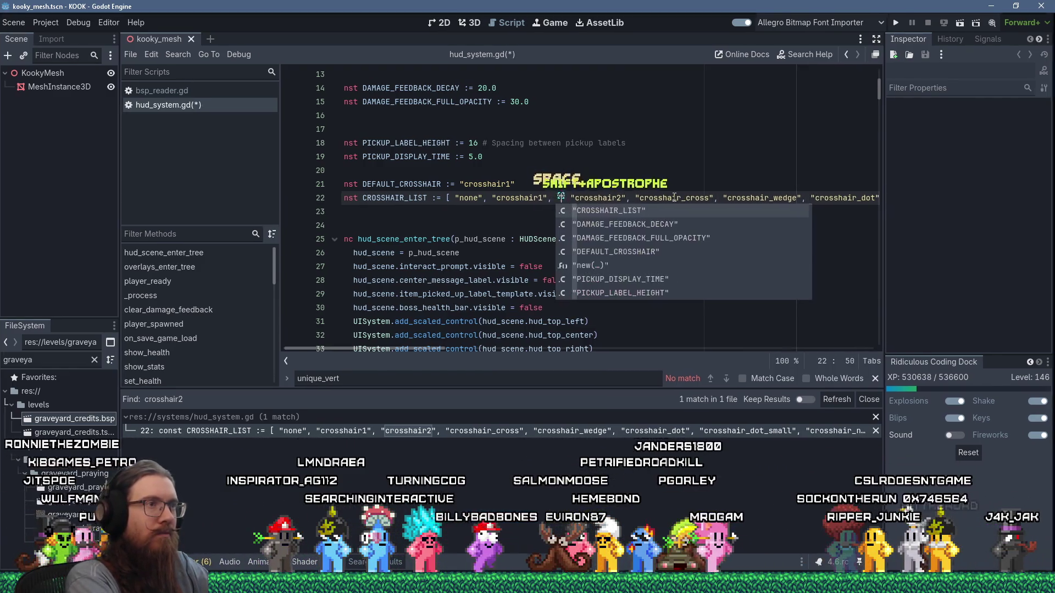
pyautogui.write('"crosshair1')
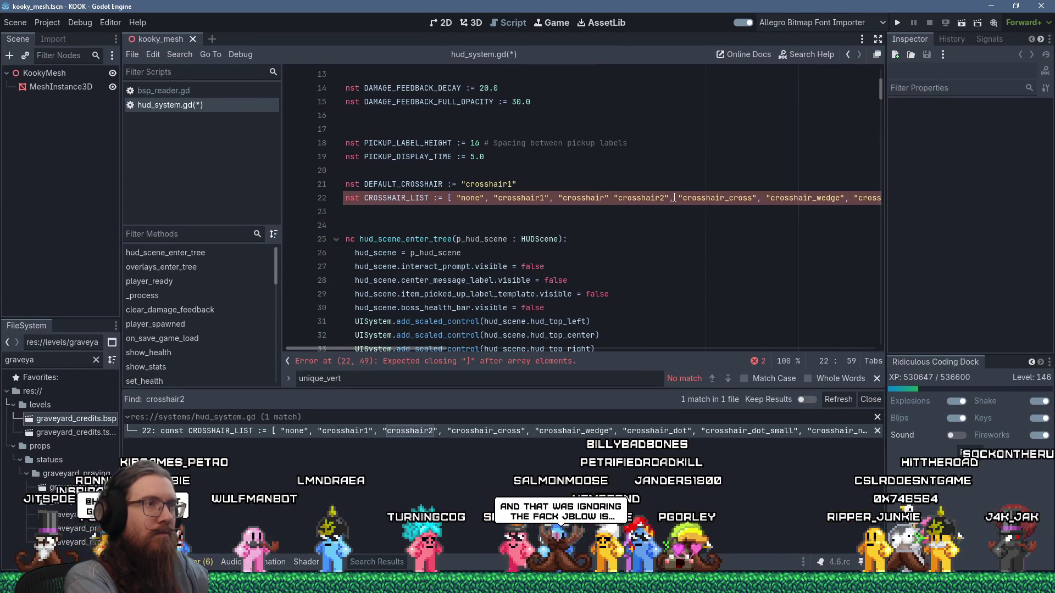
pyautogui.write('b"')
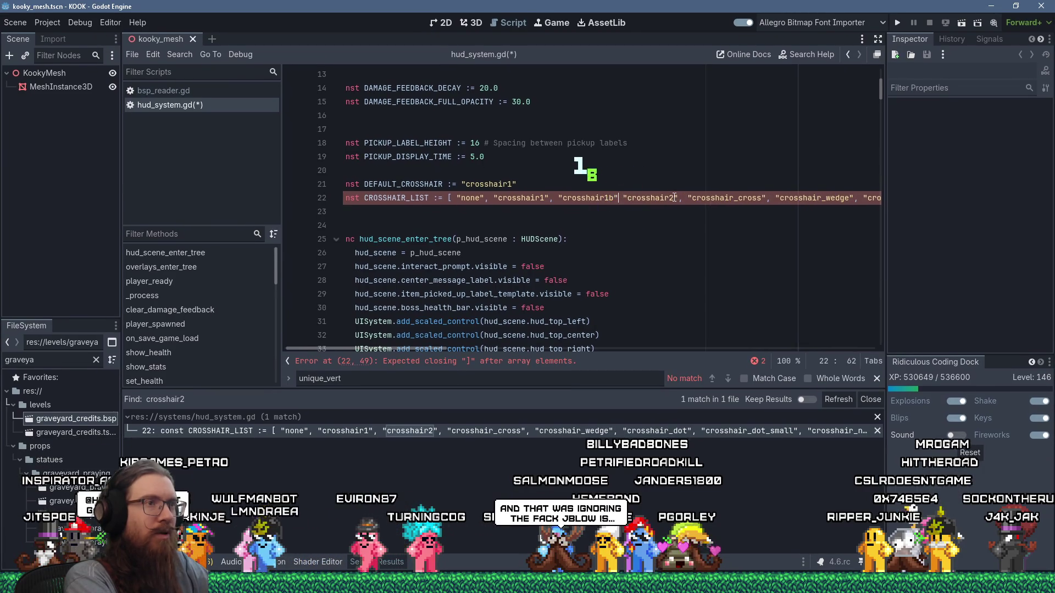
pyautogui.write(',')
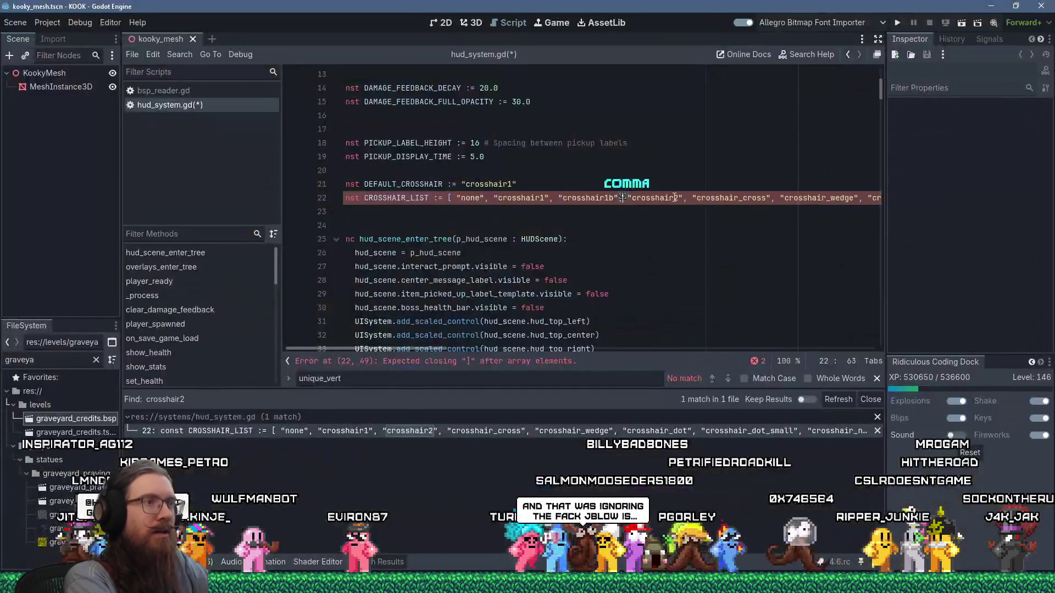
pyautogui.hotkey('alt', 'Tab')
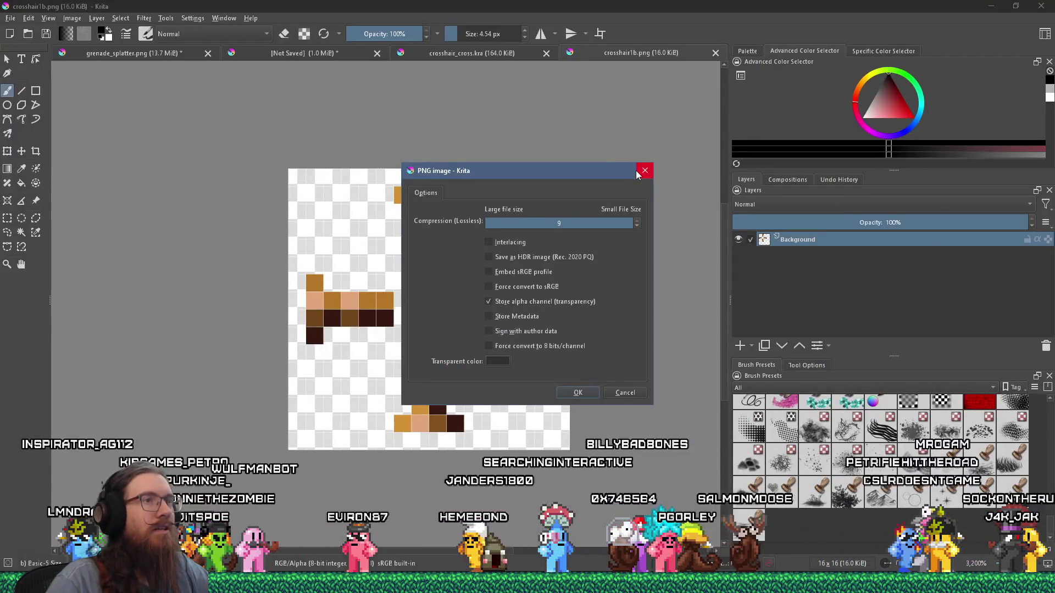
# Dismiss Godot's suggestions on the edited line, then confirm Krita's PNG export options
pyautogui.hotkey('alt', 'Tab')
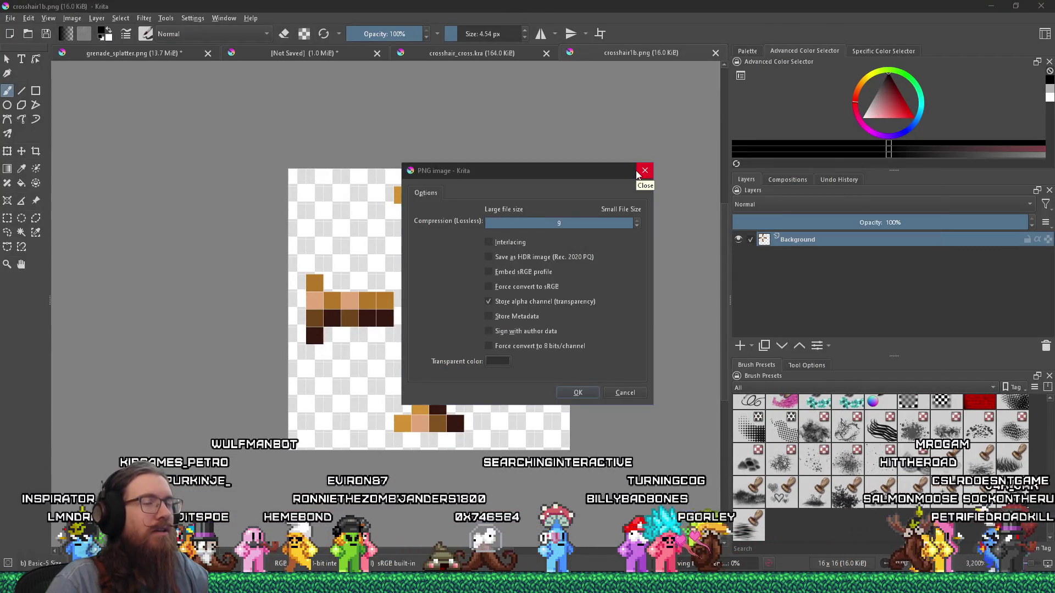
pyautogui.click(655, 174)
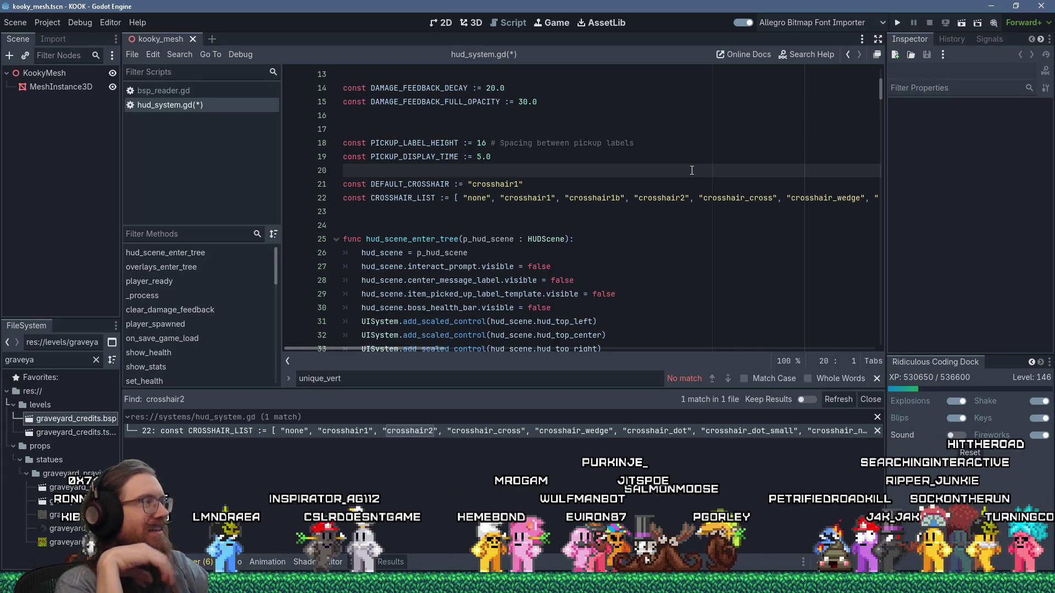
pyautogui.hotkey('alt', 'Tab')
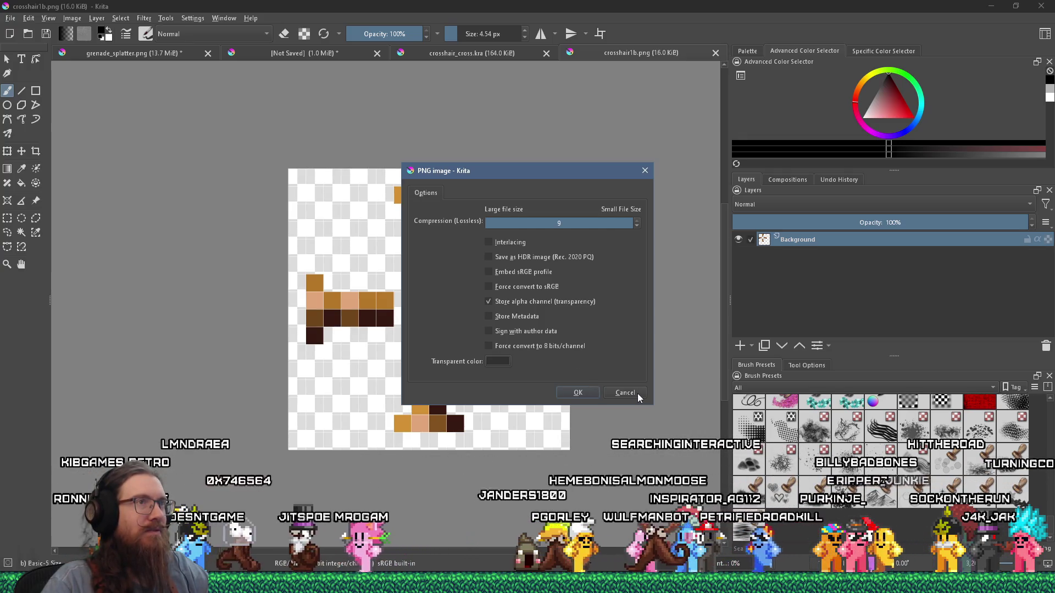
pyautogui.click(578, 390)
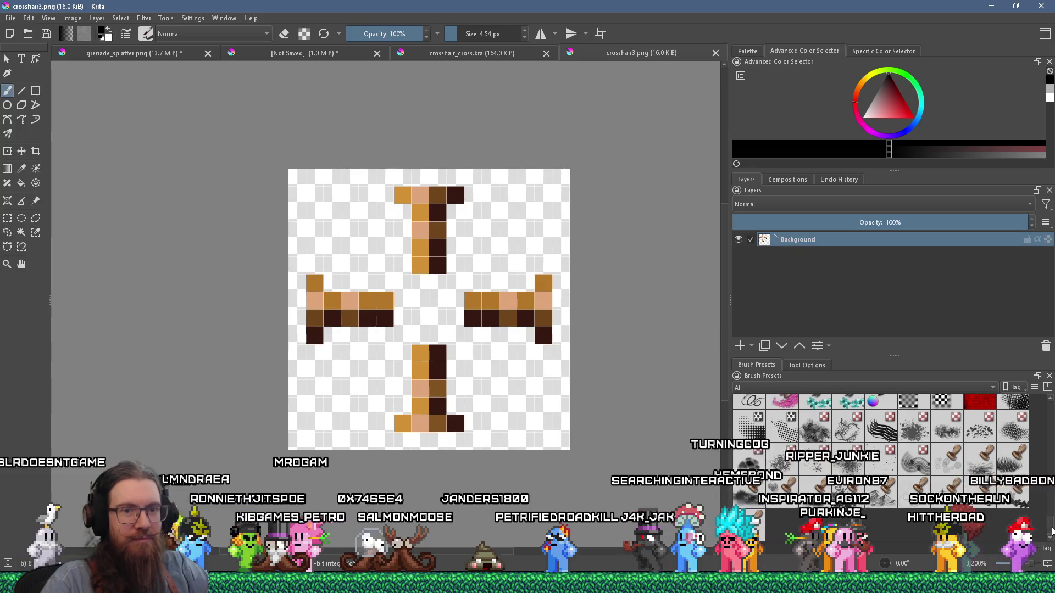
# Select the 1 px Pixel Art preset from the Brush Presets docker
pyautogui.scroll(3)
pyautogui.moveTo(1043, 457); pyautogui.dragTo(1034, 457)
pyautogui.scroll(-3)
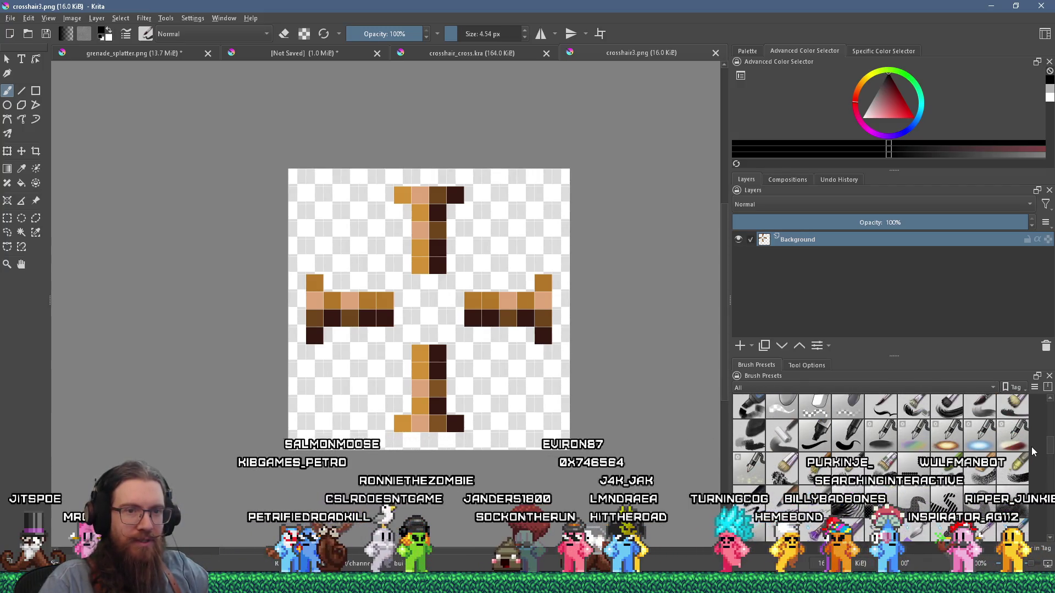
pyautogui.scroll(3)
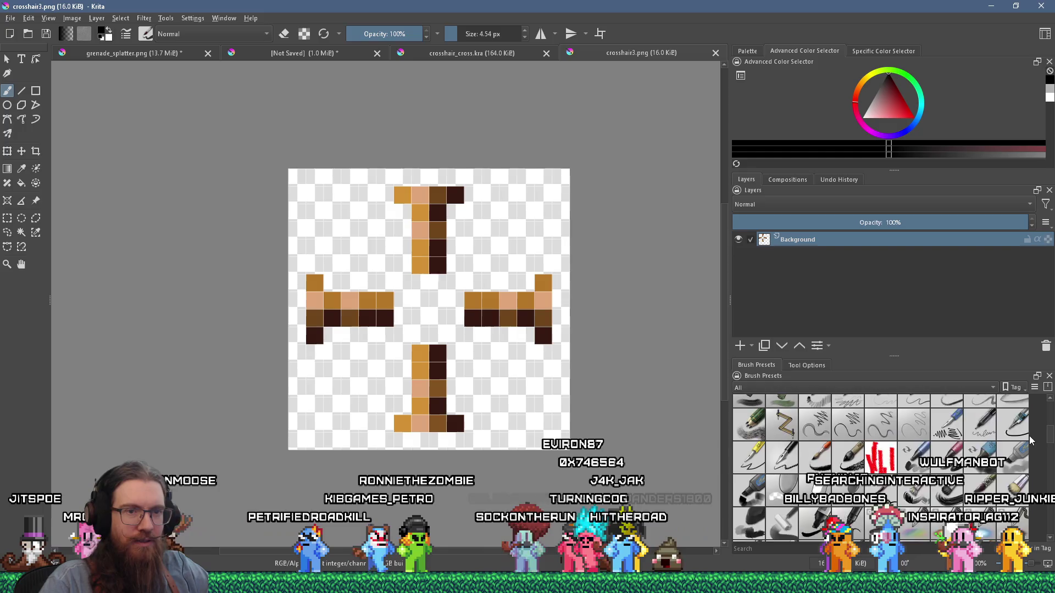
pyautogui.scroll(-3)
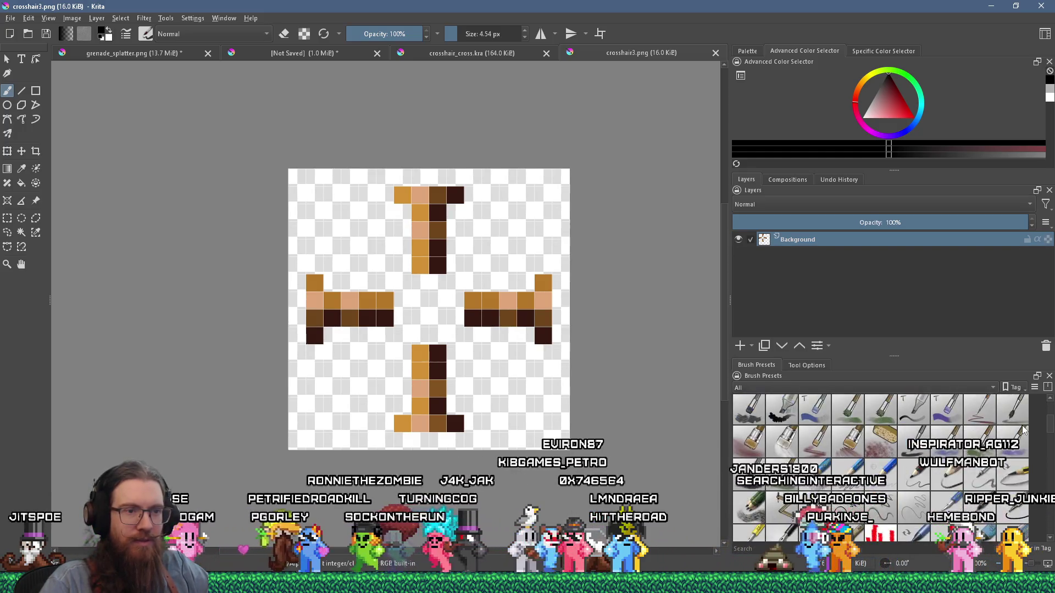
pyautogui.scroll(-3)
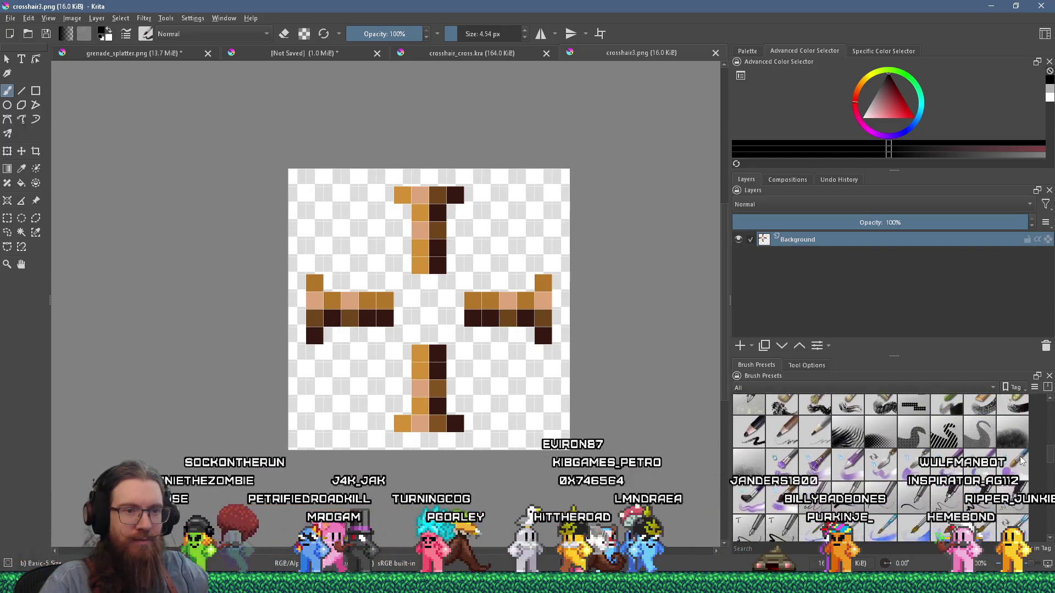
pyautogui.scroll(-3)
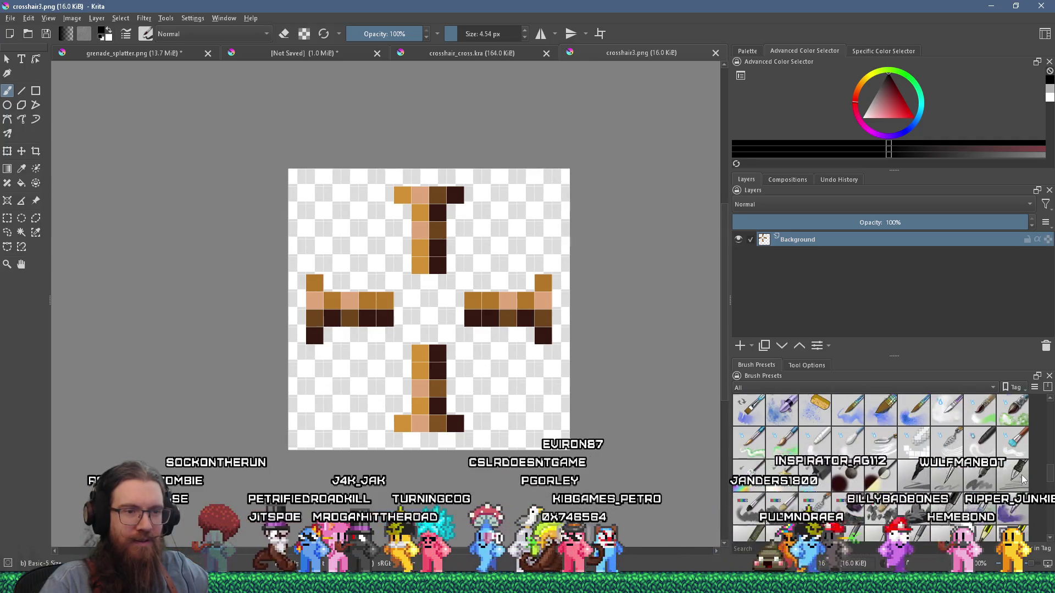
pyautogui.scroll(-3)
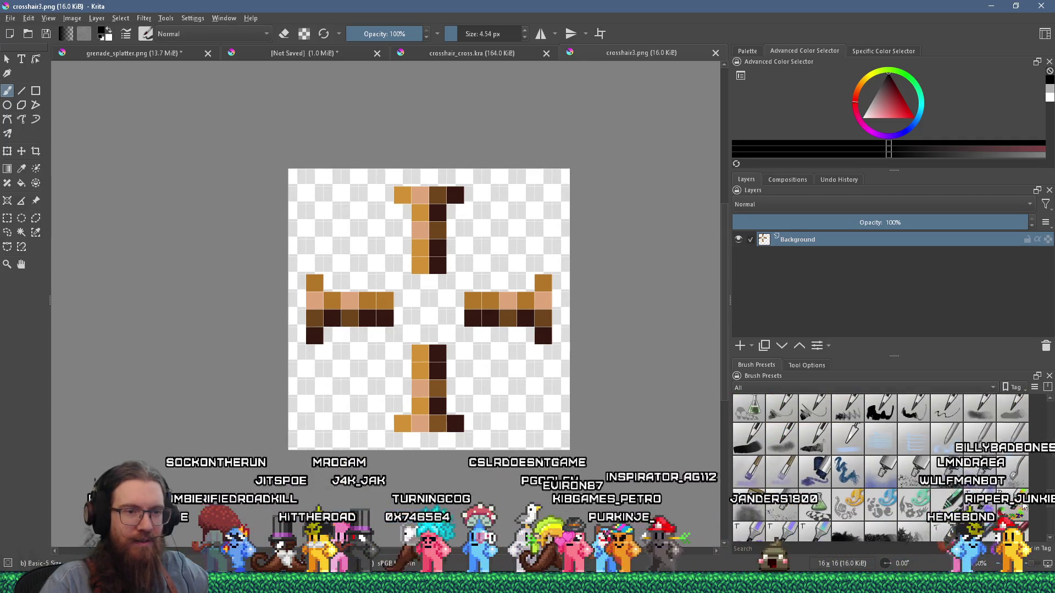
pyautogui.scroll(-3)
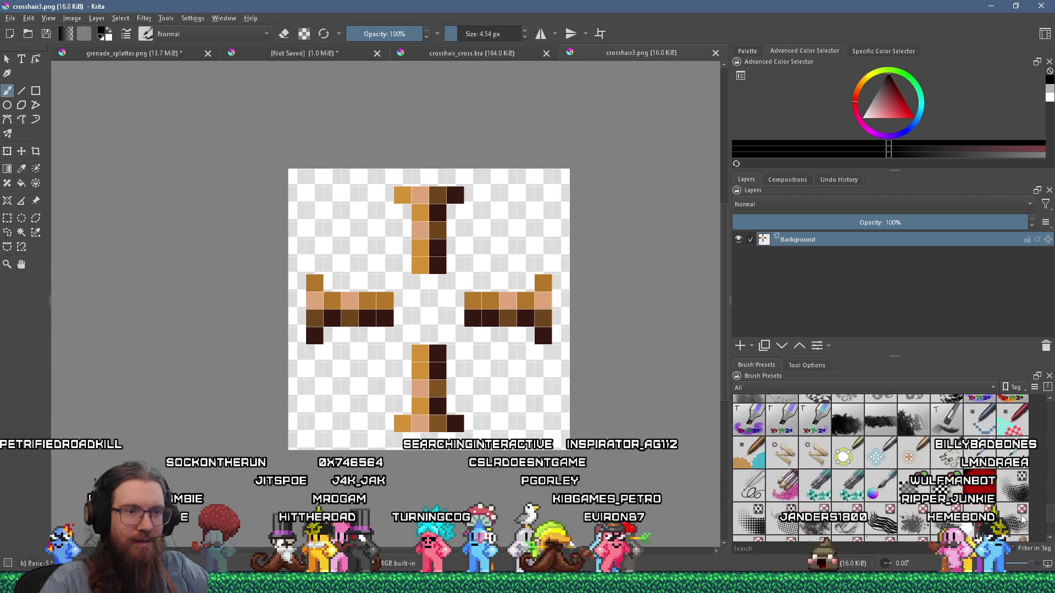
pyautogui.click(971, 415)
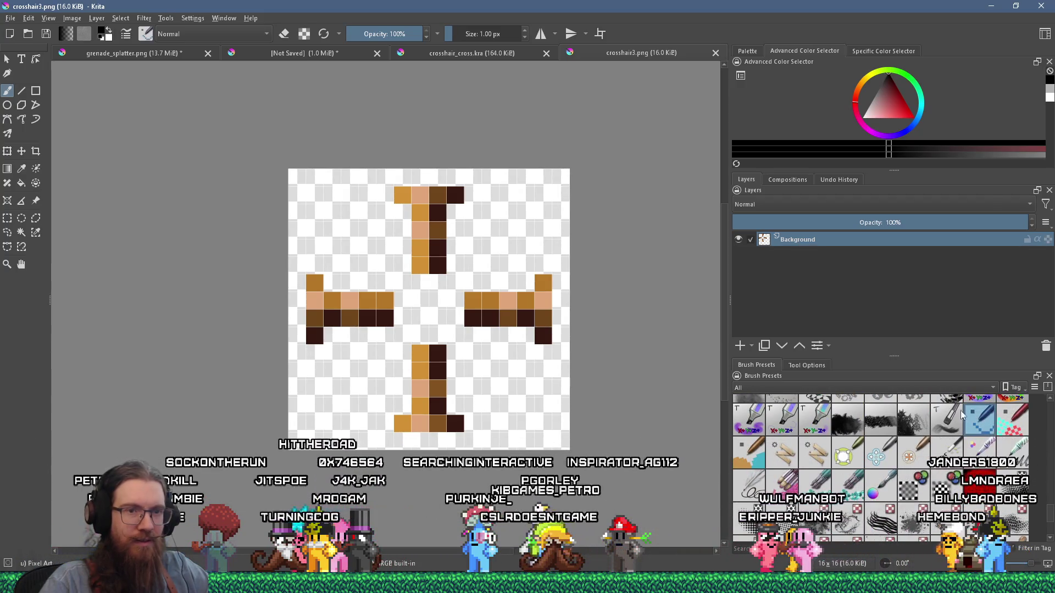
# Sample crosshair colours and paint orange and dark brown pixels joining the arms near the centre
pyautogui.press('ctrl')
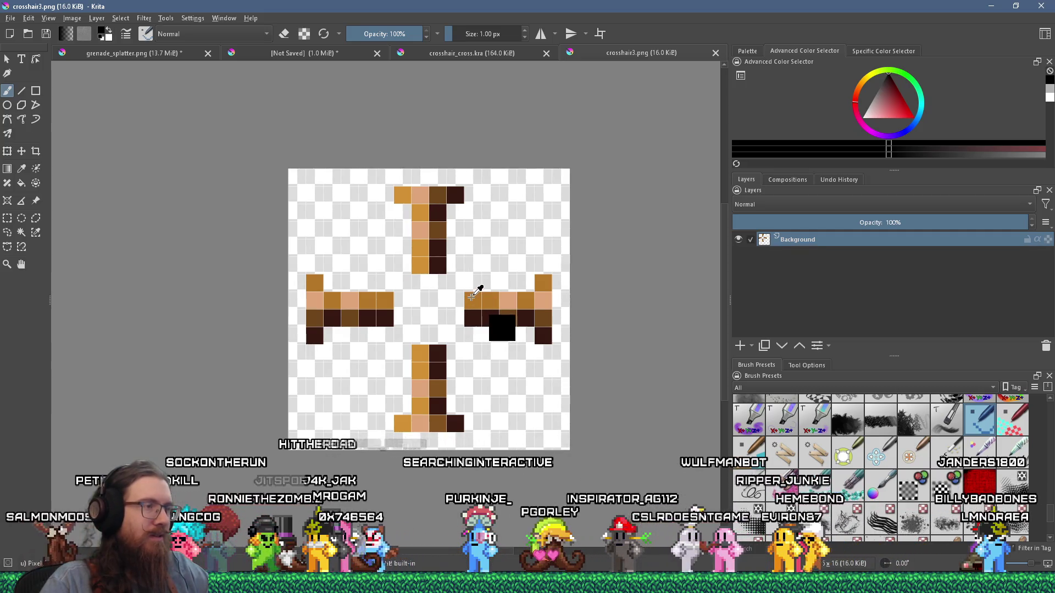
pyautogui.click(427, 347)
pyautogui.click(454, 335)
pyautogui.click(486, 304)
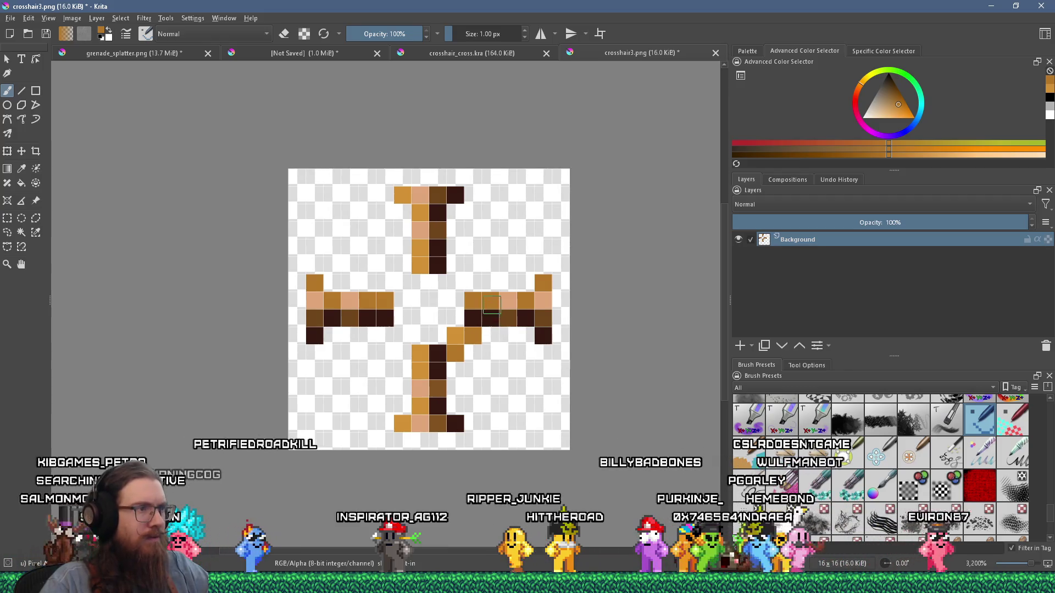
pyautogui.click(489, 335)
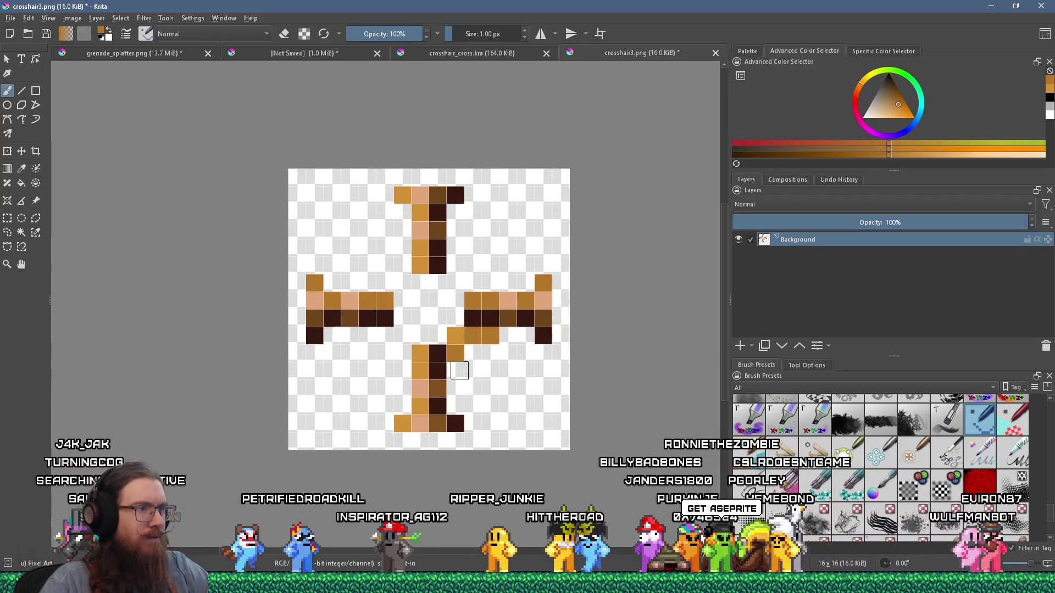
pyautogui.click(510, 296)
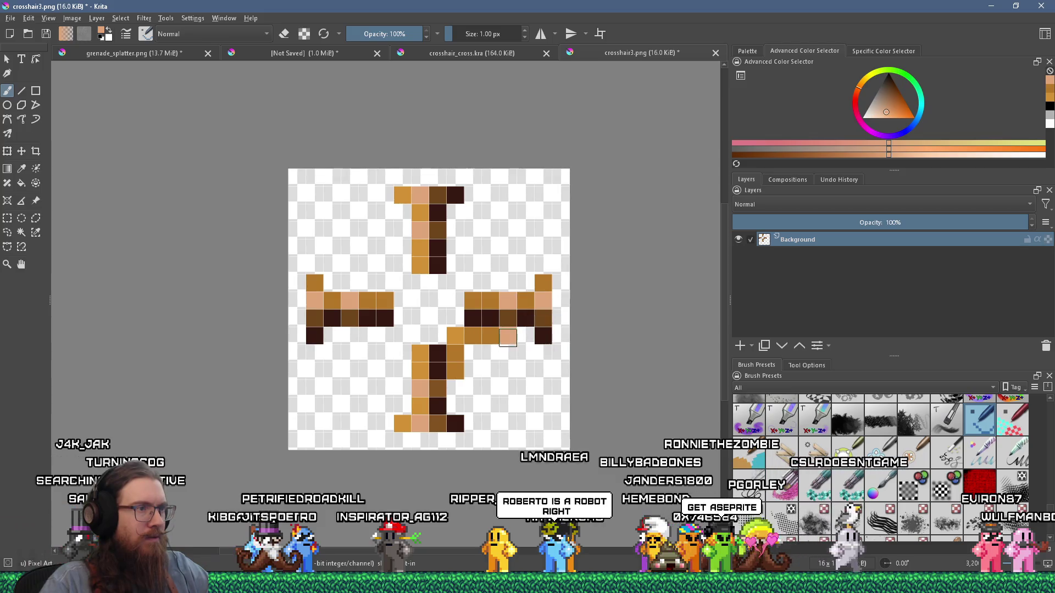
pyautogui.click(509, 317)
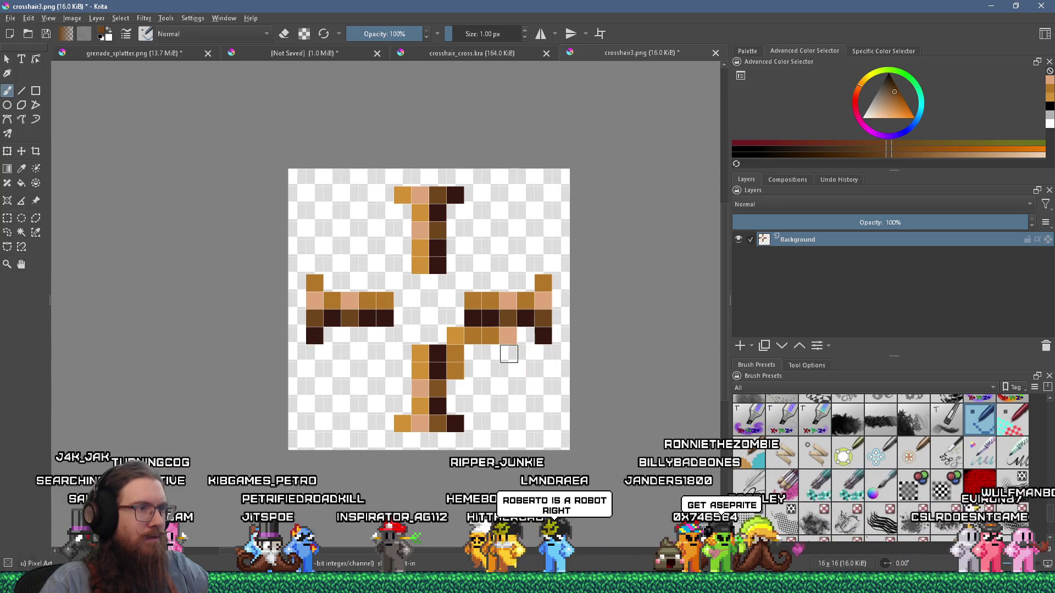
pyautogui.click(500, 318)
pyautogui.moveTo(490, 354); pyautogui.dragTo(475, 360)
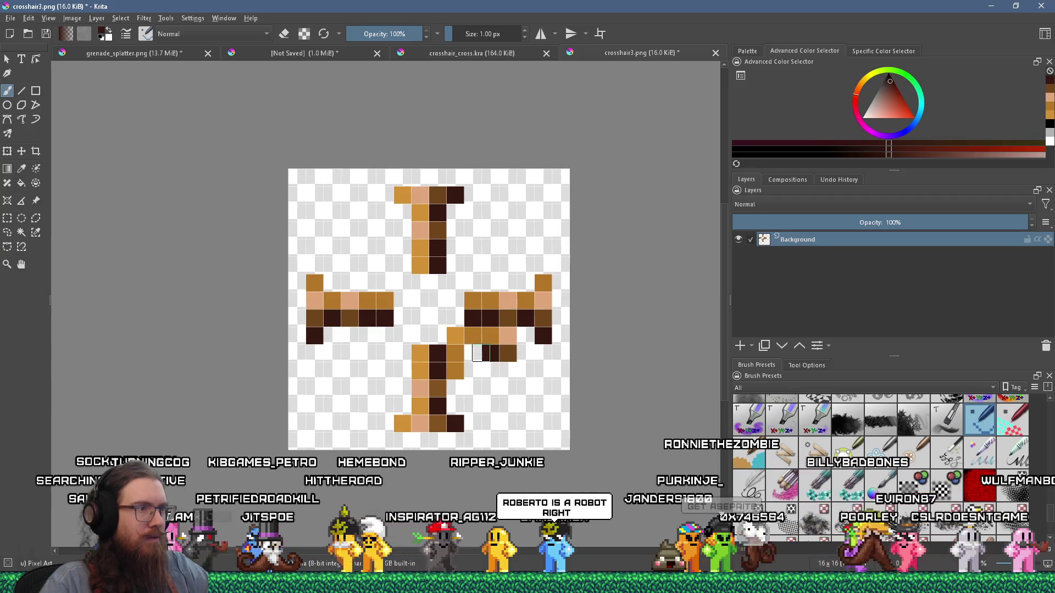
pyautogui.click(473, 369)
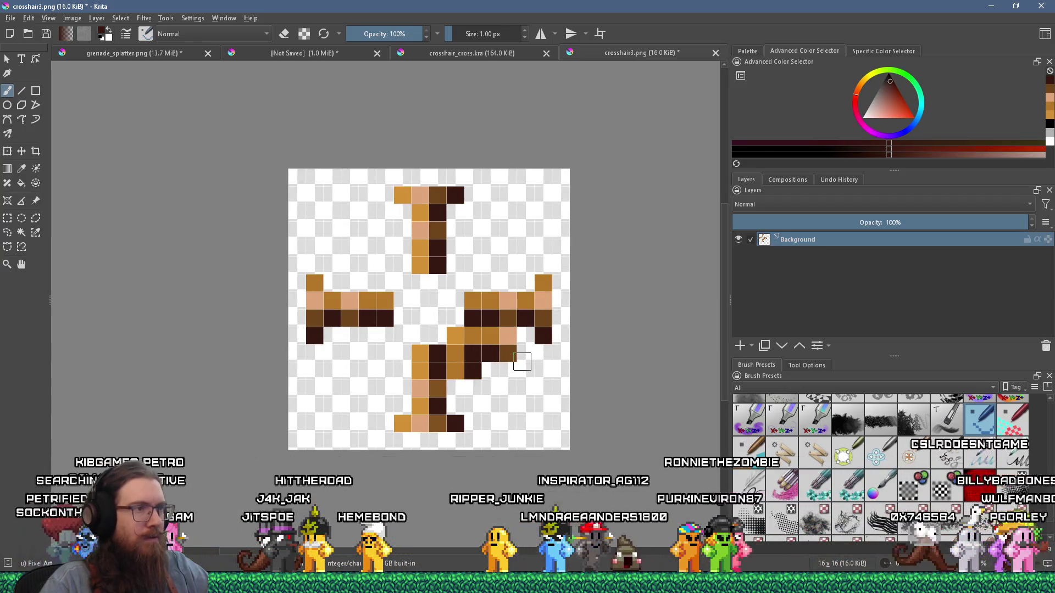
# Recolour right-arm pixels orange and light tan, and erase the right arm's dark row
pyautogui.click(525, 299)
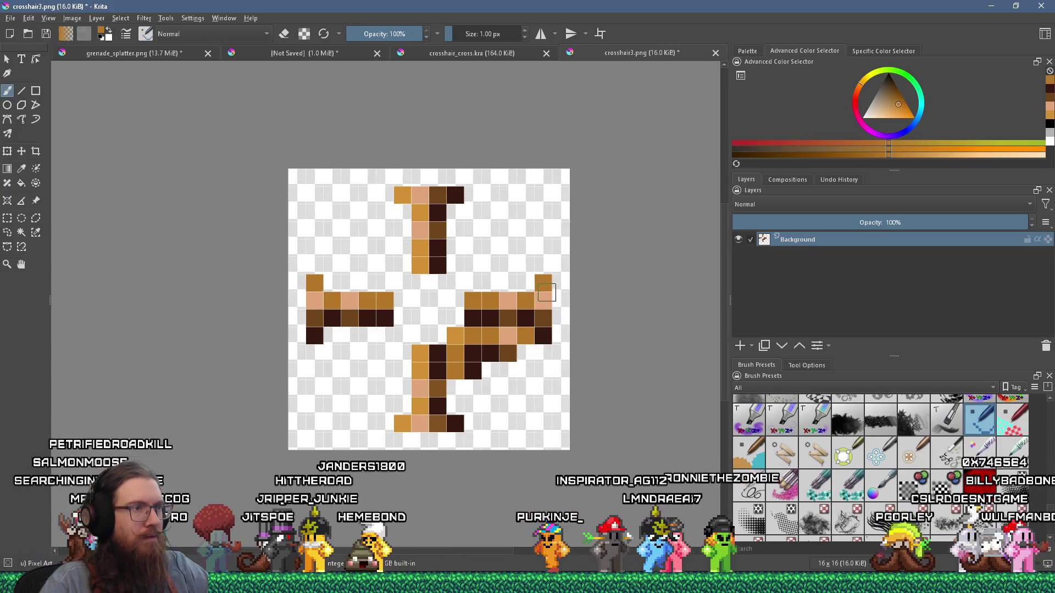
pyautogui.click(542, 317)
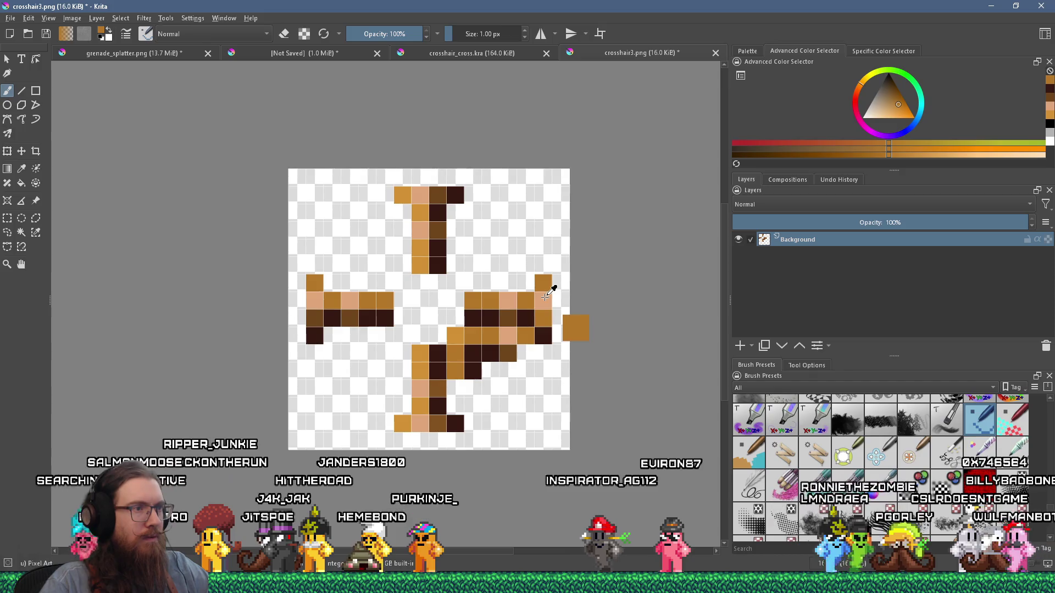
pyautogui.click(507, 300)
pyautogui.click(542, 300)
pyautogui.click(542, 336)
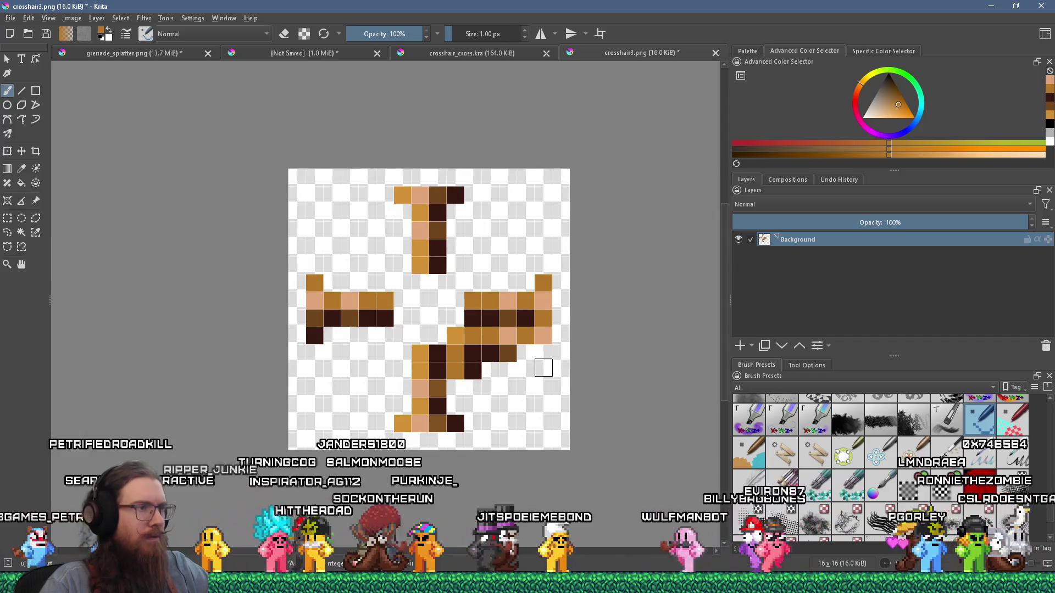
pyautogui.click(332, 318)
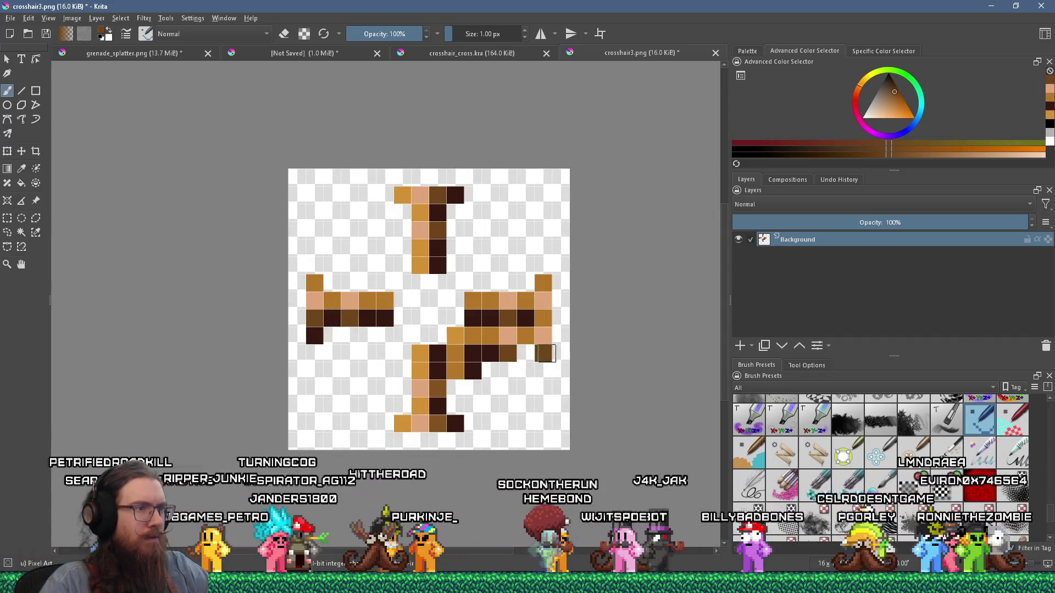
pyautogui.click(314, 335)
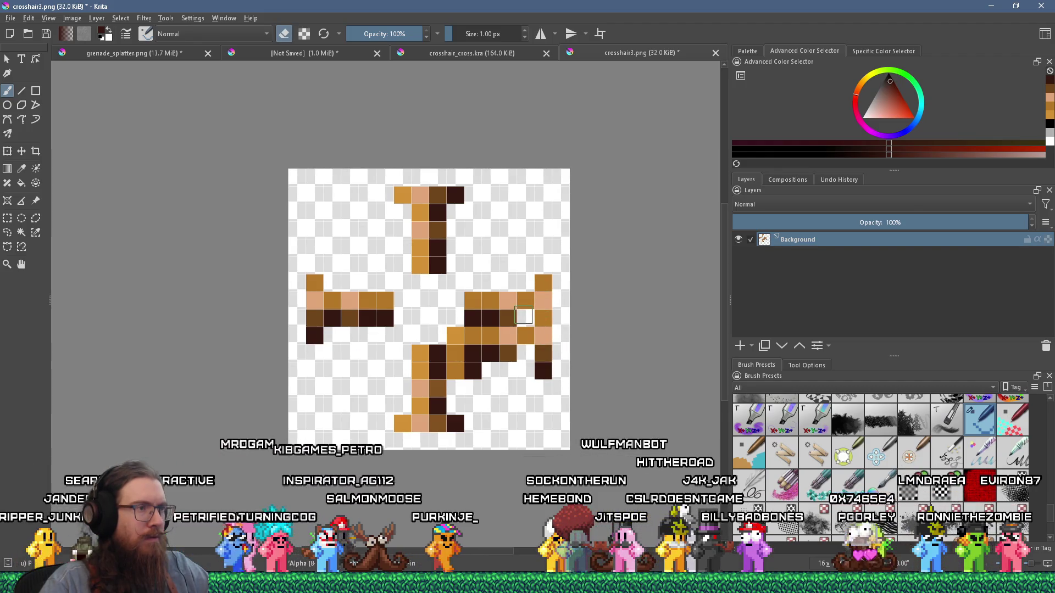
pyautogui.moveTo(524, 316); pyautogui.dragTo(474, 313)
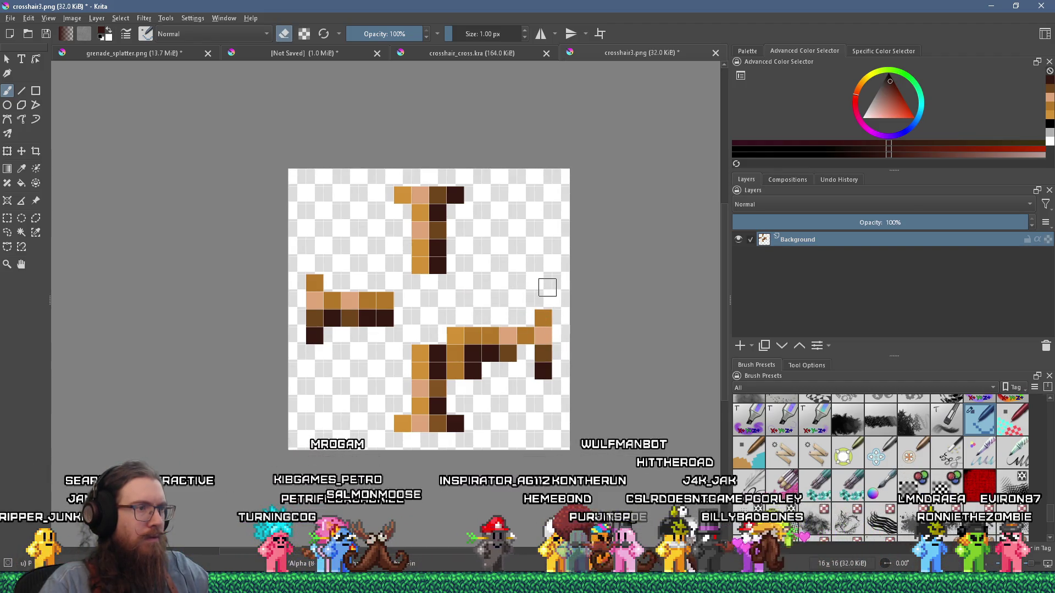
pyautogui.click(525, 336)
pyautogui.press('e')
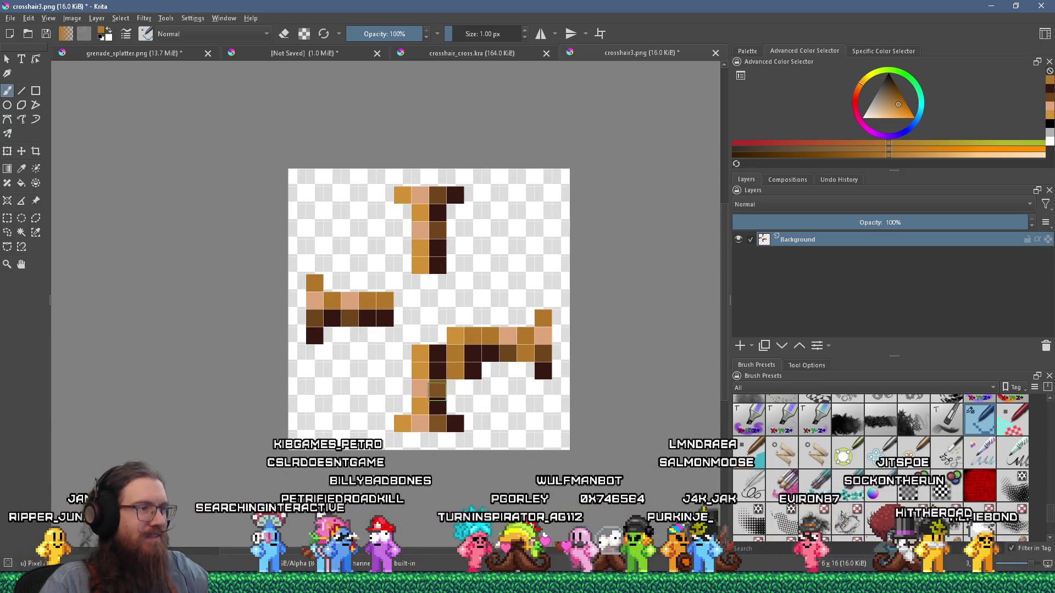
# Paint brown, orange and dark pixels on the lower arm and at the stem's base
pyautogui.press('k')
pyautogui.press('k')
pyautogui.click(472, 387)
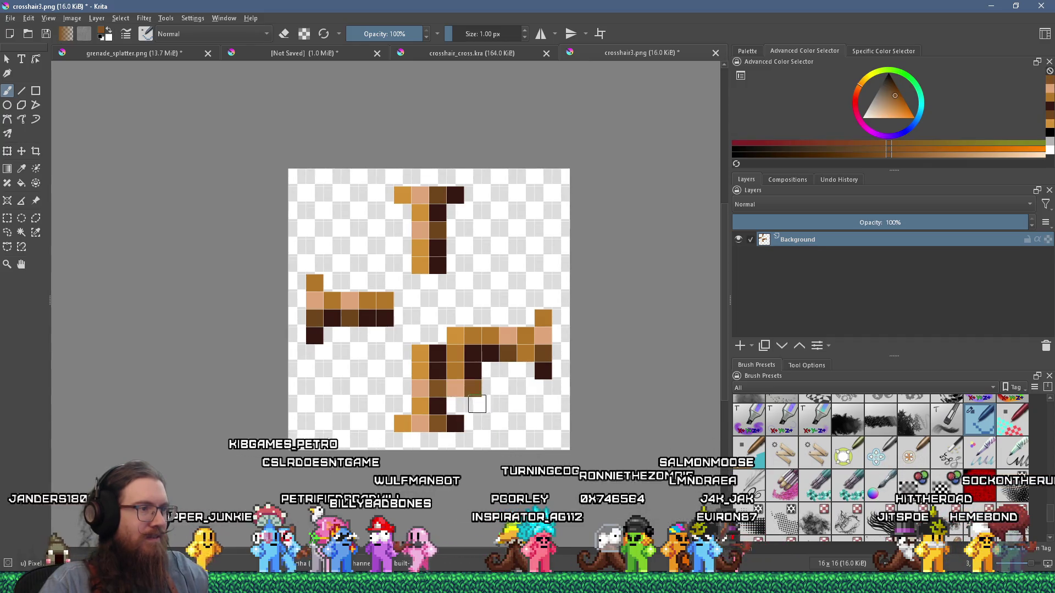
pyautogui.click(453, 406)
pyautogui.press('d')
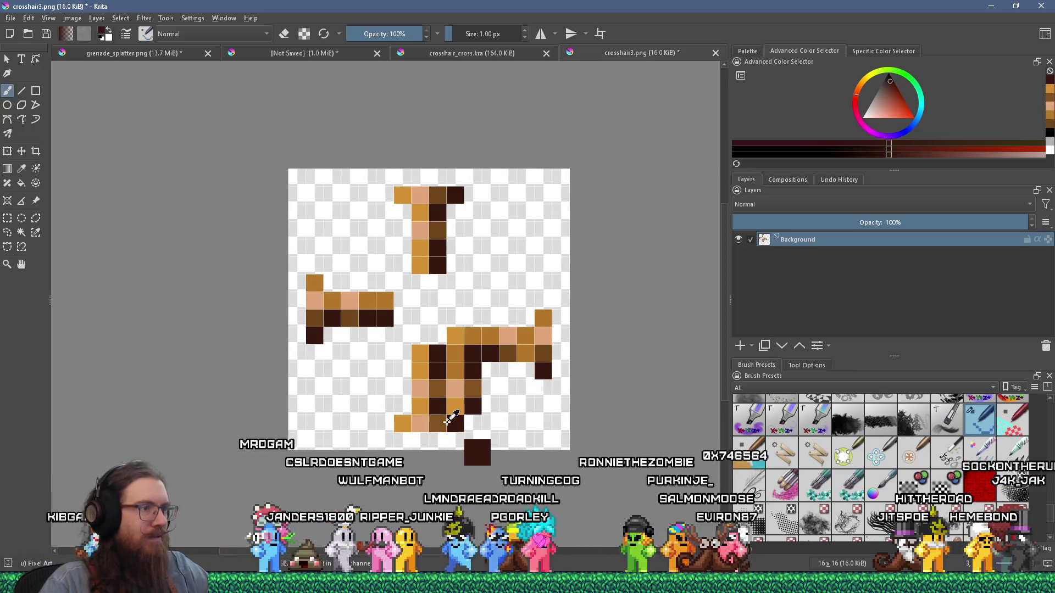
pyautogui.click(490, 423)
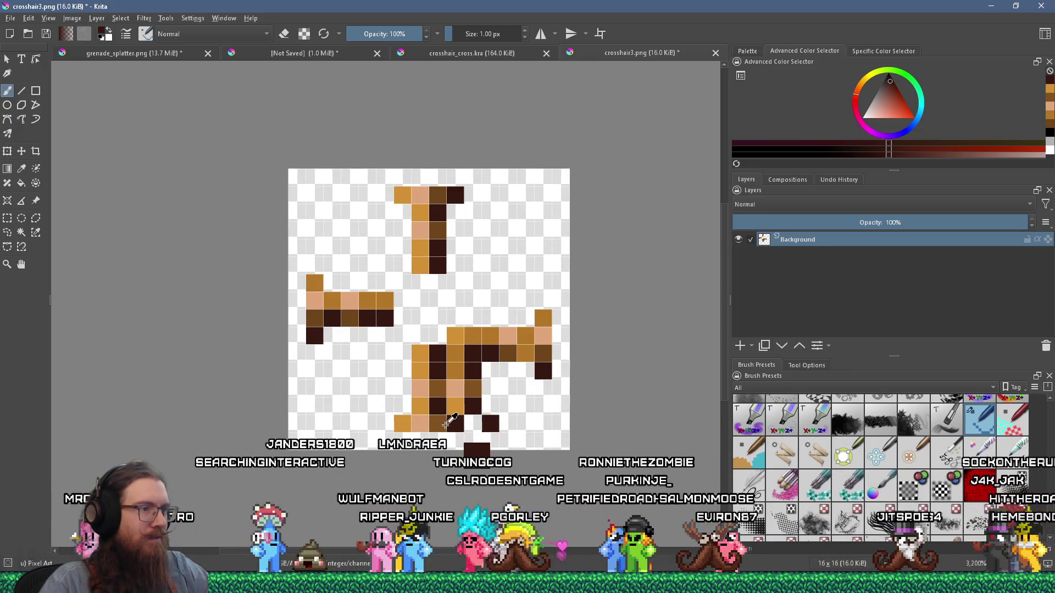
pyautogui.click(472, 388)
pyautogui.click(472, 423)
pyautogui.click(455, 405)
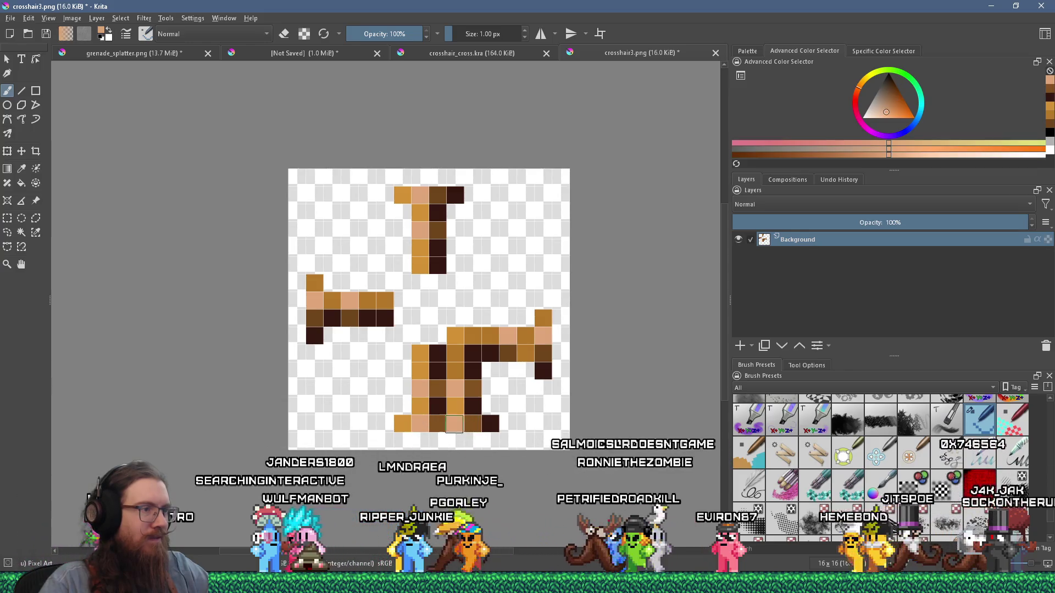
pyautogui.click(455, 406)
# Erase the left columns of the lower arm into a hooked shape
pyautogui.press('e')
pyautogui.moveTo(439, 411); pyautogui.dragTo(416, 416)
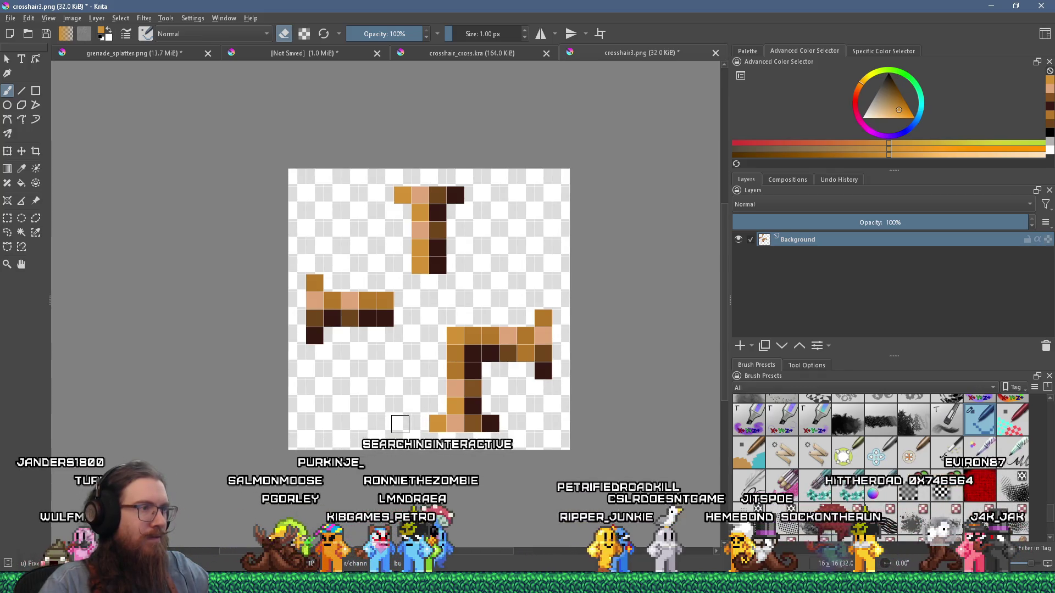
pyautogui.scroll(-3)
pyautogui.scroll(3)
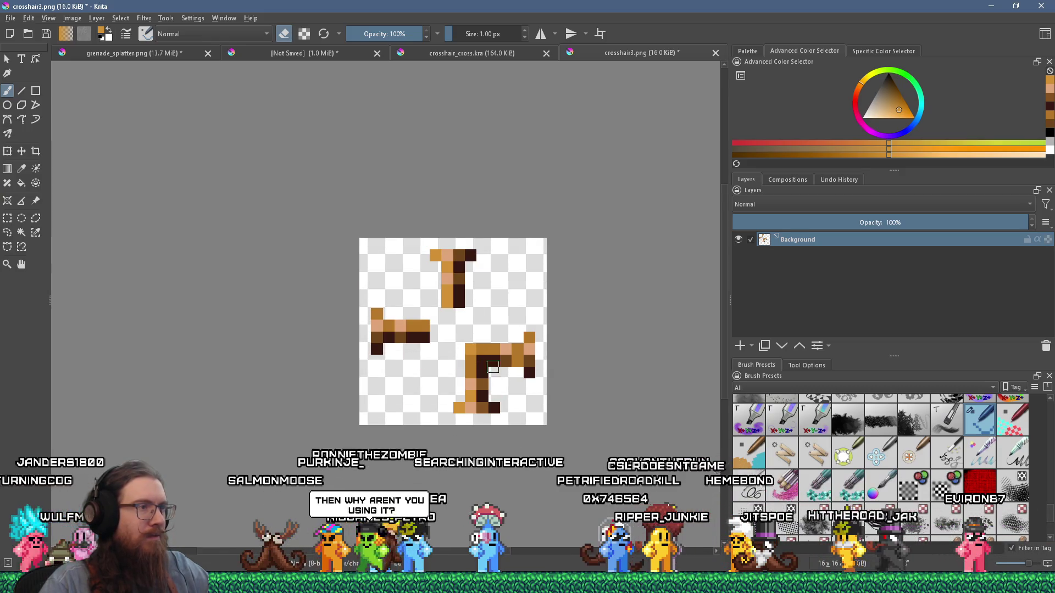
pyautogui.scroll(3)
pyautogui.scroll(-3)
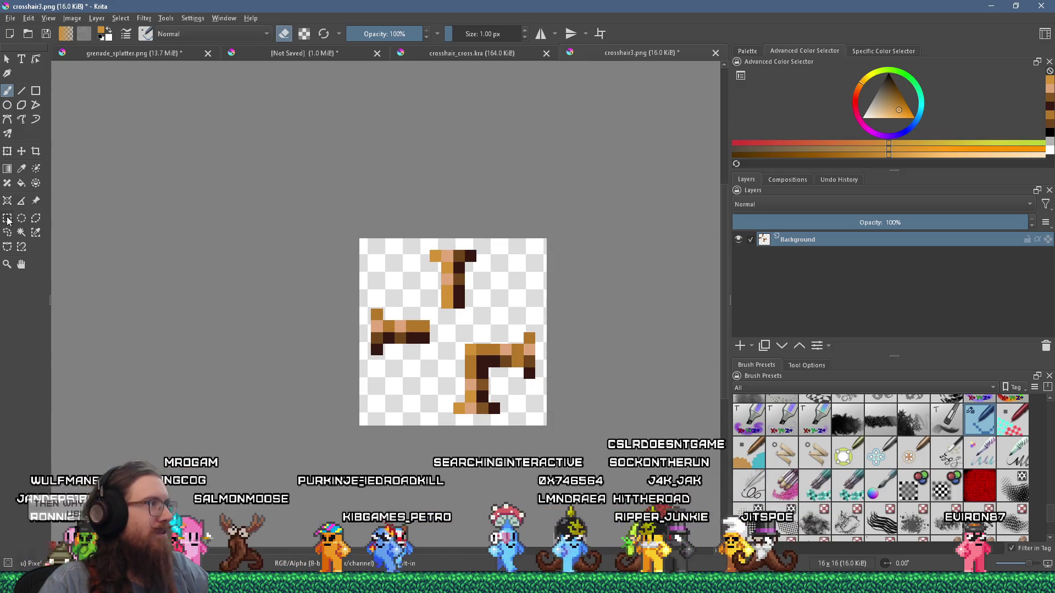
# Shift the pinwheel's top arm two pixels left and deselect
pyautogui.click(8, 220)
pyautogui.scroll(3)
pyautogui.moveTo(353, 201); pyautogui.dragTo(475, 324)
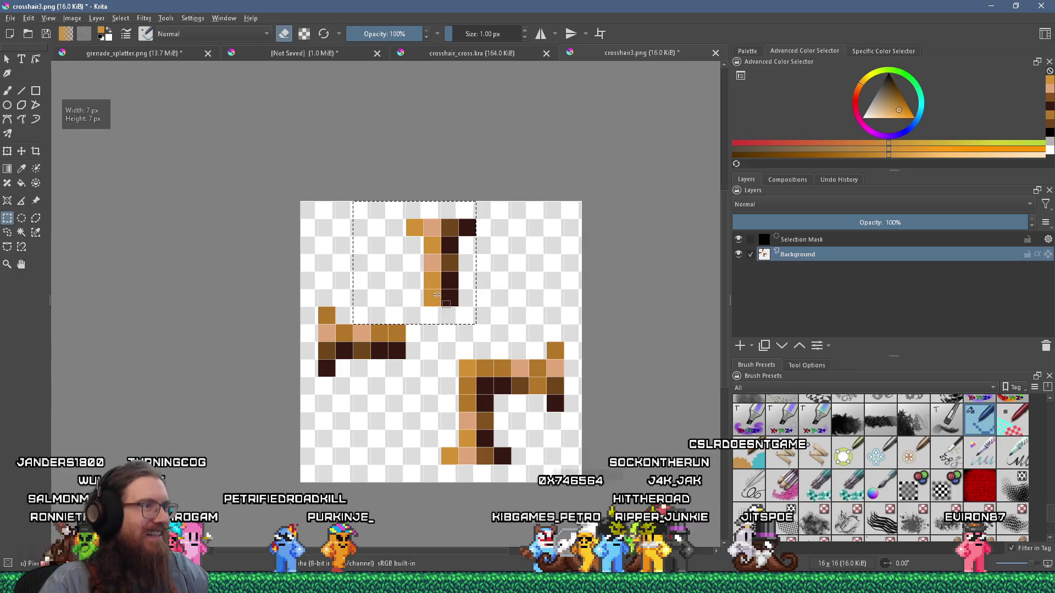
pyautogui.press('t')
pyautogui.press('Left')
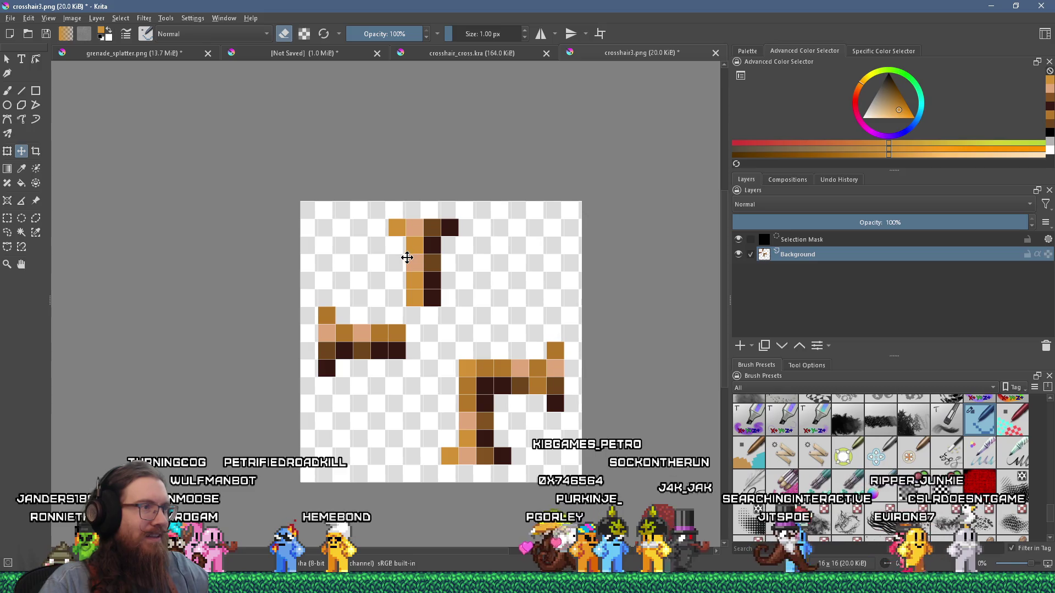
pyautogui.press('Left')
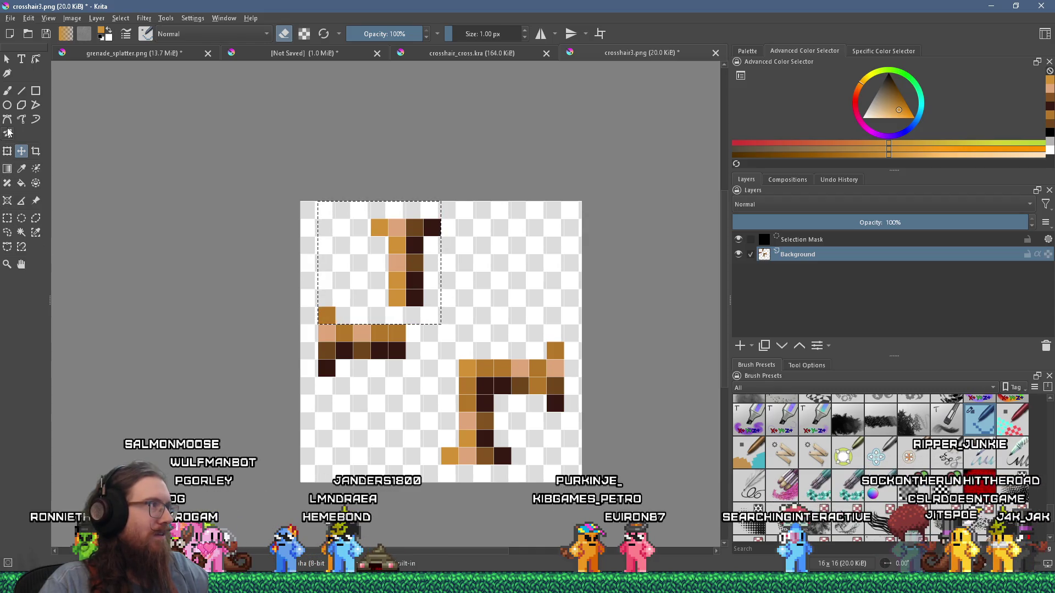
pyautogui.click(410, 389)
# Move the left arm up one pixel row and clear the selection
pyautogui.moveTo(361, 358); pyautogui.dragTo(278, 307)
pyautogui.click(21, 151)
pyautogui.moveTo(334, 330); pyautogui.dragTo(340, 313)
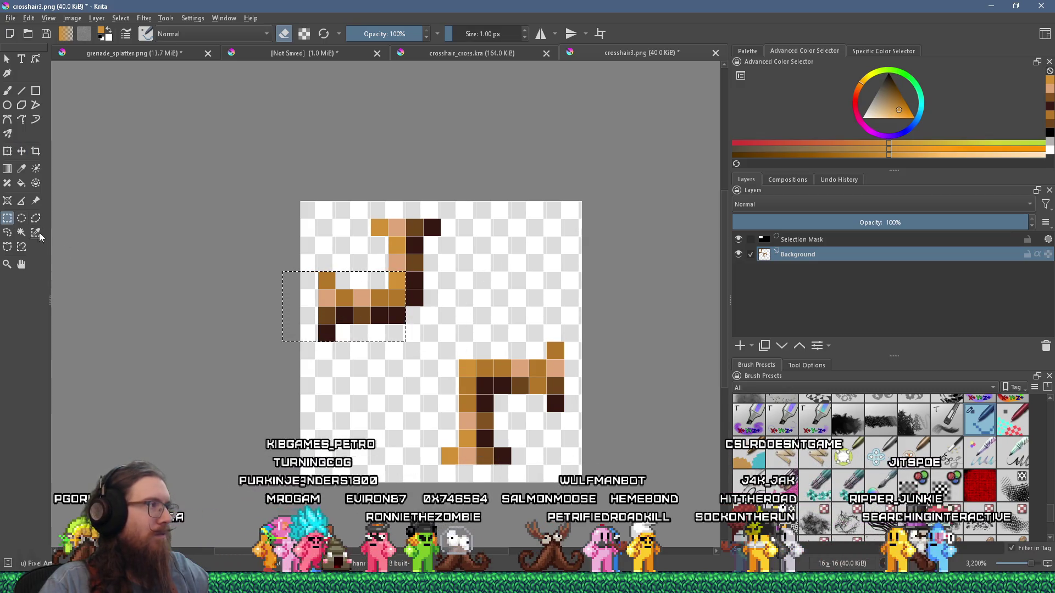
pyautogui.scroll(-3)
pyautogui.scroll(3)
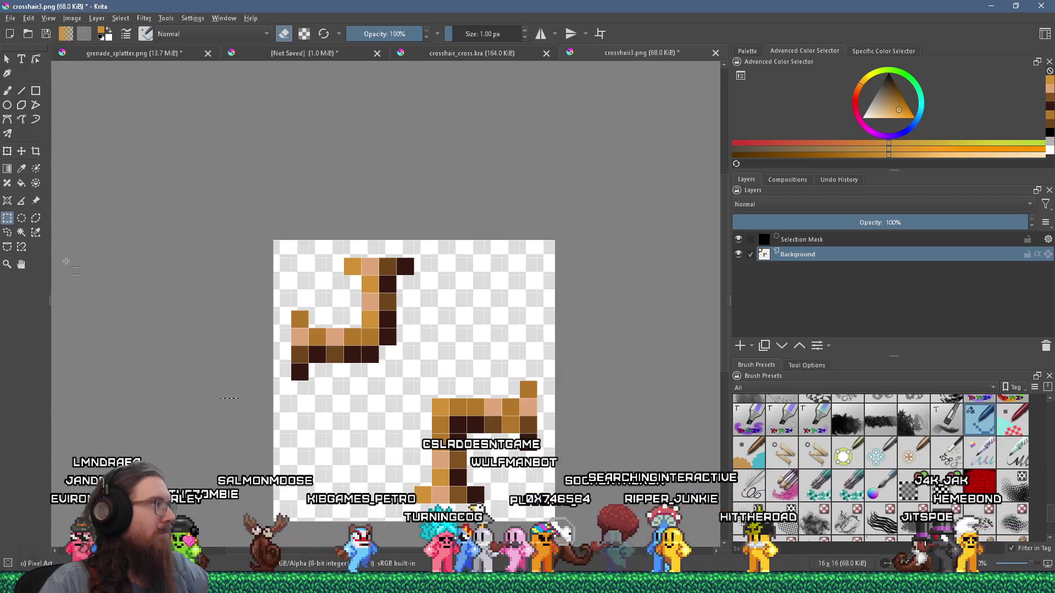
pyautogui.click(158, 281)
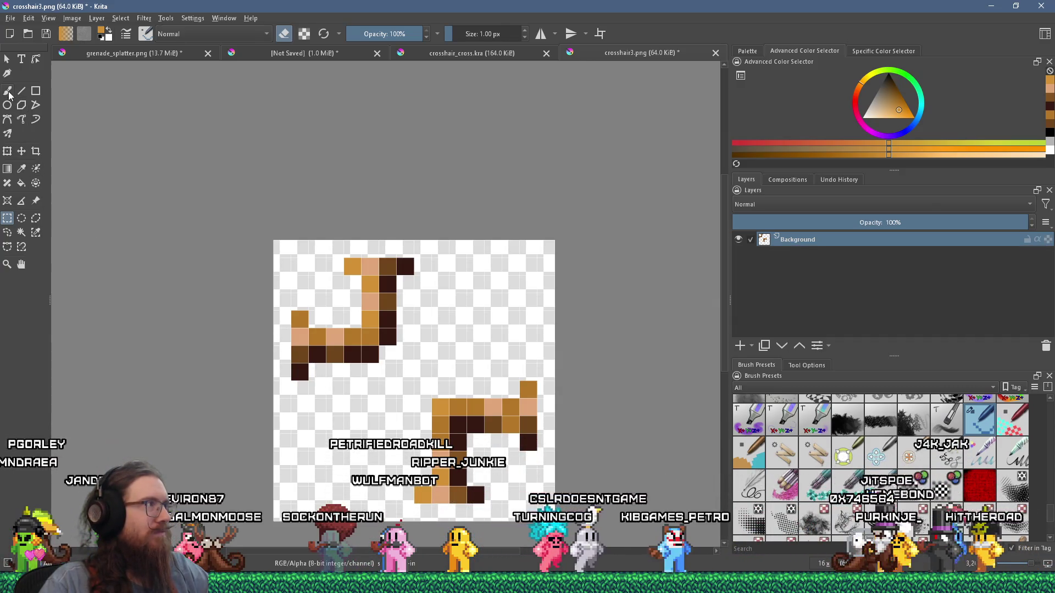
# Return to the freehand brush and sample the dark brown from the artwork
pyautogui.click(7, 91)
pyautogui.scroll(3)
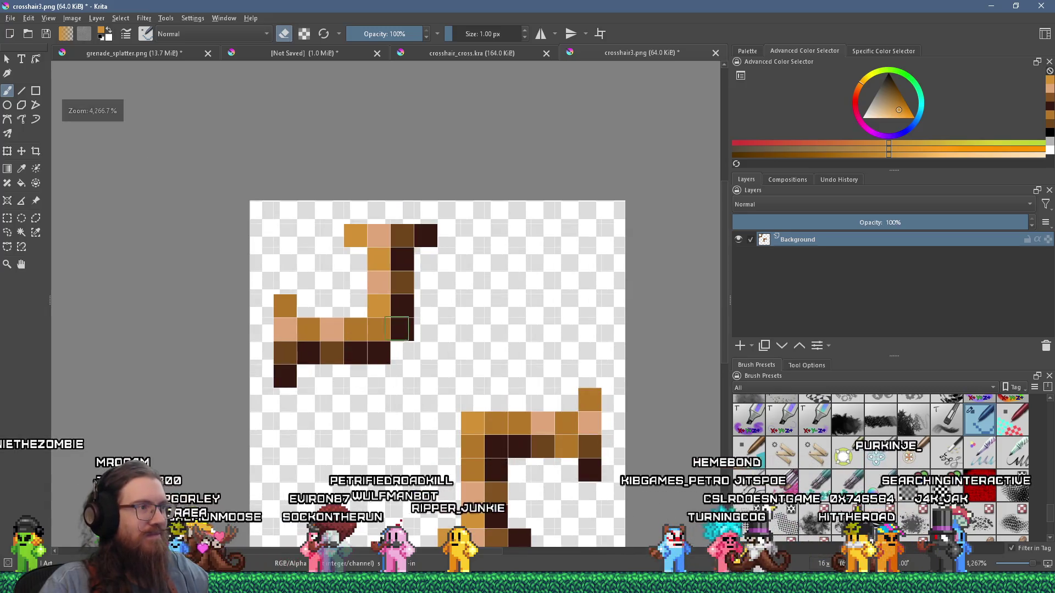
pyautogui.click(395, 340)
pyautogui.scroll(-3)
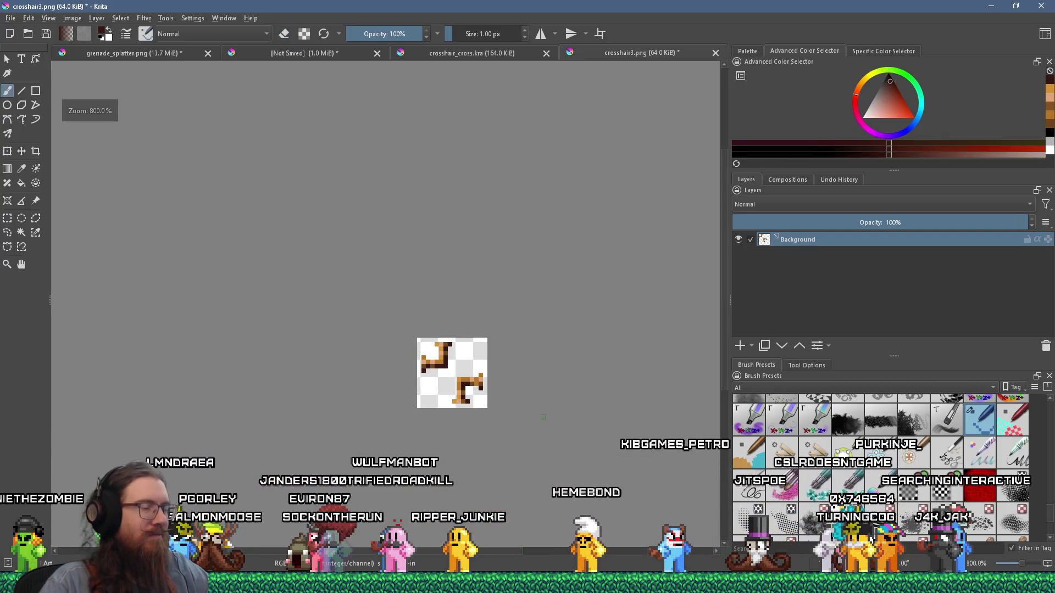
pyautogui.scroll(3)
pyautogui.scroll(3)
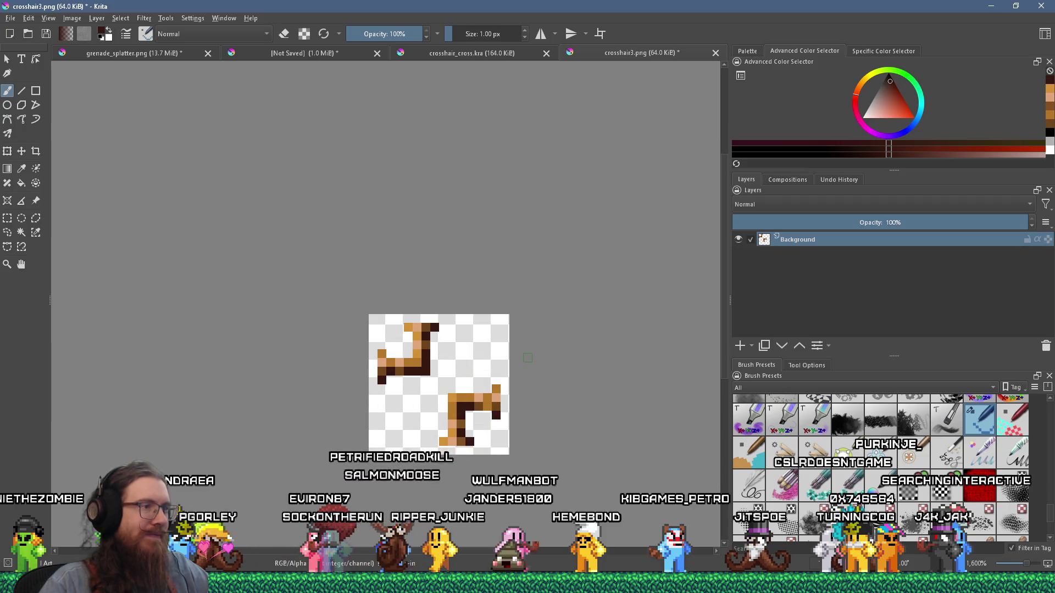
pyautogui.scroll(3)
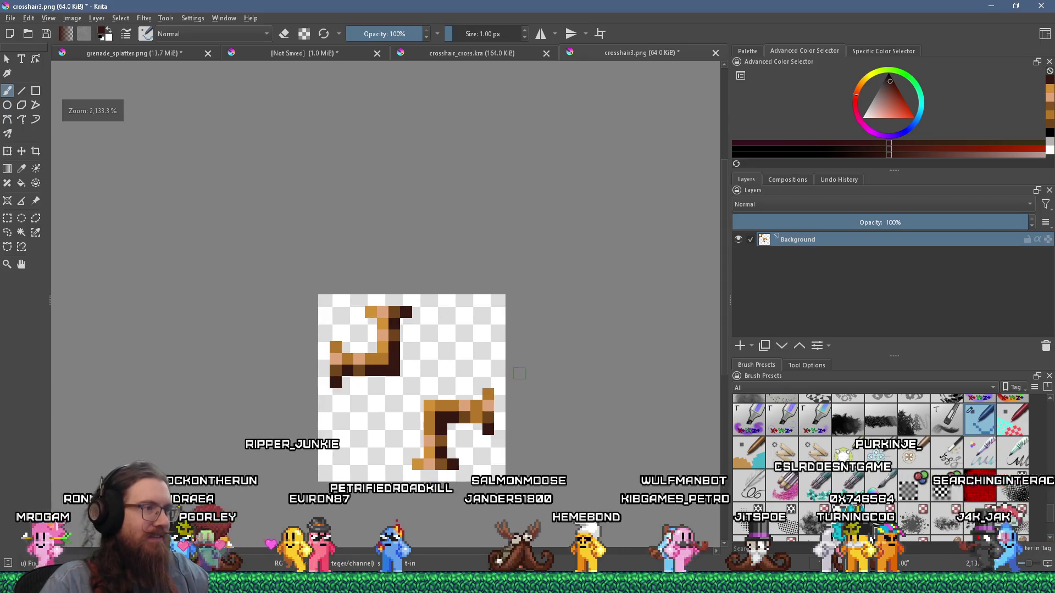
pyautogui.scroll(3)
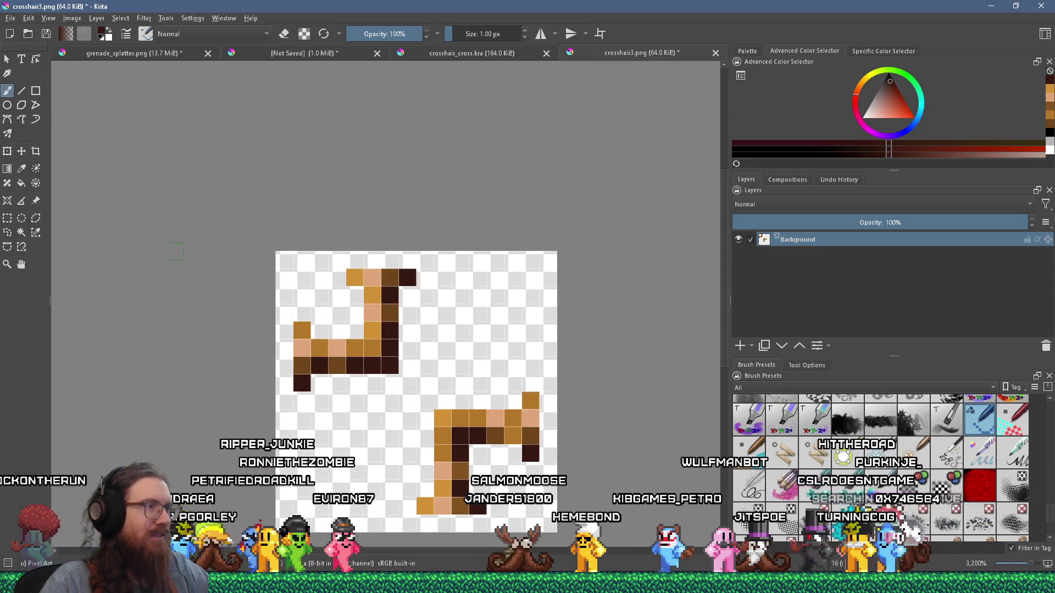
# Copy the upper hooked piece onto a new layer and shift it right toward the top-right
pyautogui.click(7, 218)
pyautogui.moveTo(330, 271); pyautogui.dragTo(434, 332)
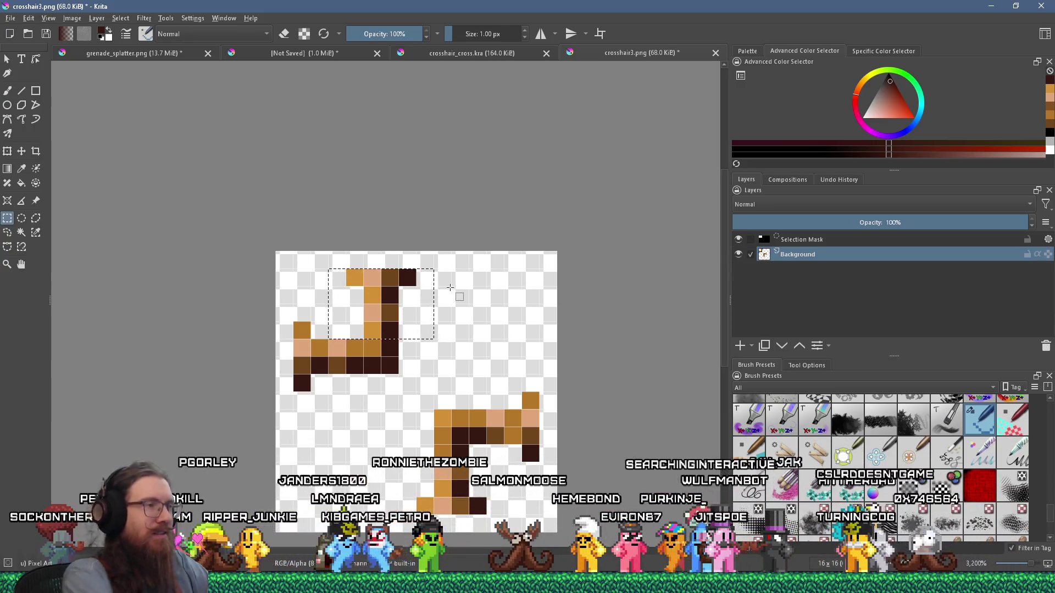
pyautogui.hotkey('ctrl', 'alt', 'j')
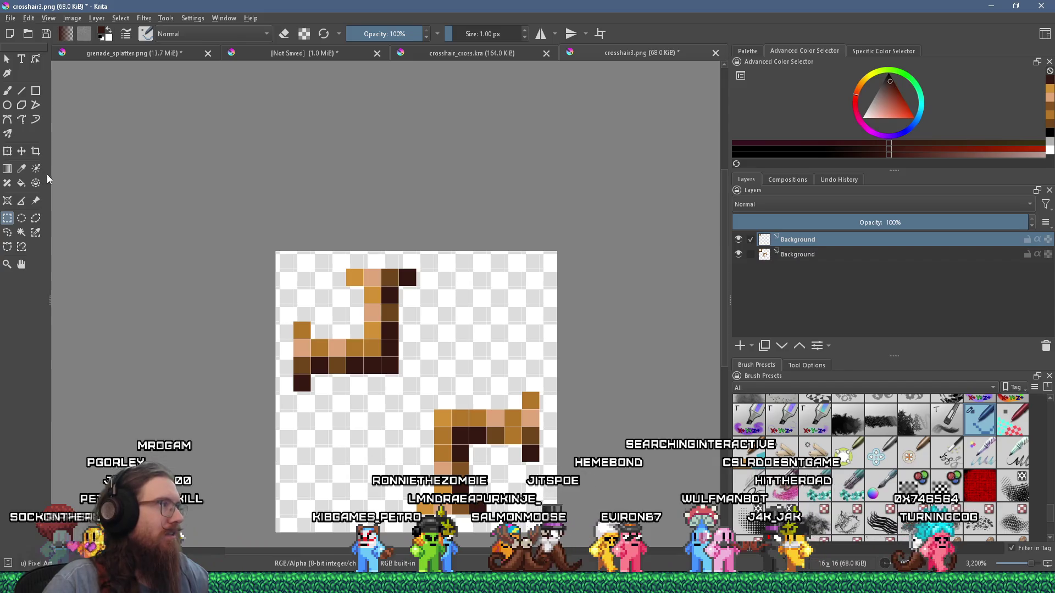
pyautogui.click(21, 151)
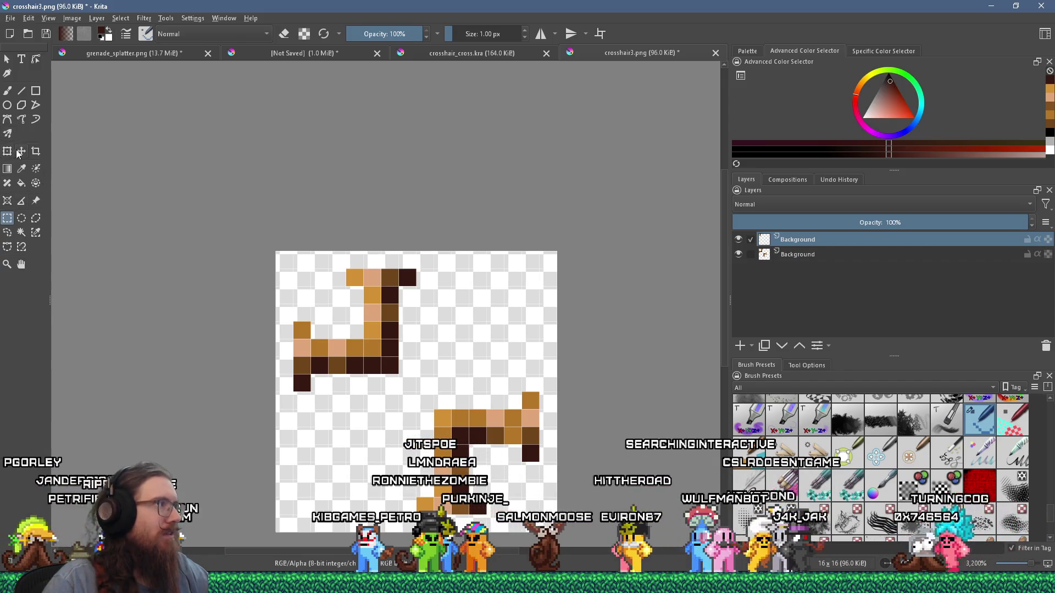
pyautogui.moveTo(382, 295); pyautogui.dragTo(435, 302)
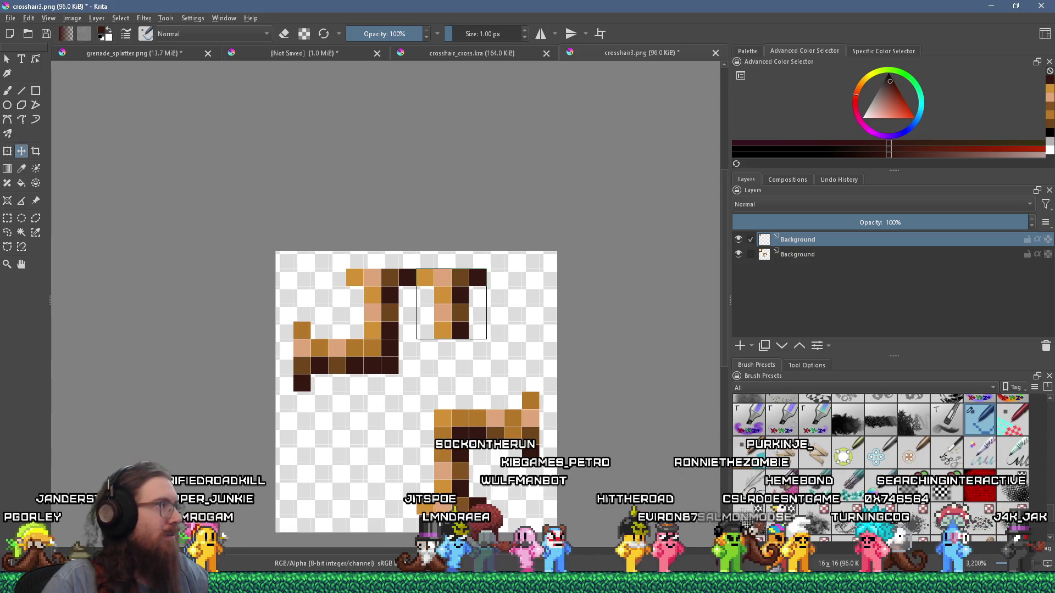
# Copy the top of the lower-right arm onto a new layer
pyautogui.click(7, 218)
pyautogui.moveTo(552, 443); pyautogui.dragTo(534, 408)
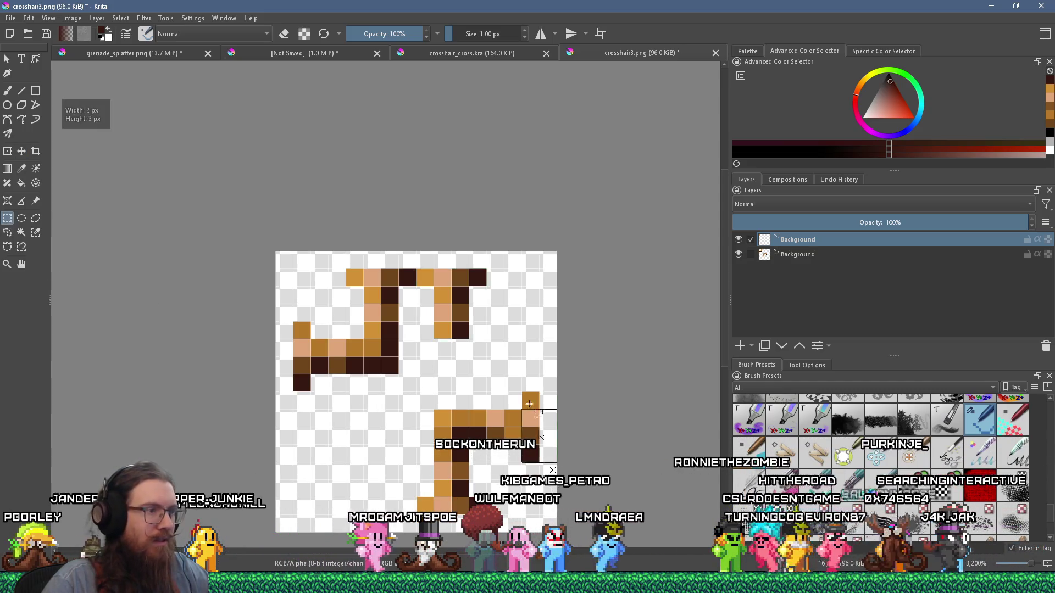
pyautogui.moveTo(480, 374); pyautogui.dragTo(476, 378)
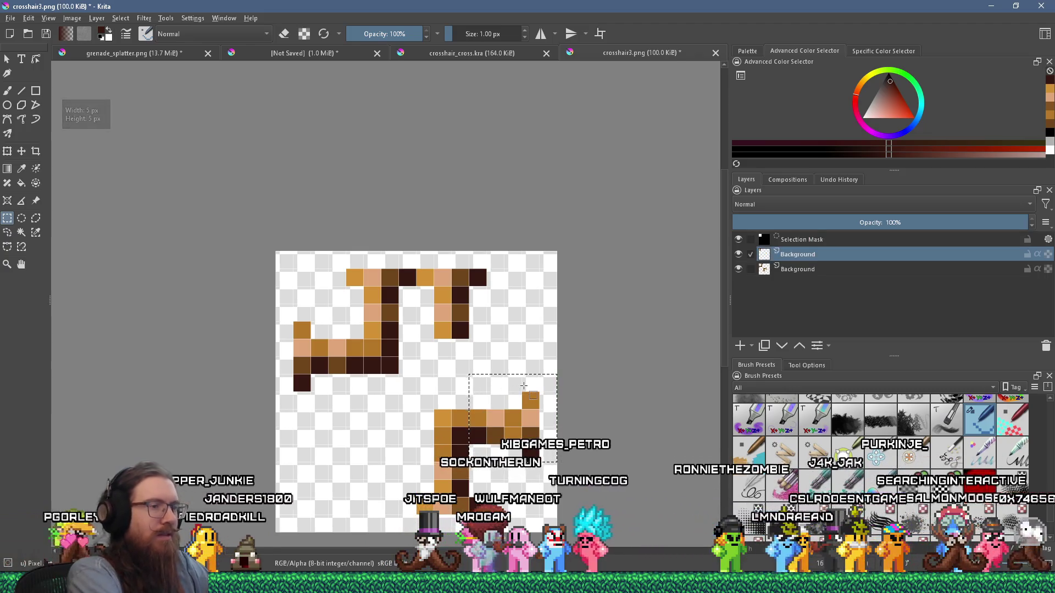
pyautogui.hotkey('ctrl', 'c')
pyautogui.hotkey('ctrl', 'v')
pyautogui.press('t')
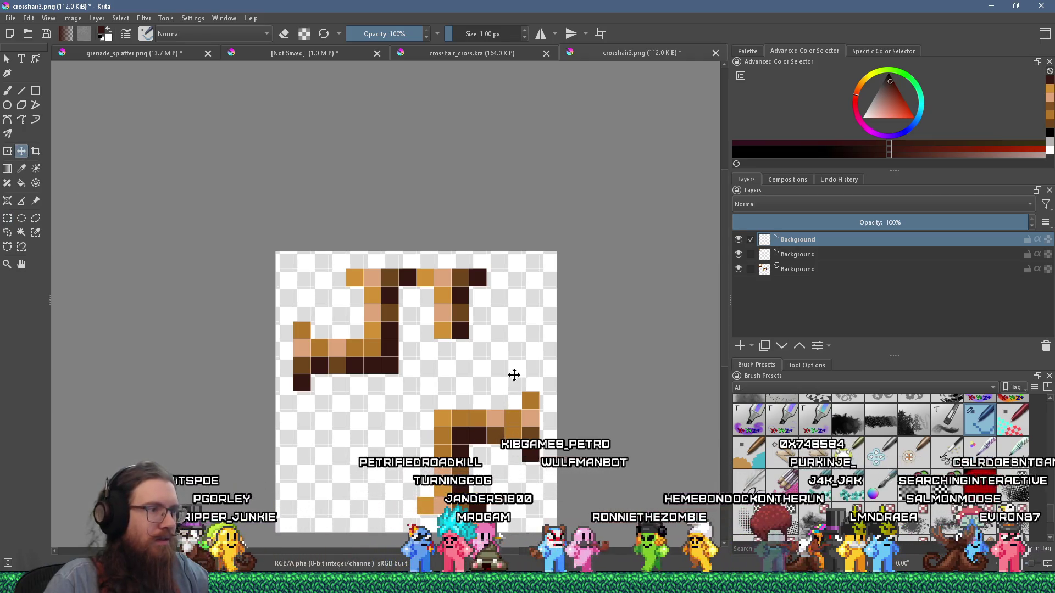
# Copy the lower-right arm's corner from the lower layer onto a new layer and move it up four pixels
pyautogui.press('pagedown')
pyautogui.press('pagedown')
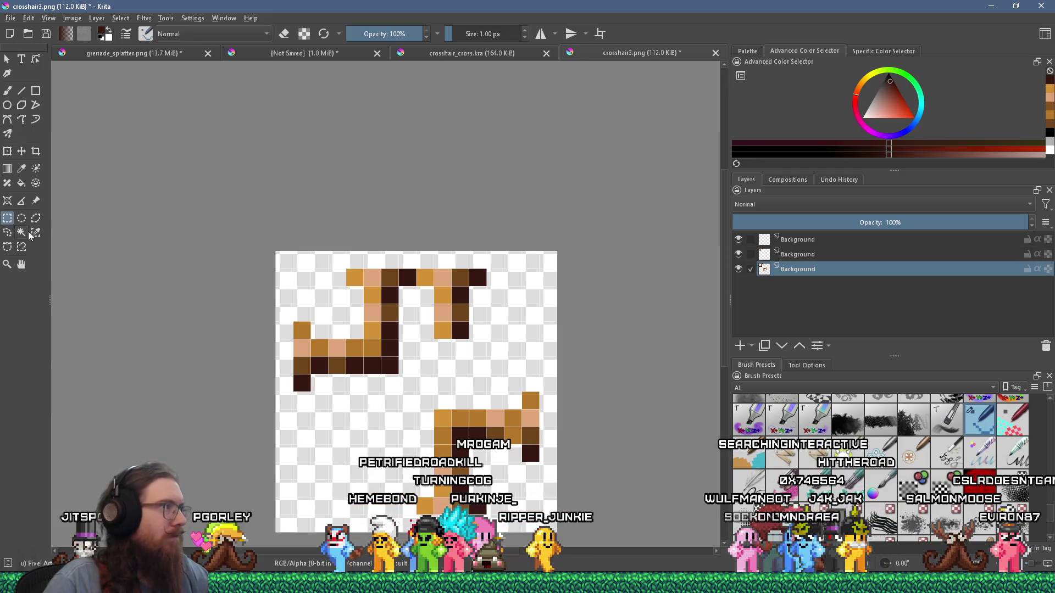
pyautogui.moveTo(472, 482); pyautogui.dragTo(477, 480)
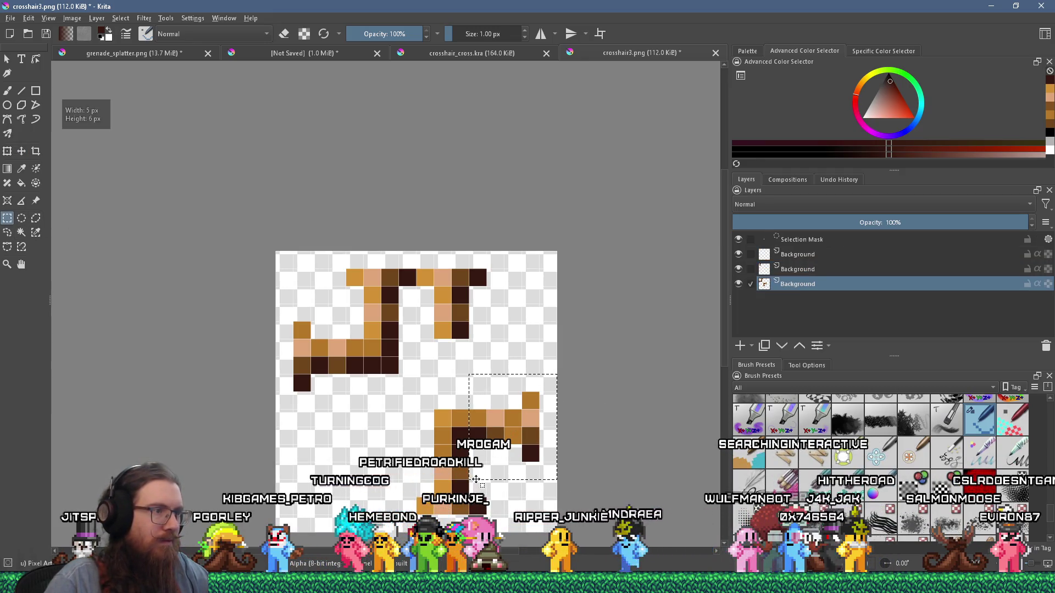
pyautogui.hotkey('ctrl', 'alt', 'j')
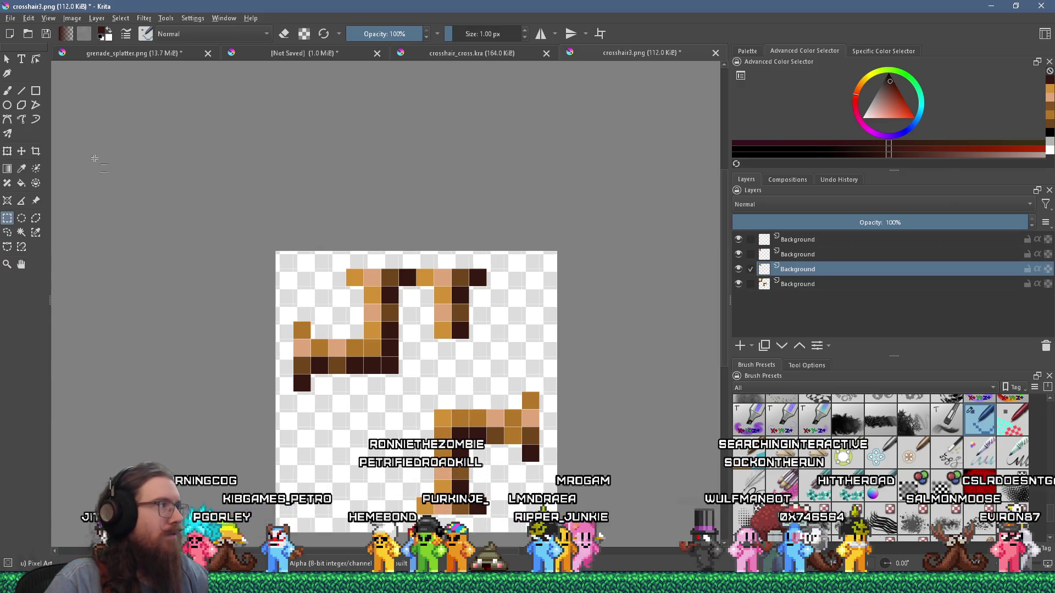
pyautogui.press('t')
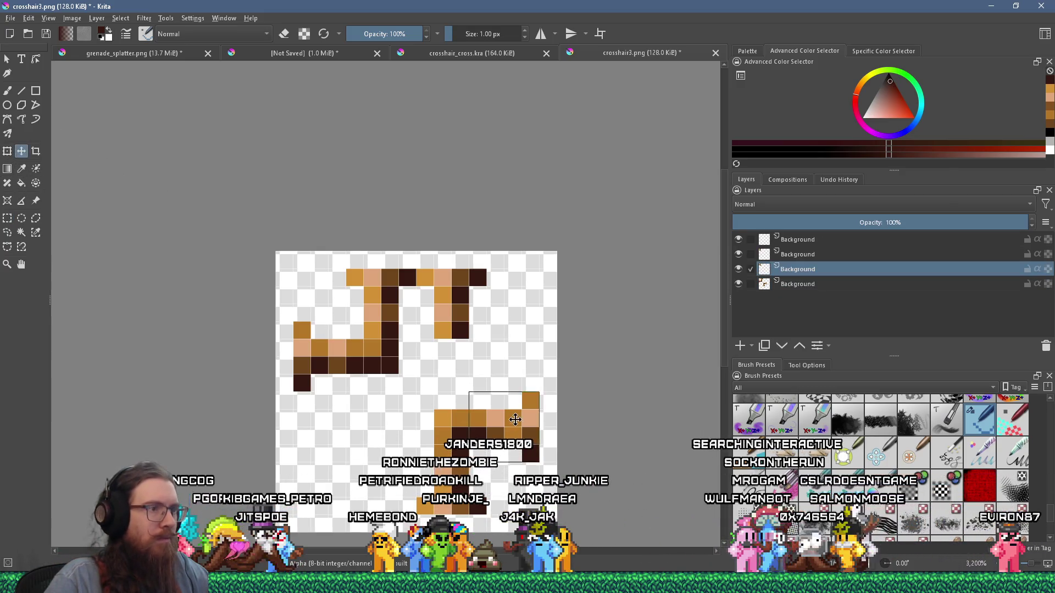
pyautogui.moveTo(515, 423); pyautogui.dragTo(521, 359)
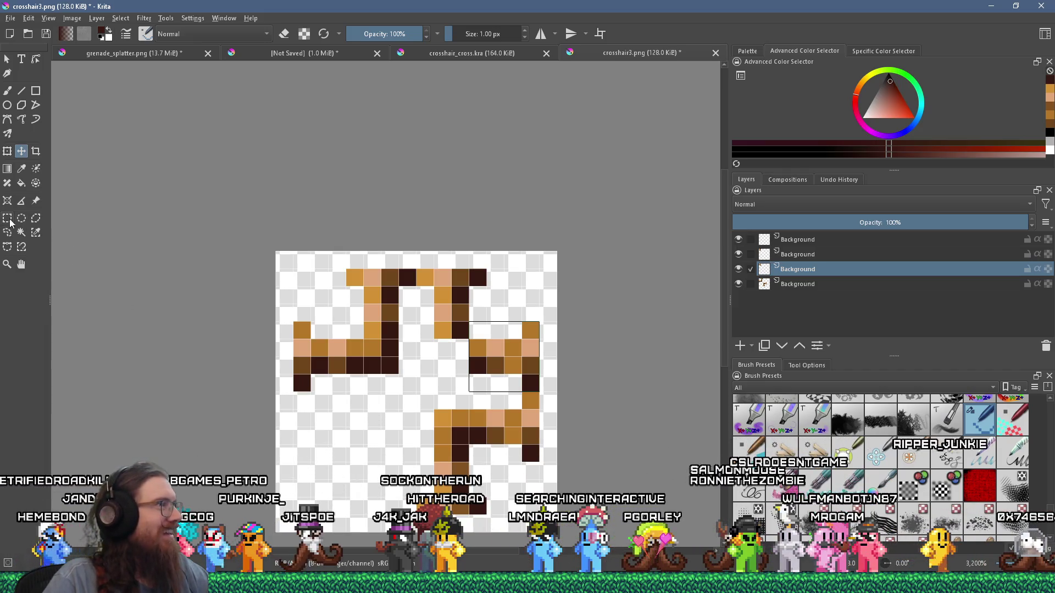
# Clear the selection and make the top Background layer active in the Layers docker
pyautogui.click(11, 220)
pyautogui.click(417, 419)
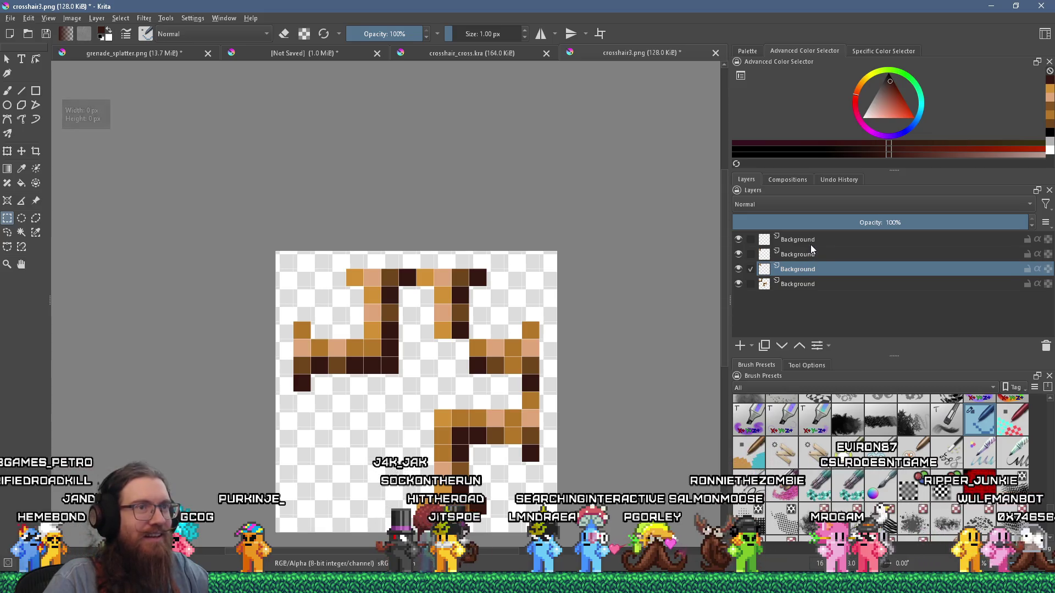
pyautogui.click(811, 242)
pyautogui.click(97, 18)
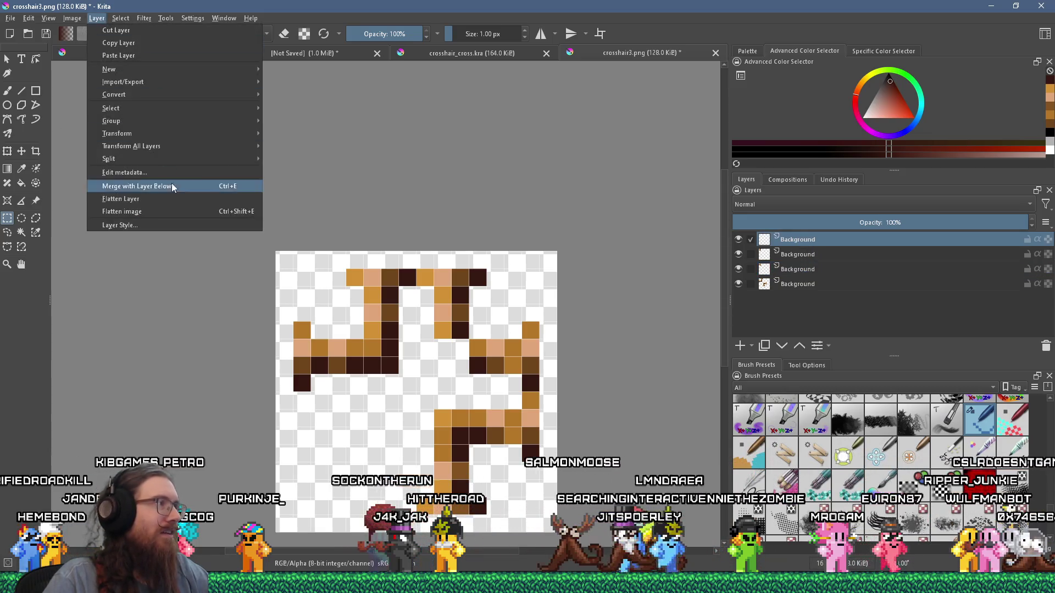
# Flatten the four layers, then copy a 4x7 px piece of the lower arm onto a new layer
pyautogui.click(173, 213)
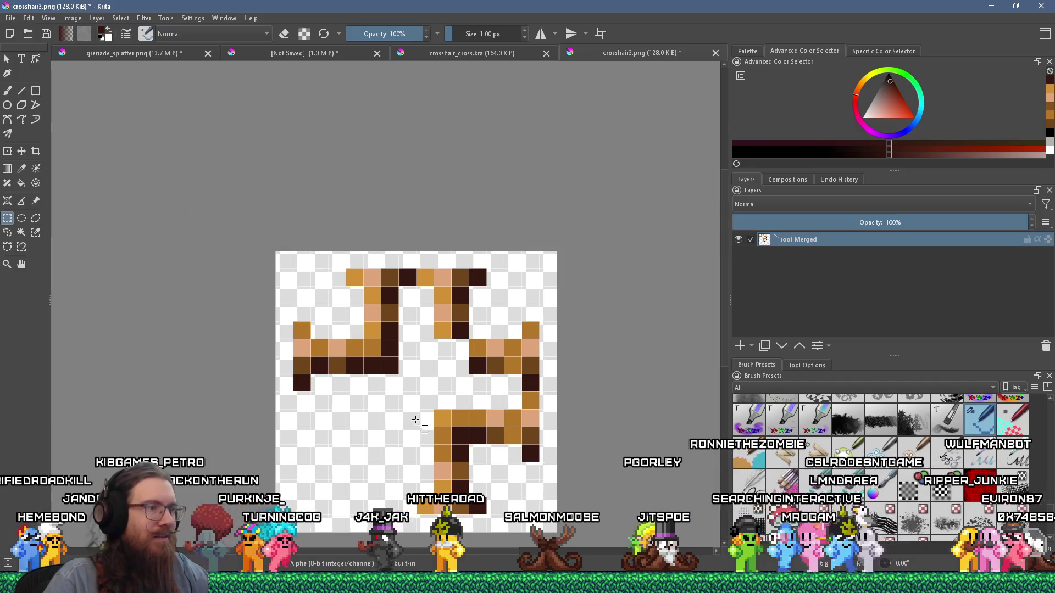
pyautogui.moveTo(452, 497); pyautogui.dragTo(396, 409)
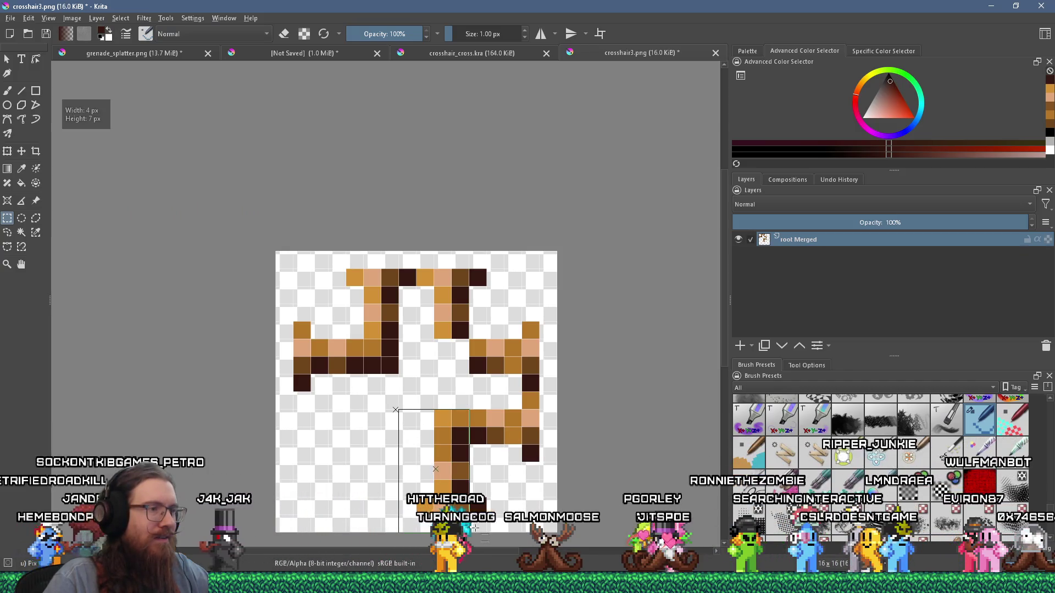
pyautogui.moveTo(396, 410); pyautogui.dragTo(395, 410)
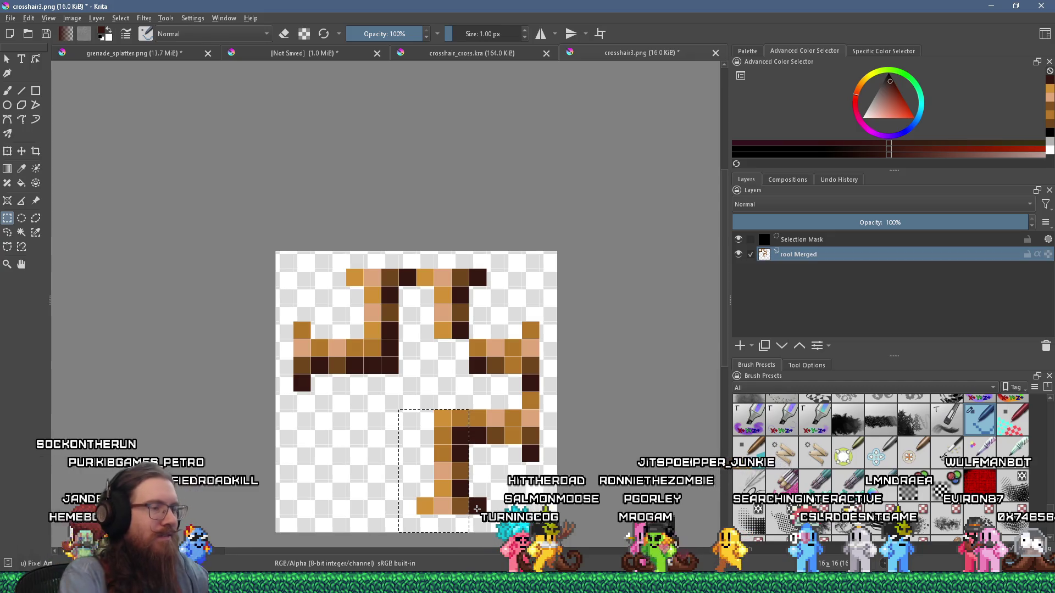
pyautogui.hotkey('ctrl', 'alt', 'j')
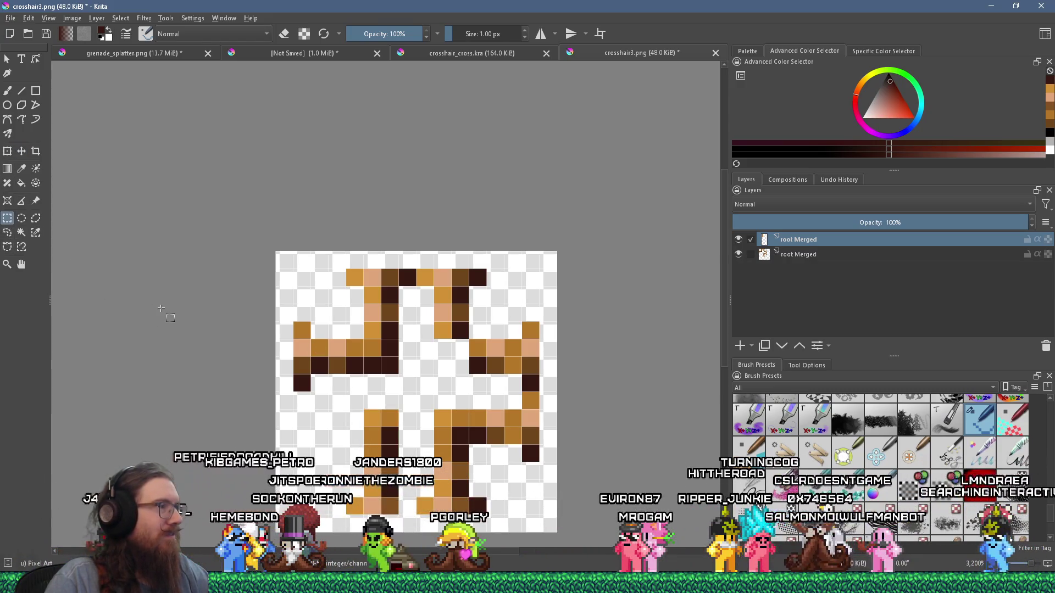
# Copy the left arm's horizontal bar from the merged layer onto a new layer, then flatten the image
pyautogui.click(8, 91)
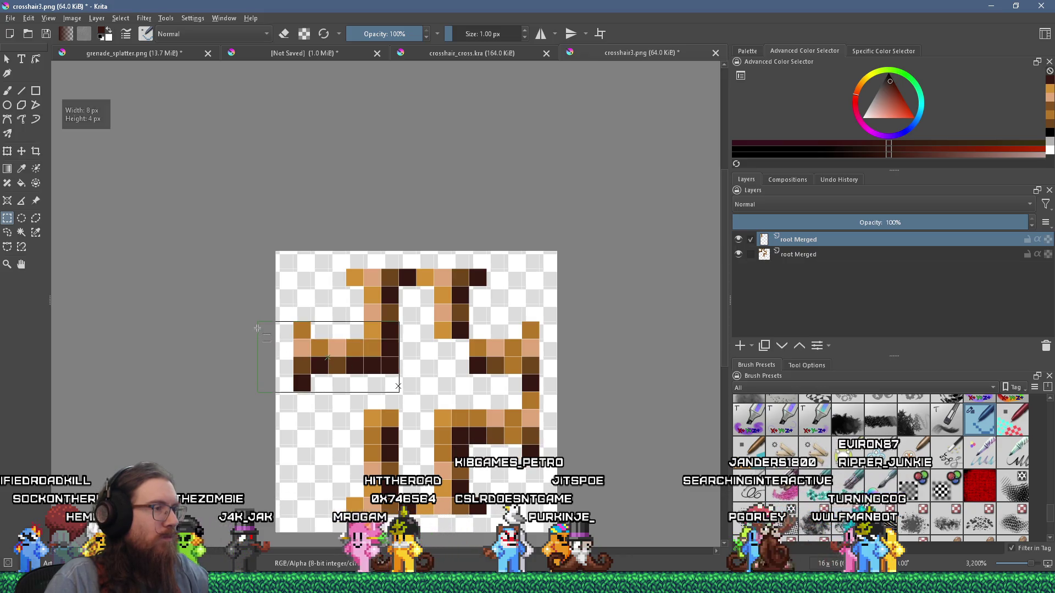
pyautogui.moveTo(260, 344); pyautogui.dragTo(265, 344)
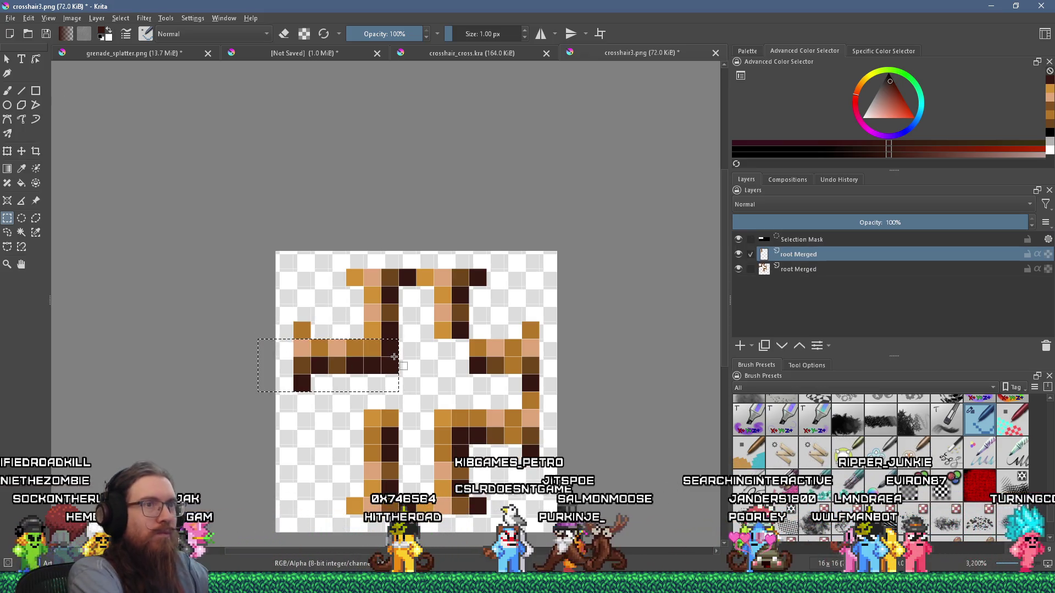
pyautogui.press('pagedown')
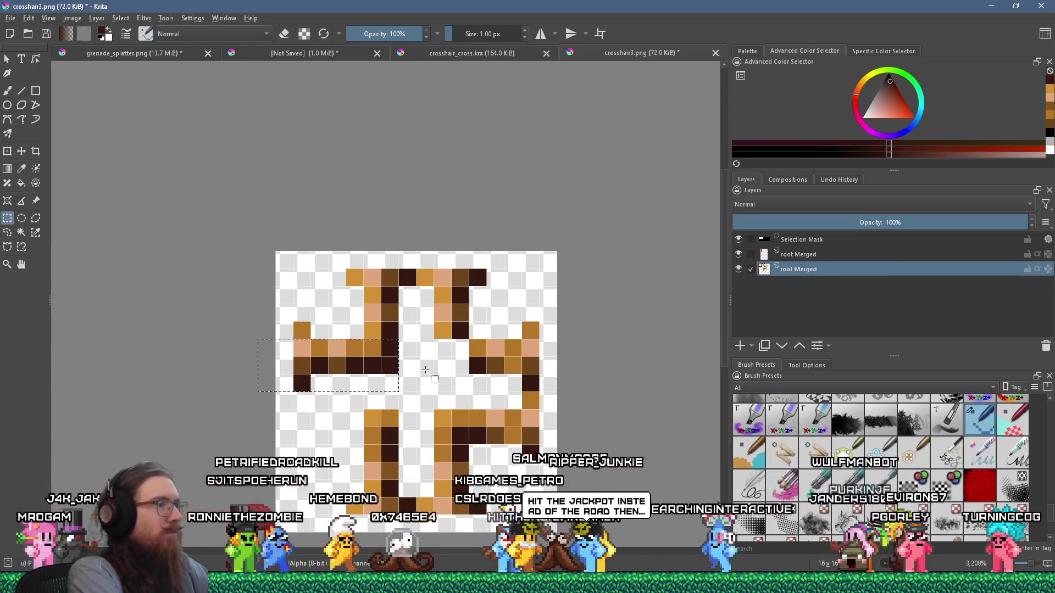
pyautogui.hotkey('ctrl', 'alt', 'j')
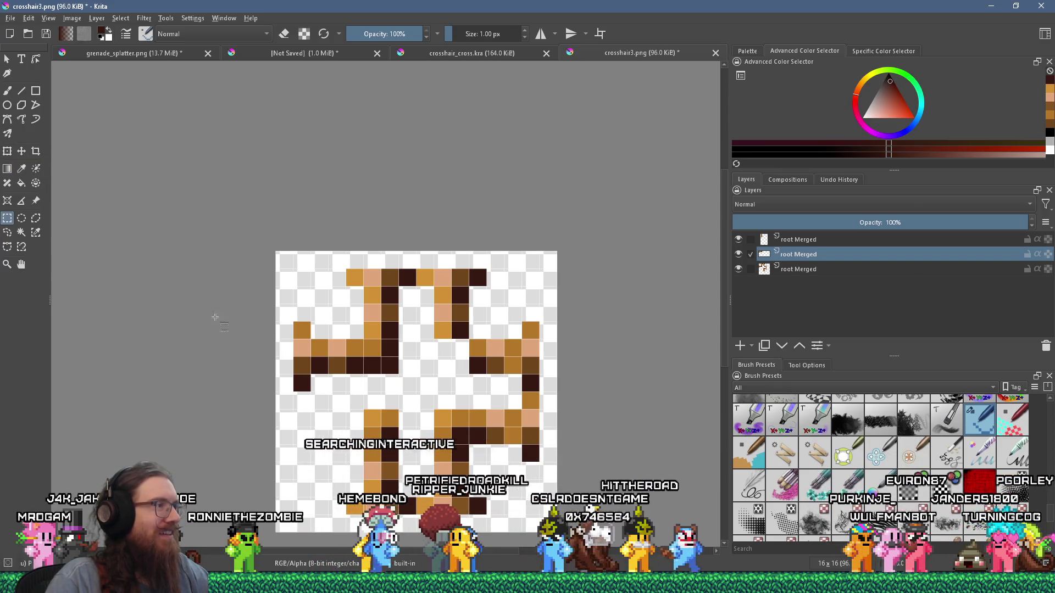
pyautogui.moveTo(270, 307); pyautogui.dragTo(356, 394)
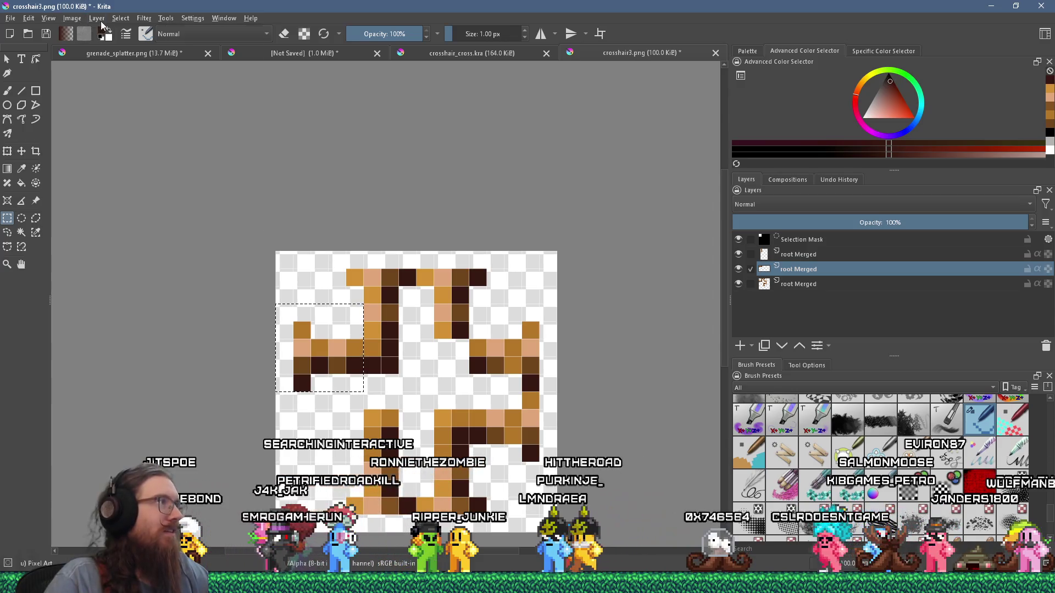
pyautogui.click(97, 18)
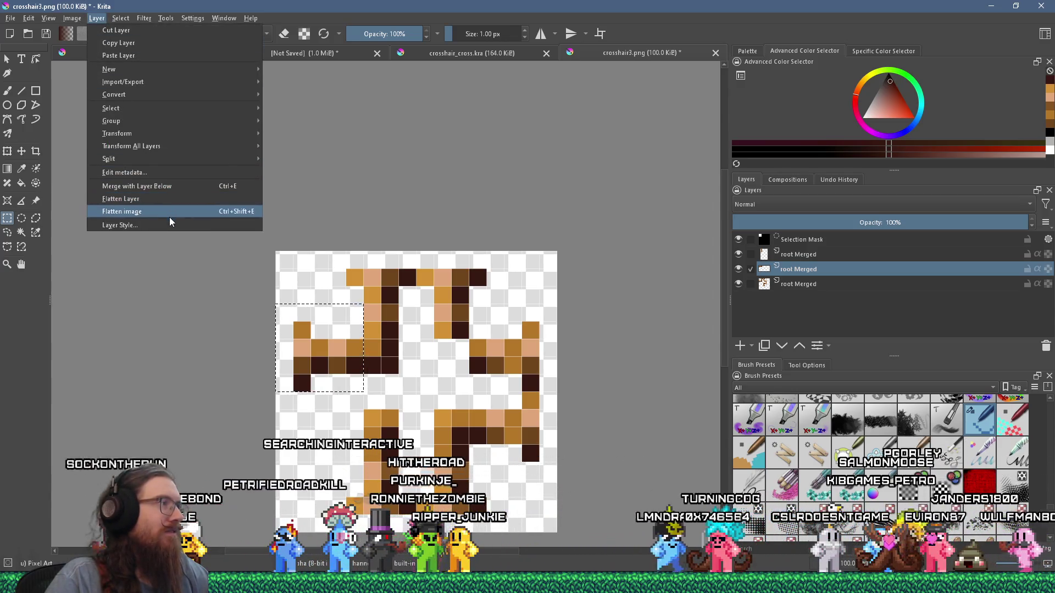
pyautogui.click(172, 212)
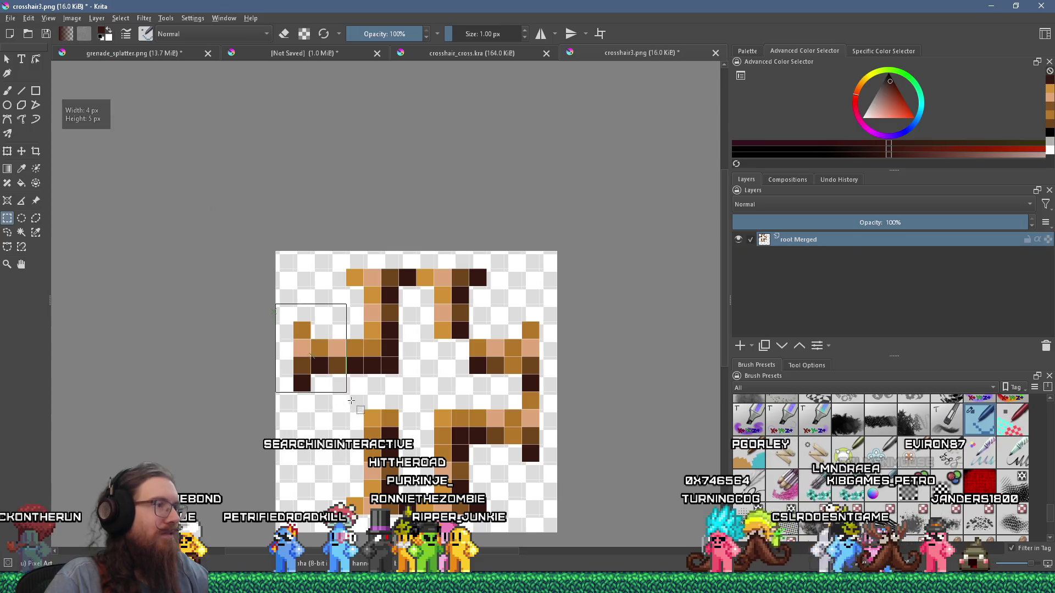
# Paste a 5x5 px piece of the left arm, move it down to form the lower-left arm, and flatten
pyautogui.moveTo(356, 402); pyautogui.dragTo(360, 389)
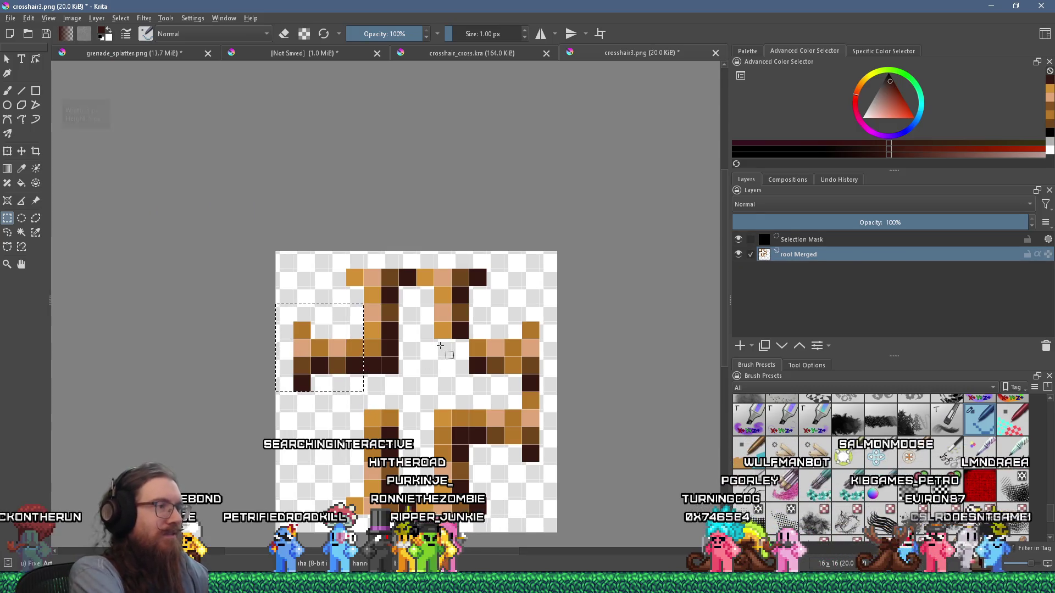
pyautogui.hotkey('ctrl', 'c')
pyautogui.hotkey('ctrl', 'v')
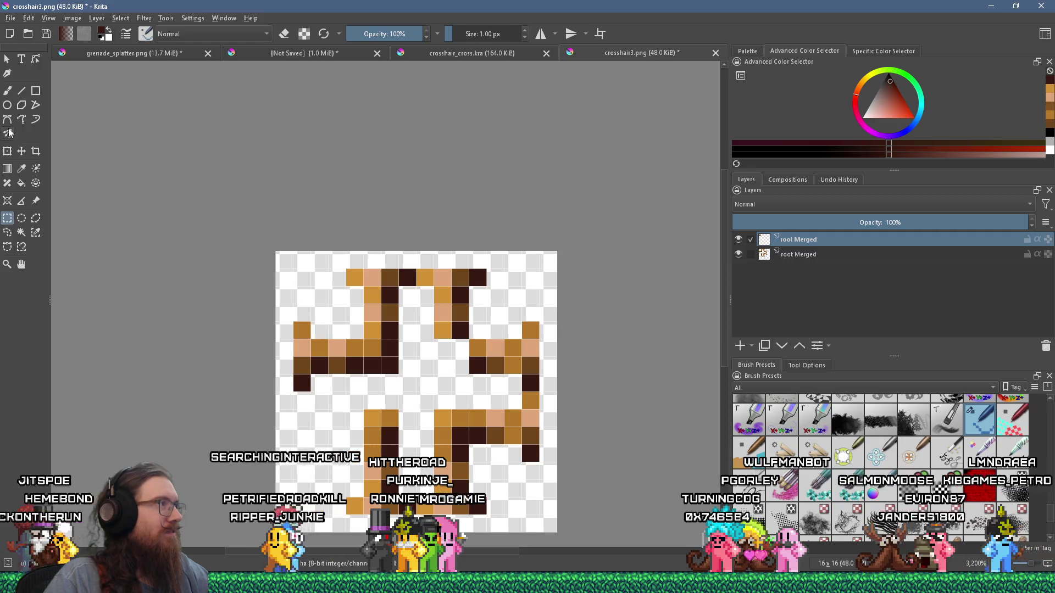
pyautogui.click(347, 358)
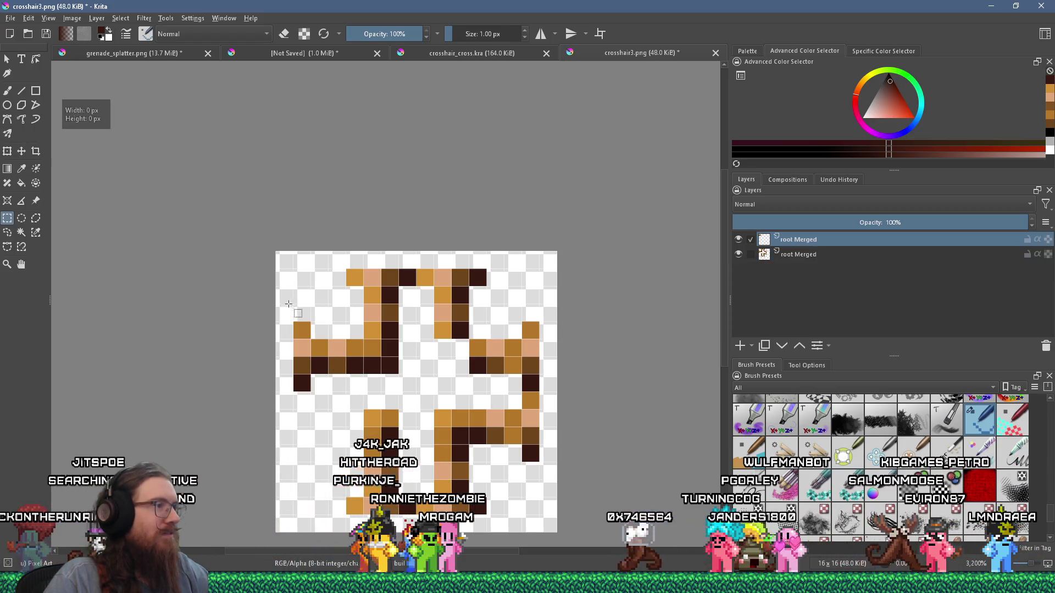
pyautogui.click(21, 151)
pyautogui.moveTo(326, 351); pyautogui.dragTo(325, 421)
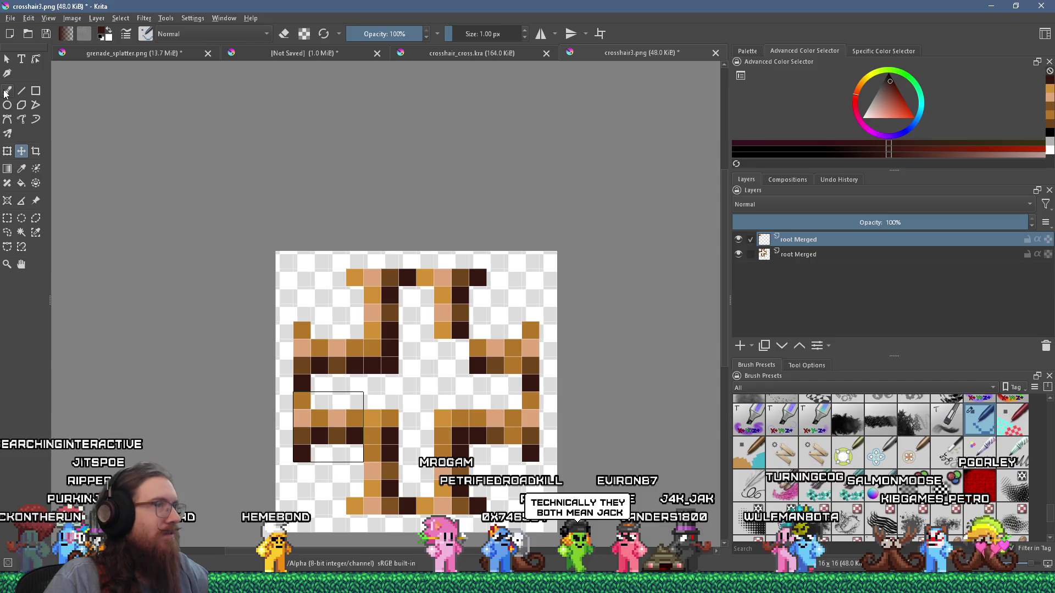
pyautogui.click(118, 19)
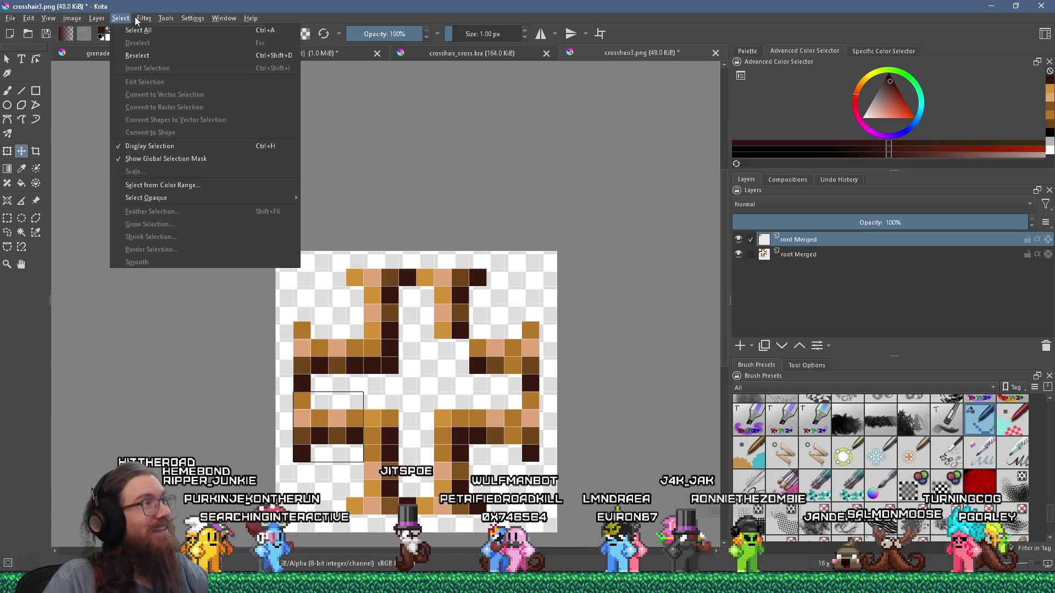
pyautogui.moveTo(142, 19)
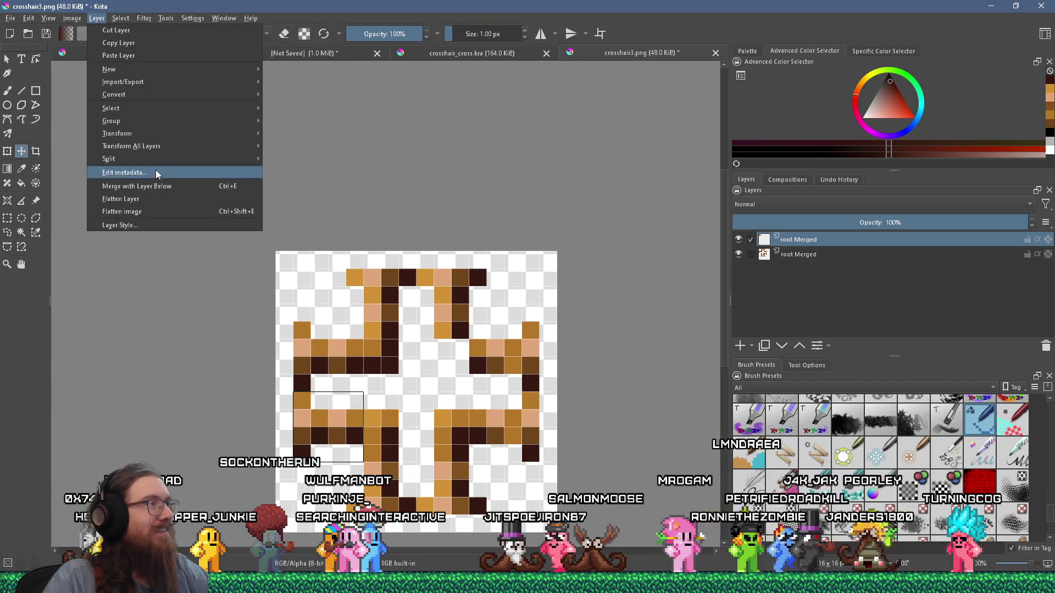
pyautogui.click(159, 214)
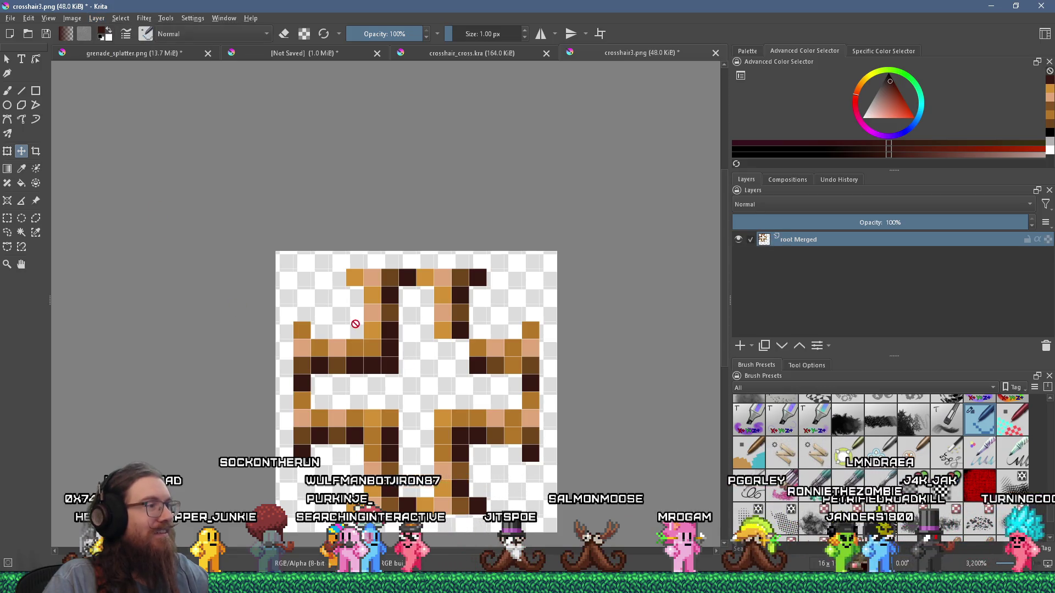
# Paint two orange pixels on the crosshair and a dark brown pixel below the orange column
pyautogui.click(6, 92)
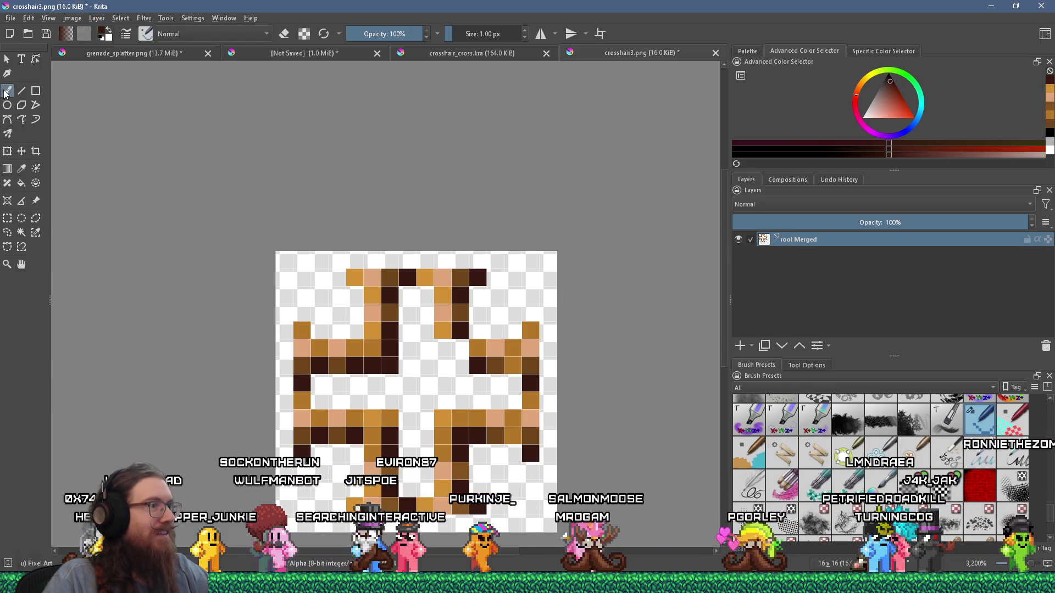
pyautogui.click(442, 330)
pyautogui.click(439, 349)
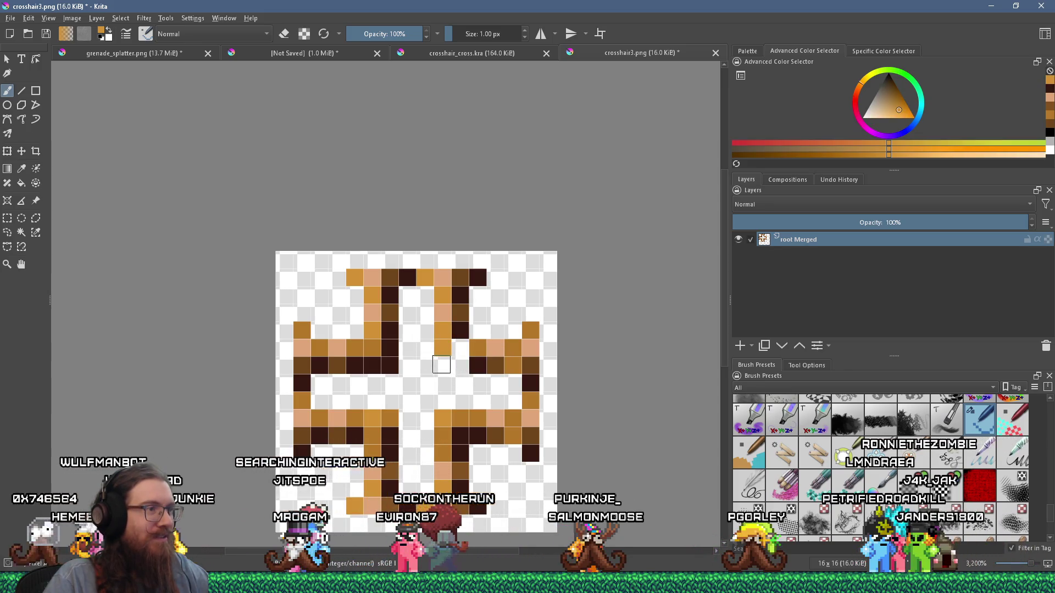
pyautogui.click(459, 331)
pyautogui.click(442, 366)
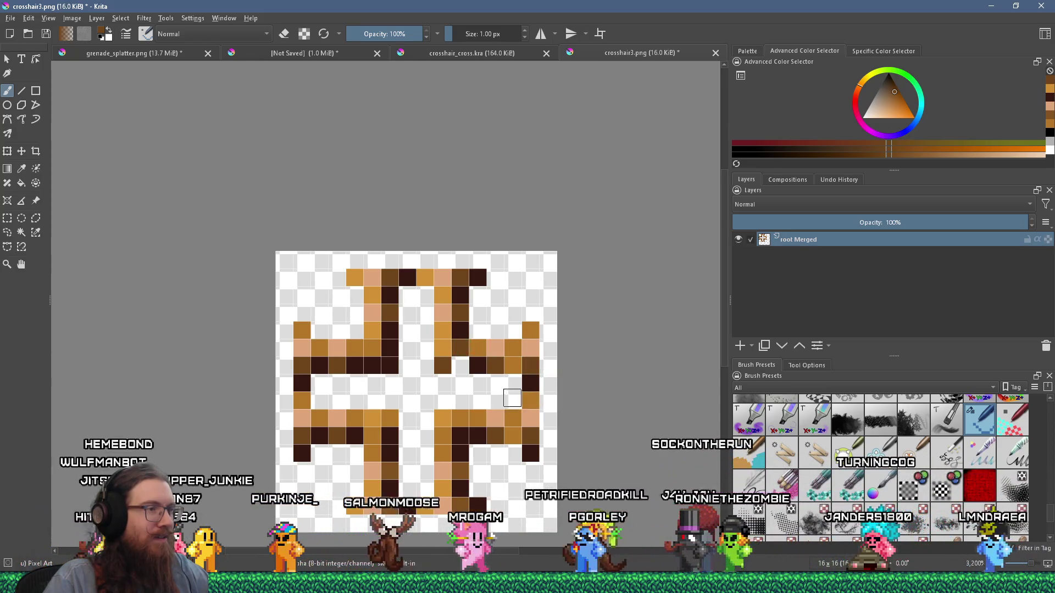
# Pick up the dark brown from the crosshair and recolour a medium-brown pixel with it
pyautogui.click(461, 364)
pyautogui.scroll(-3)
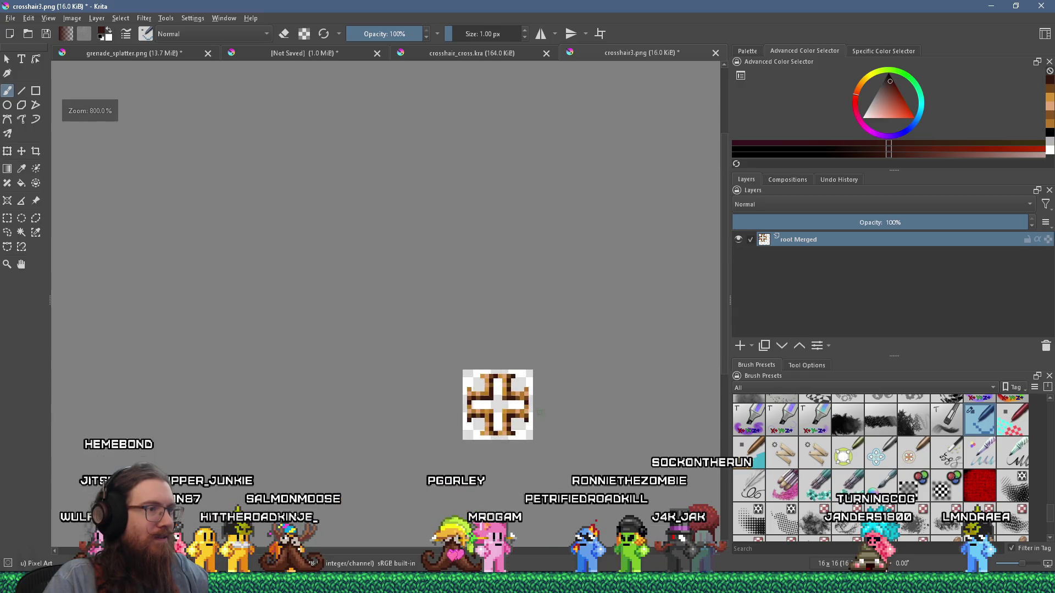
pyautogui.scroll(3)
pyautogui.scroll(-3)
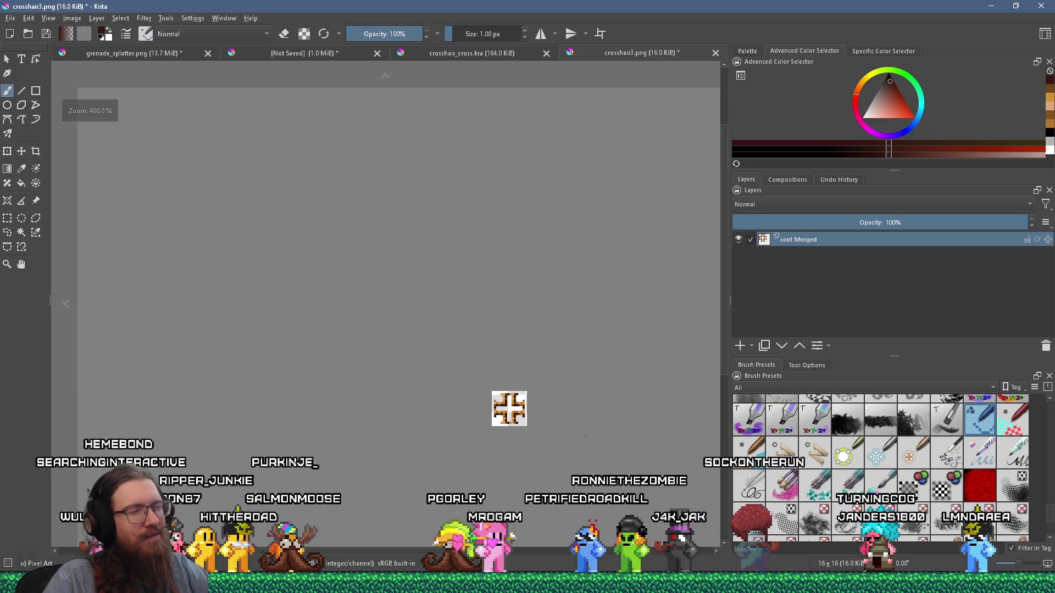
pyautogui.scroll(3)
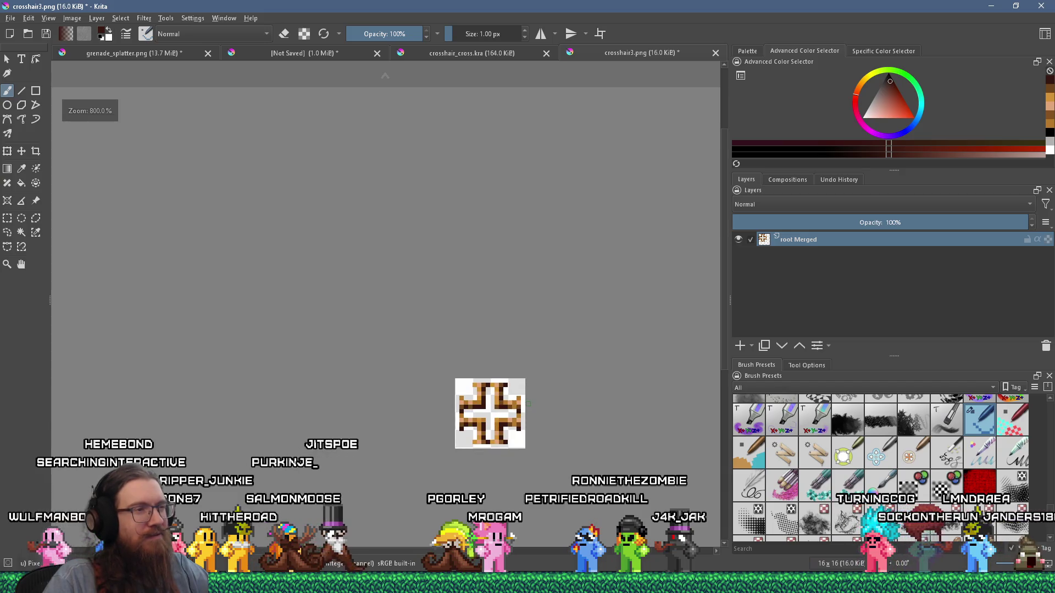
pyautogui.scroll(3)
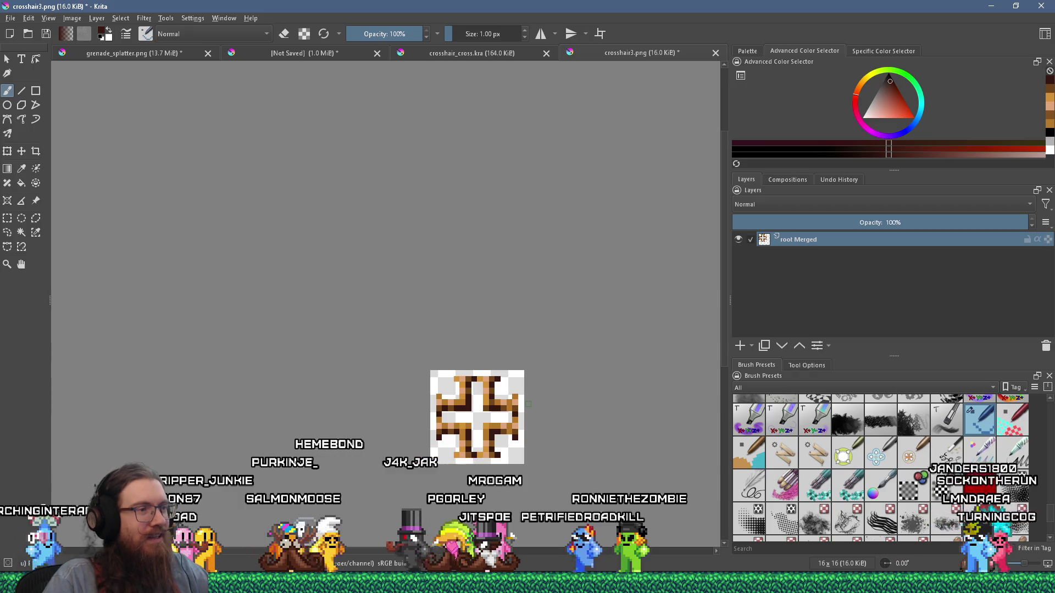
pyautogui.scroll(3)
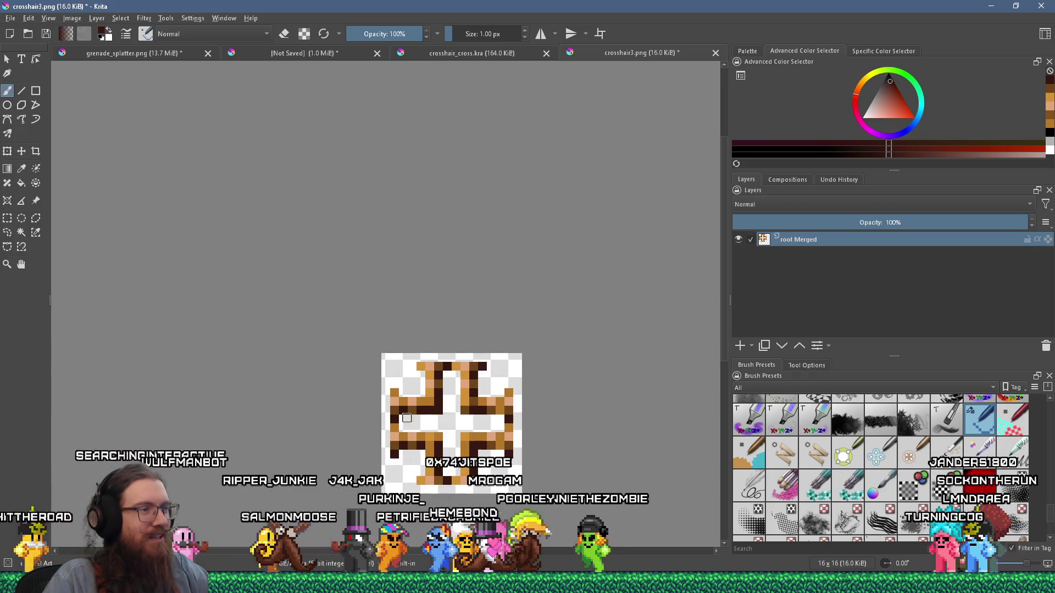
pyautogui.scroll(-3)
pyautogui.scroll(3)
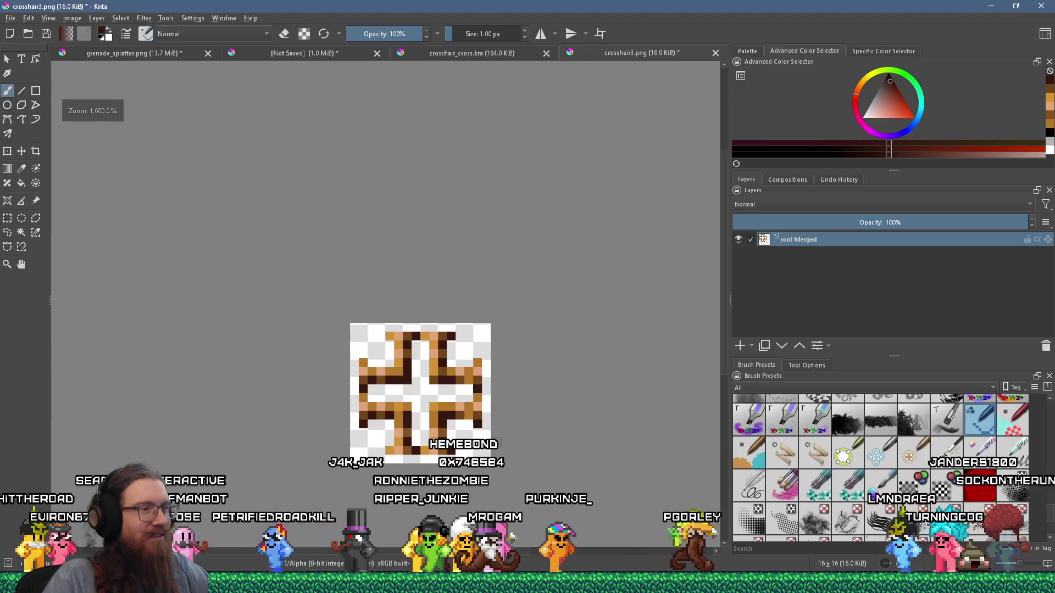
pyautogui.scroll(3)
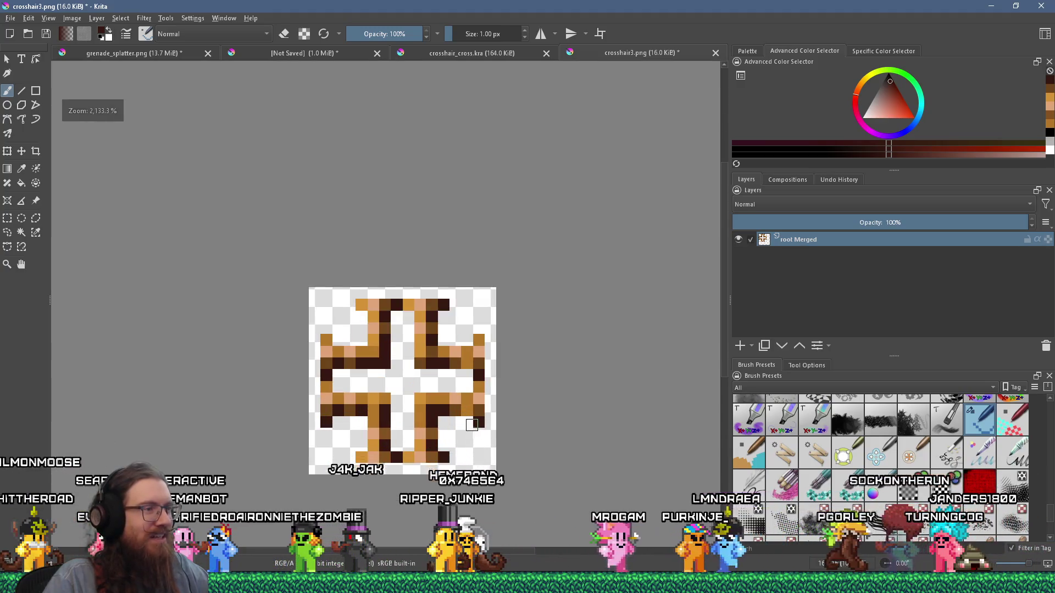
pyautogui.scroll(3)
pyautogui.click(460, 407)
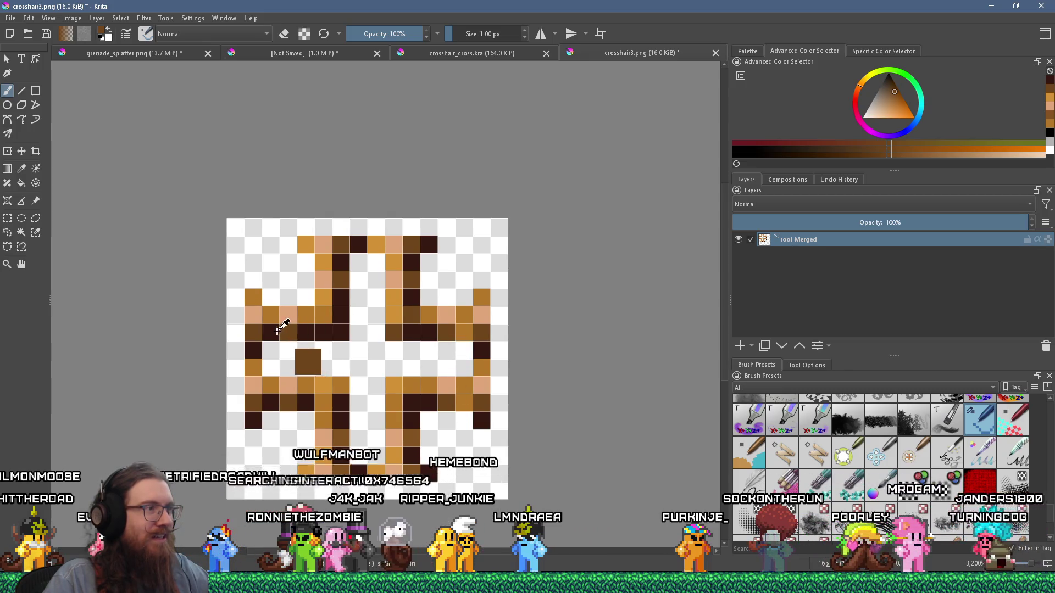
pyautogui.click(436, 335)
pyautogui.click(462, 333)
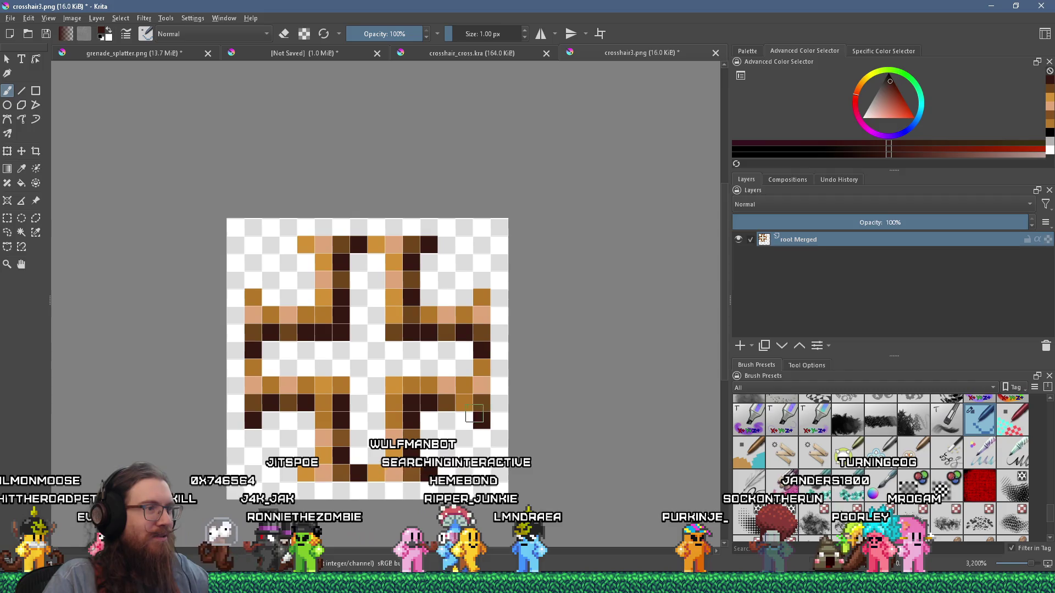
# Zoom out to view the whole pinwheel crosshair at 800%
pyautogui.scroll(-3)
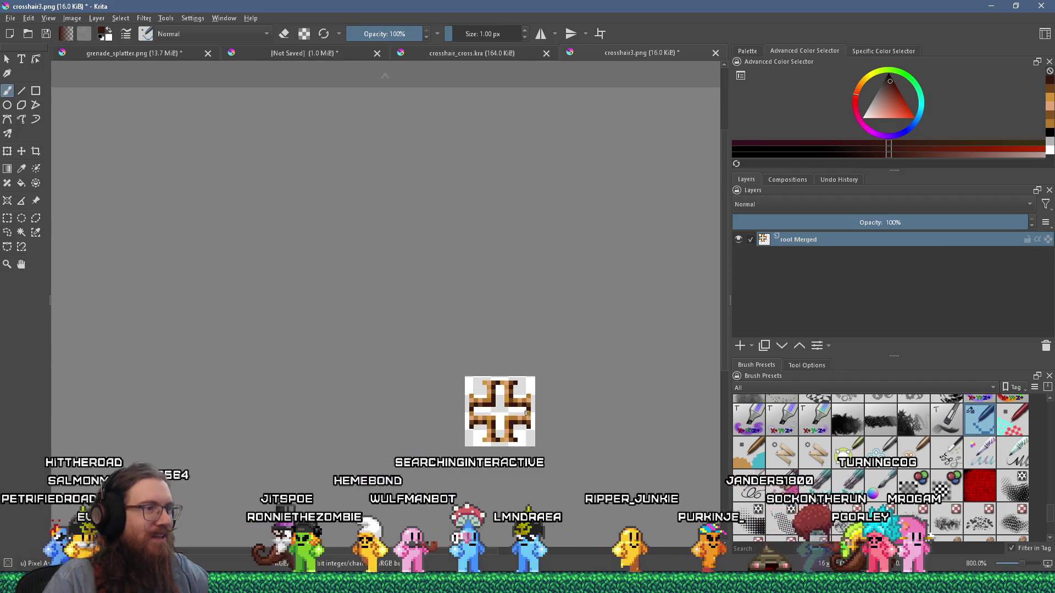
pyautogui.scroll(-3)
pyautogui.scroll(3)
pyautogui.scroll(3)
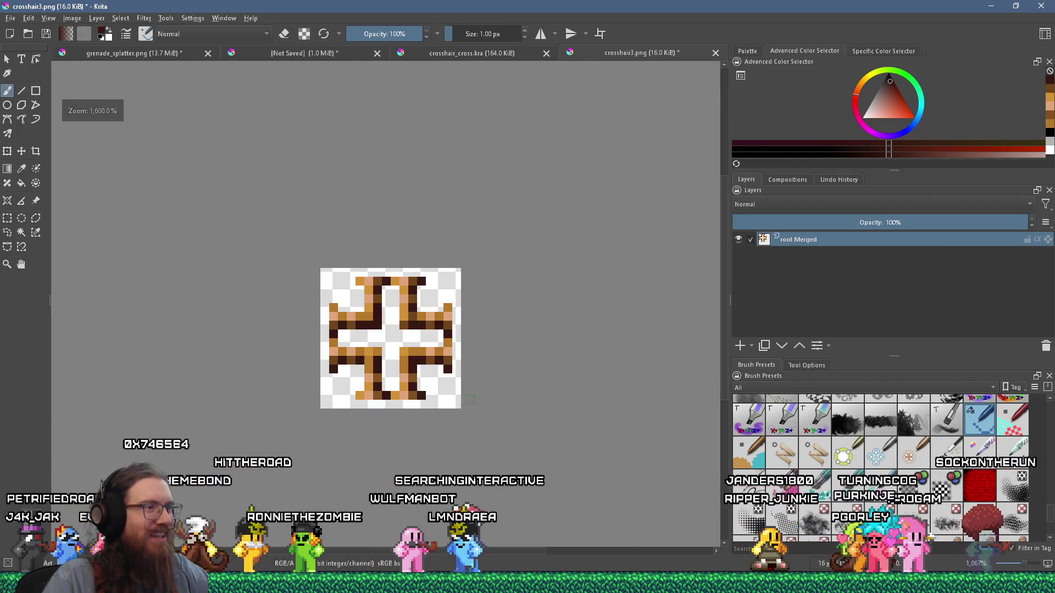
pyautogui.scroll(3)
pyautogui.scroll(-3)
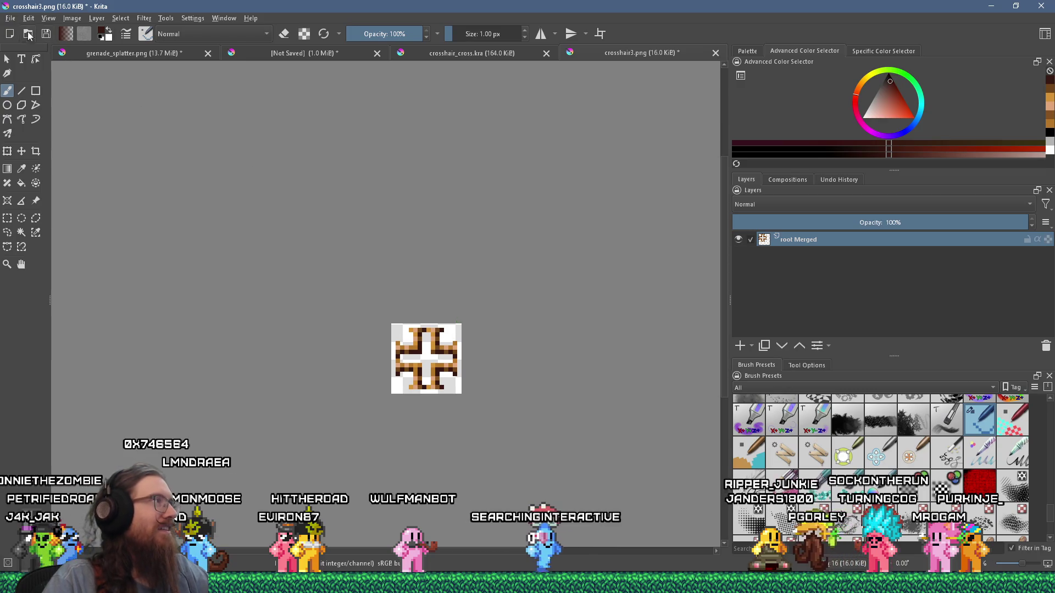
# Save crosshair3.png, accepting the PNG export options, and switch back to Godot
pyautogui.click(11, 18)
pyautogui.click(36, 69)
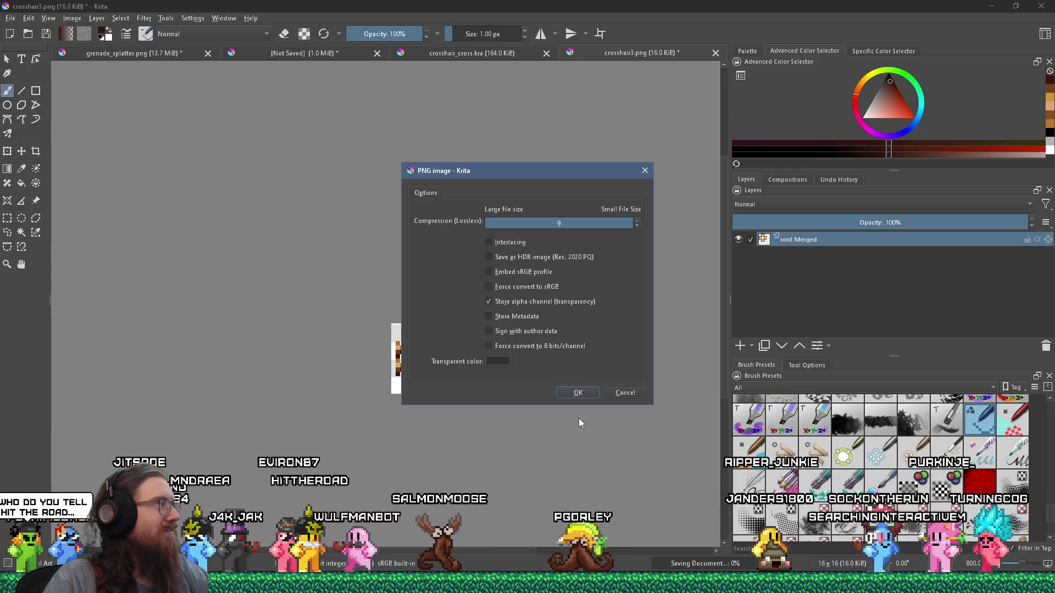
pyautogui.click(578, 392)
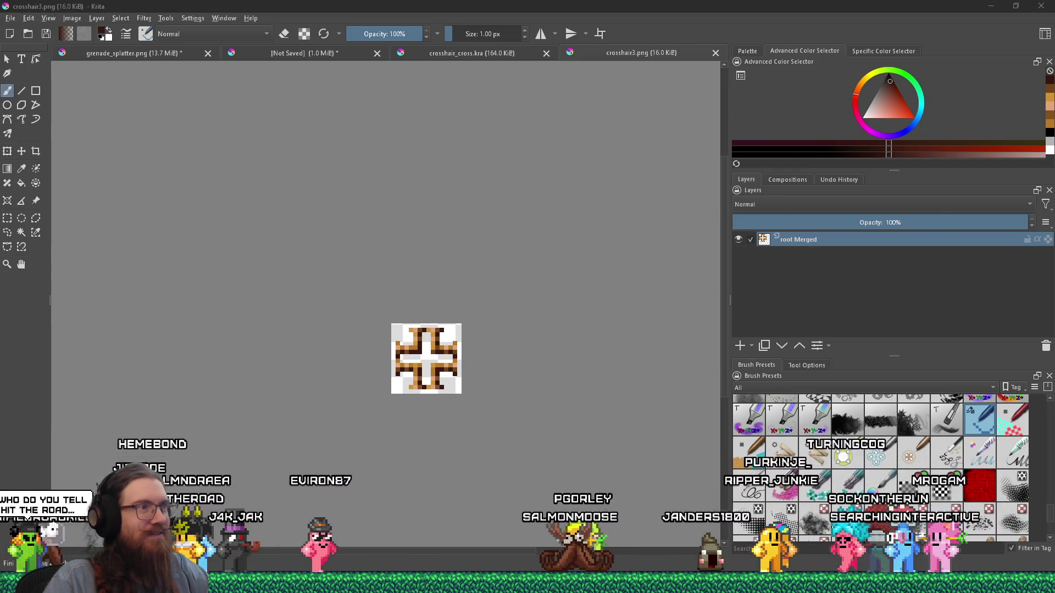
pyautogui.hotkey('alt', 'Tab')
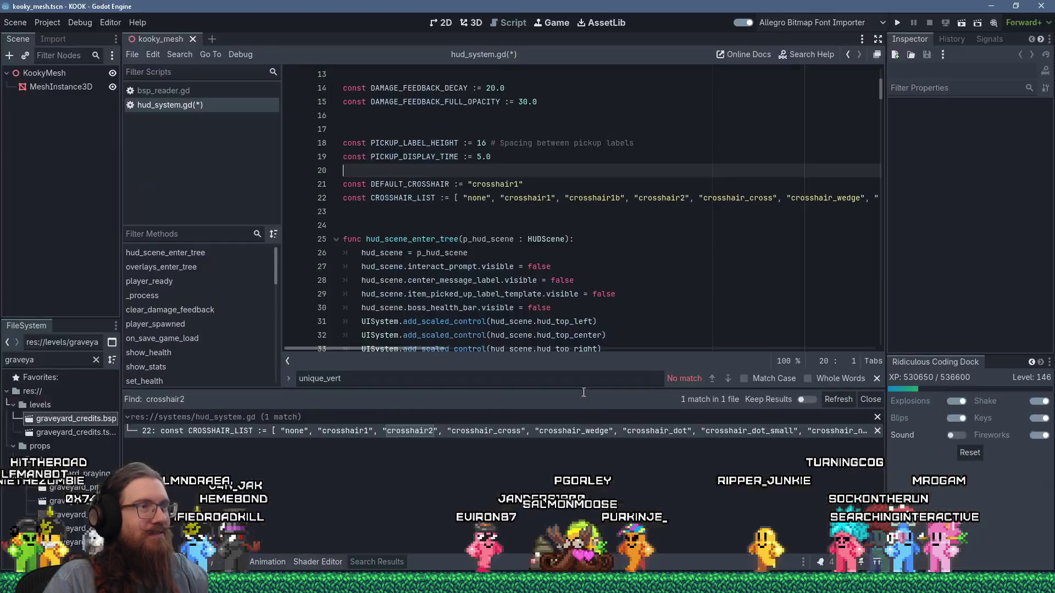
# Insert "crosshair3" after crosshair2 on line 22, save hud_system.gd, and run the project
pyautogui.click(702, 198)
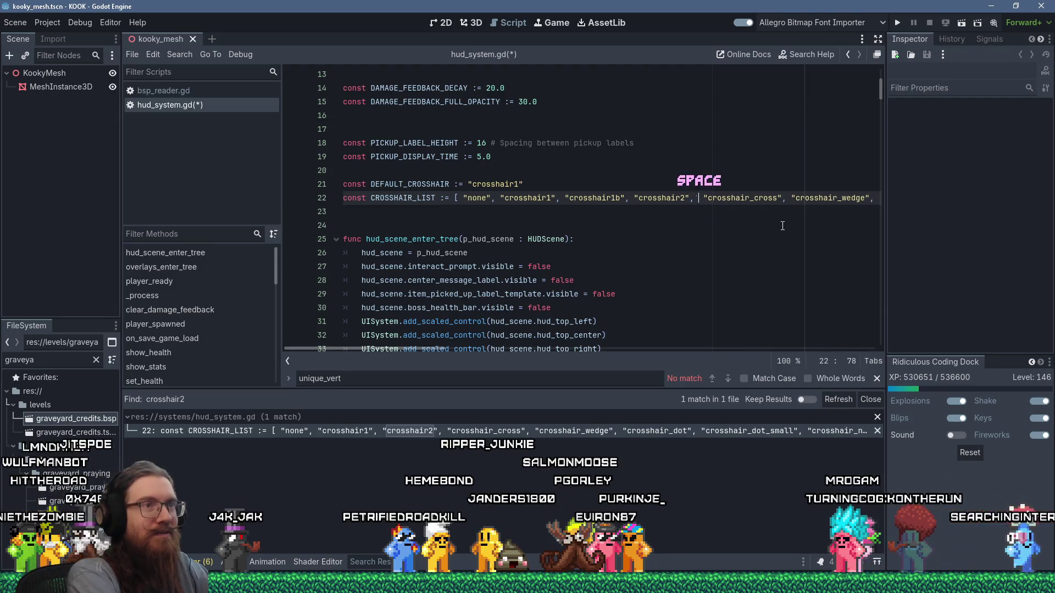
pyautogui.write('"crosshair3",')
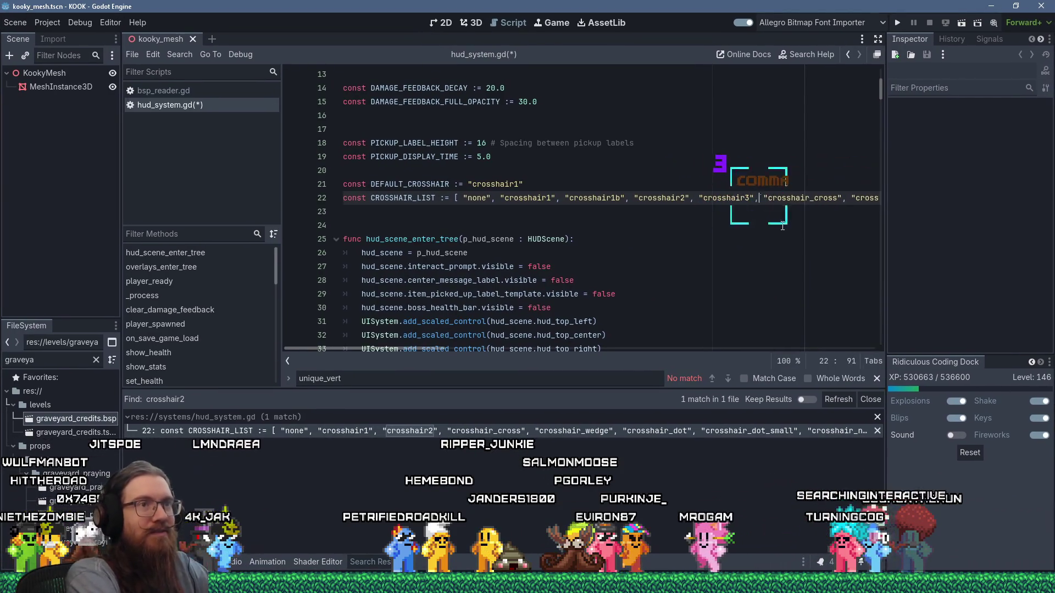
pyautogui.hotkey('ctrl', 's')
pyautogui.click(615, 156)
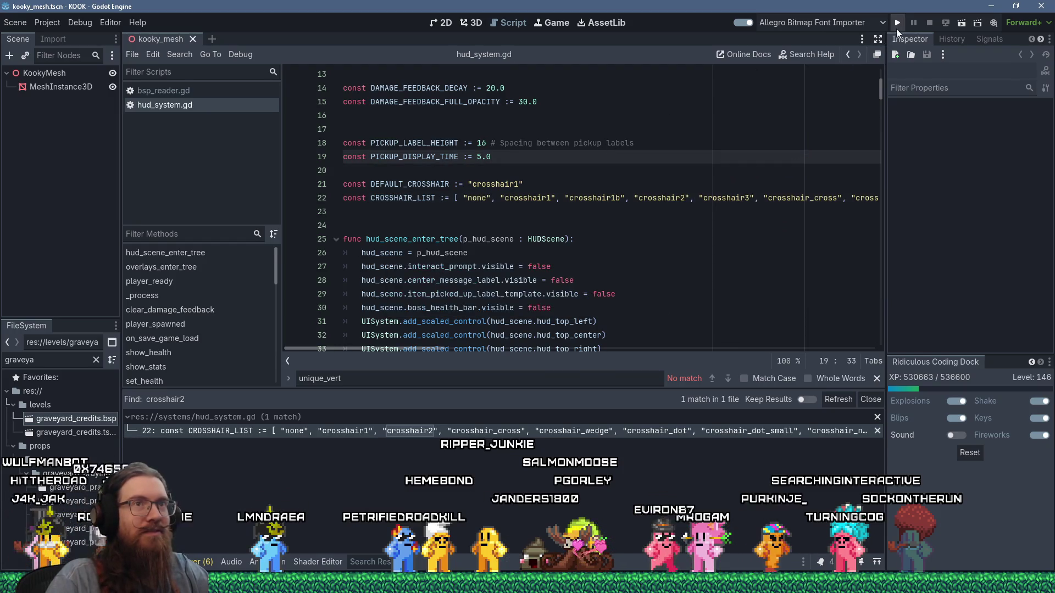
pyautogui.click(897, 23)
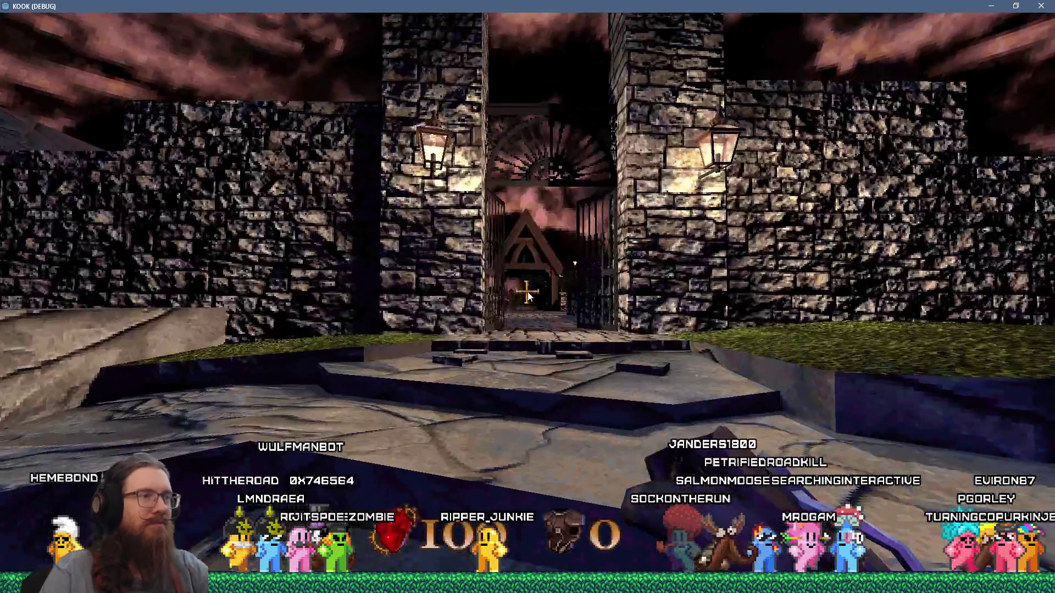
# Peek at the UI Settings page from the pause menu, then resume playing
pyautogui.press('Escape')
pyautogui.click(528, 356)
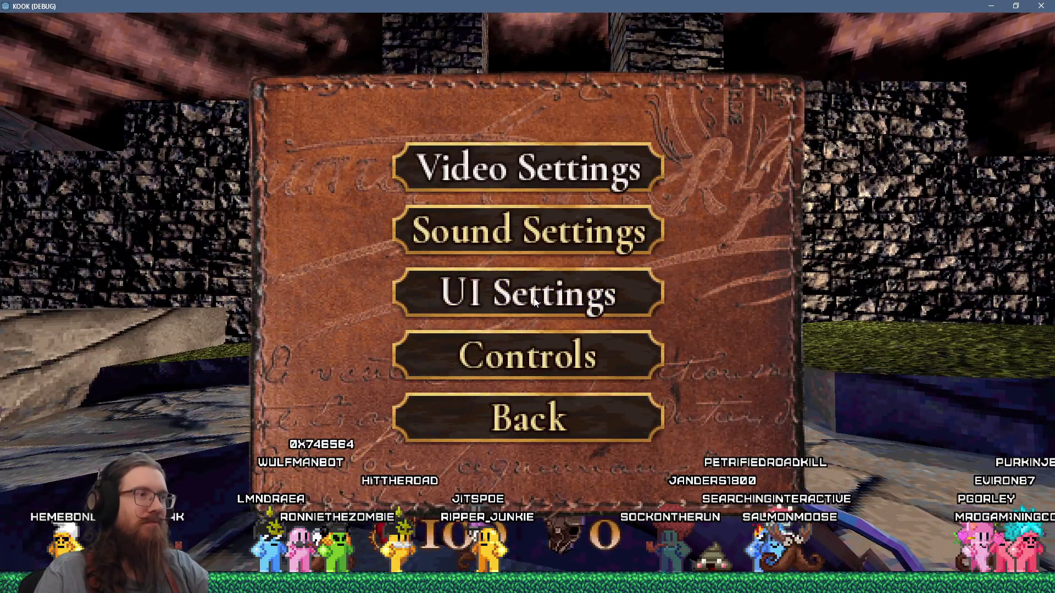
pyautogui.click(534, 300)
pyautogui.press('Escape')
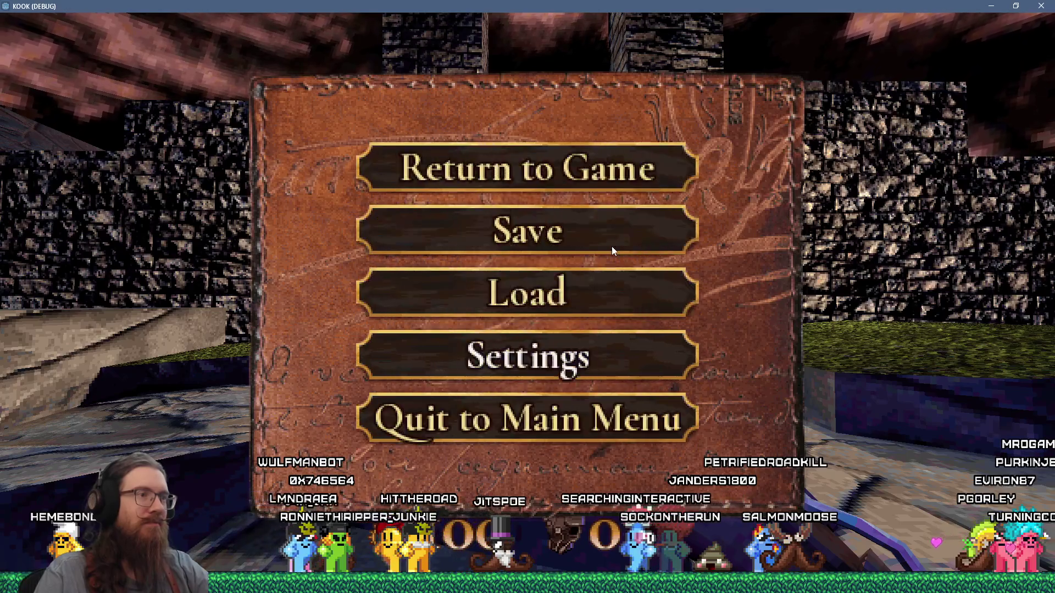
pyautogui.press('Escape')
# Walk through the gate, courtyard and stone bridge to the rock face and graveyard lawn
pyautogui.press('w')
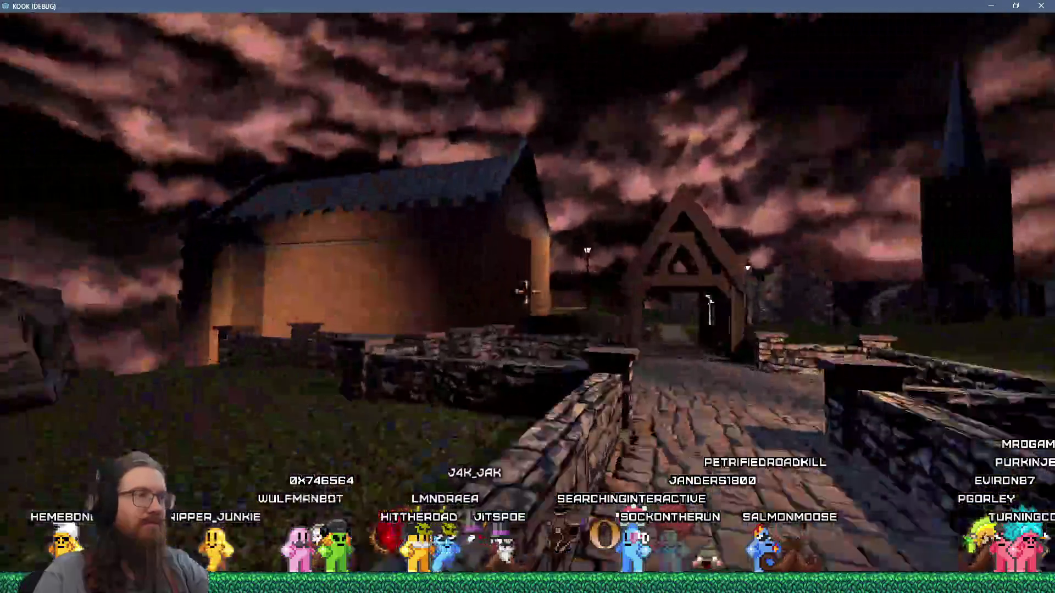
pyautogui.press('w')
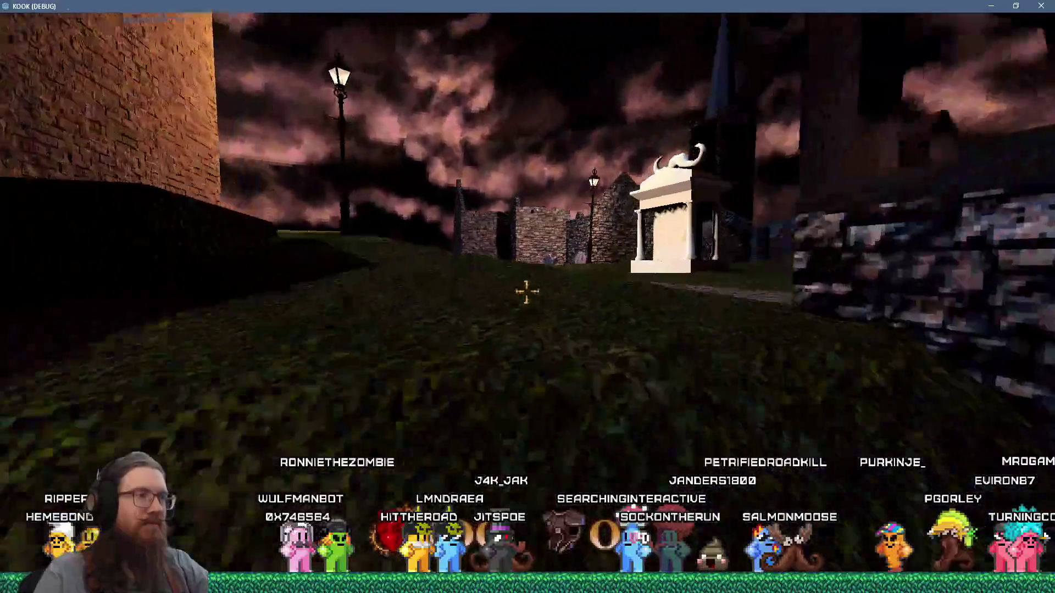
pyautogui.press('w')
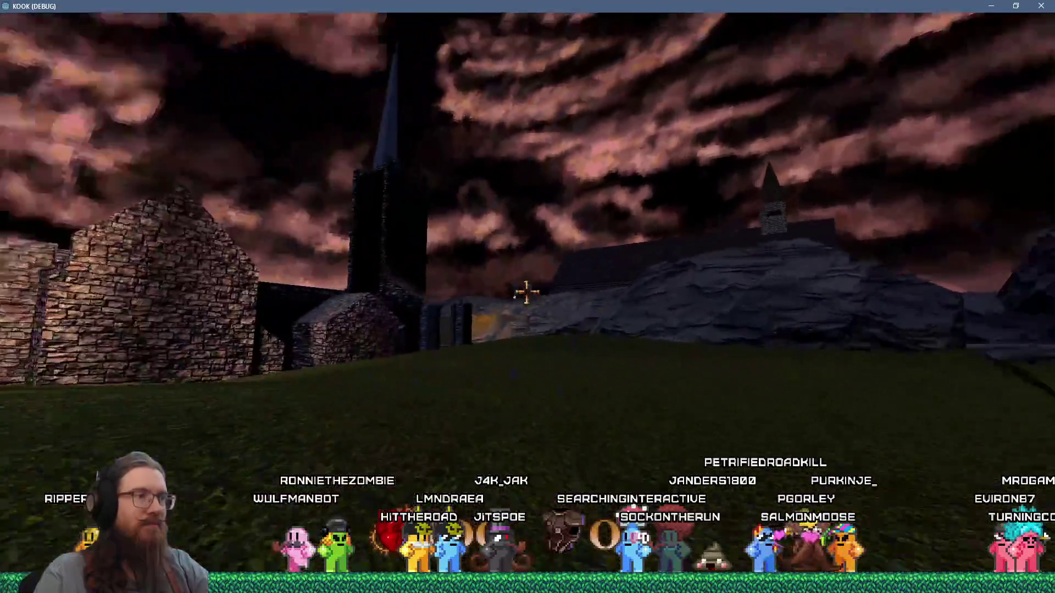
pyautogui.press('w')
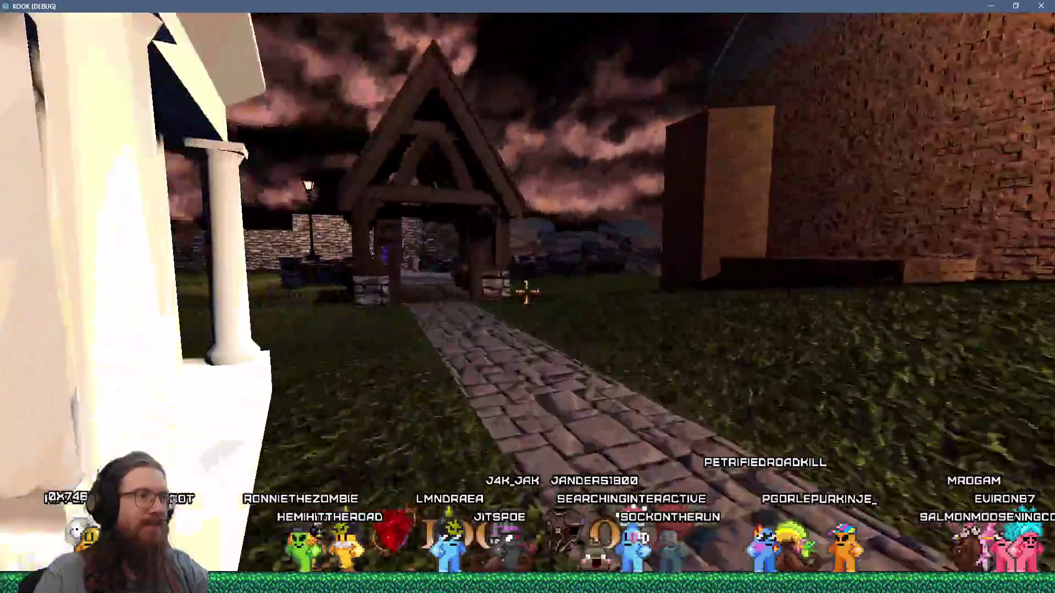
pyautogui.press('w')
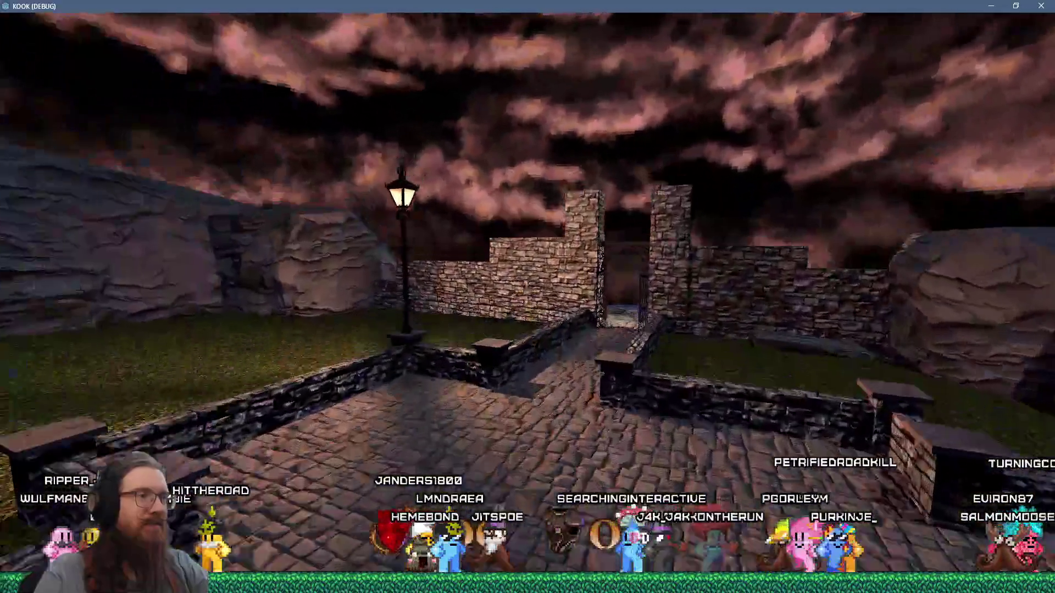
pyautogui.press('w')
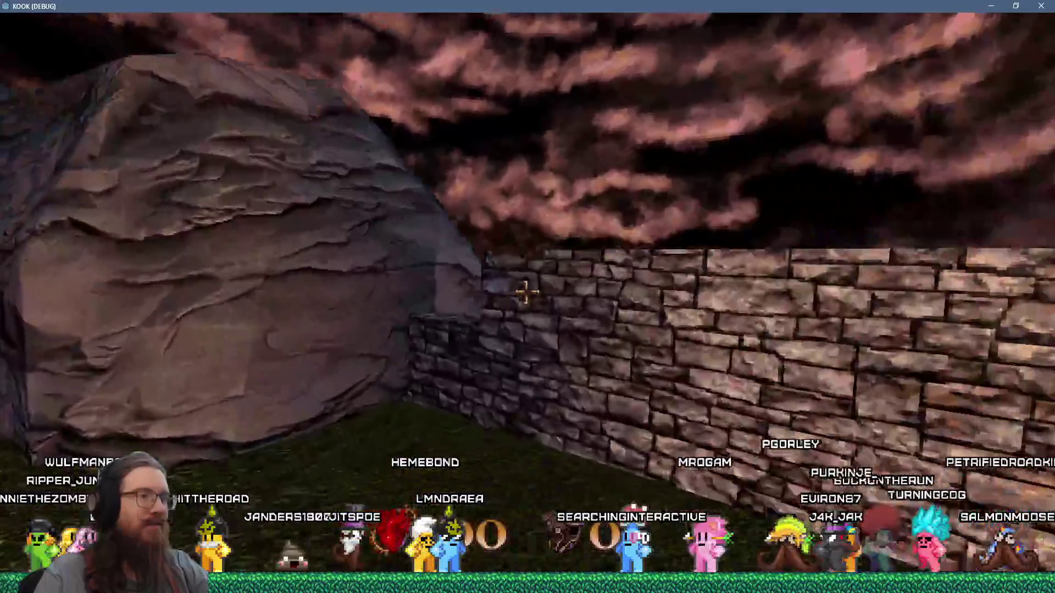
pyautogui.press('w')
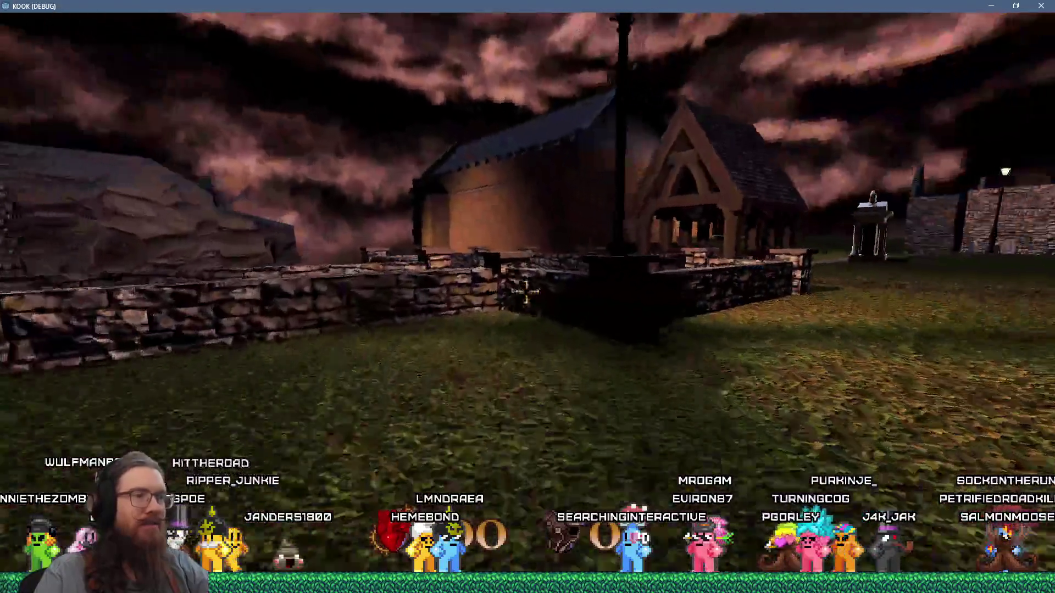
pyautogui.press('w')
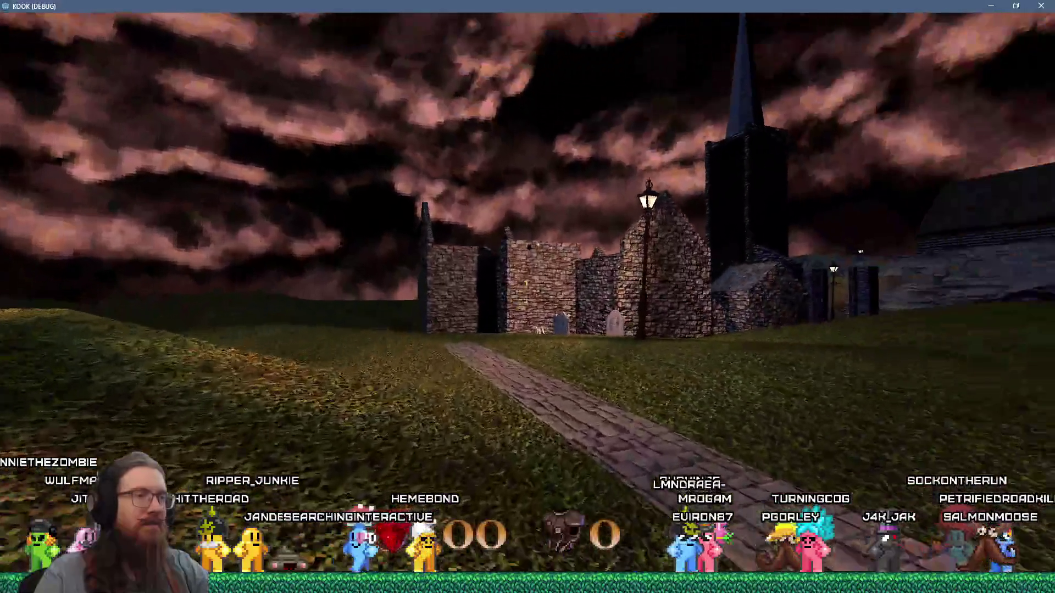
# Check the controls page, then cycle through two crosshair styles in UI Settings
pyautogui.press('Escape')
pyautogui.click(533, 357)
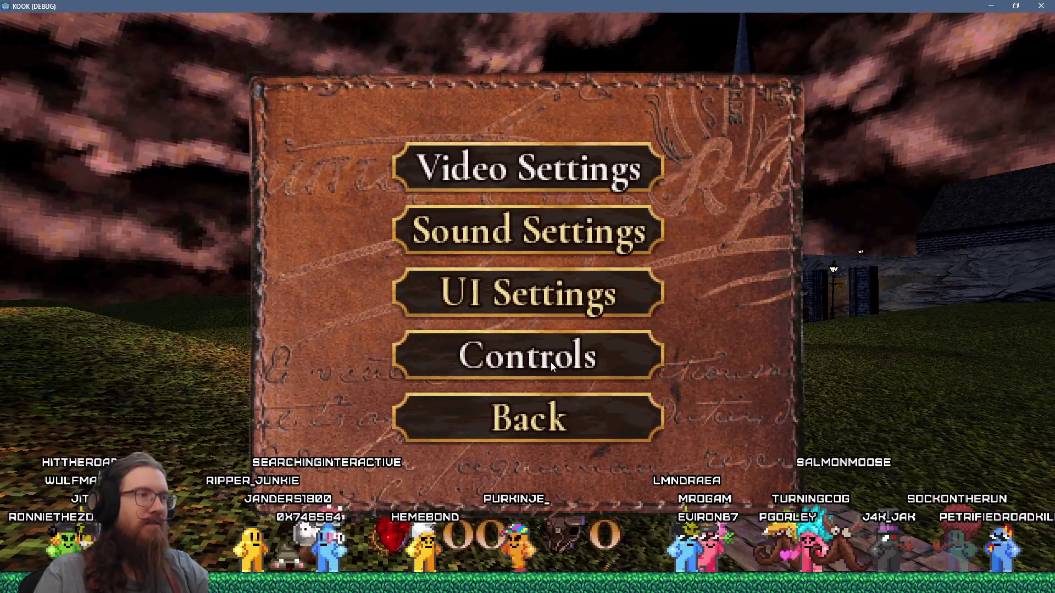
pyautogui.click(532, 358)
pyautogui.press('Escape')
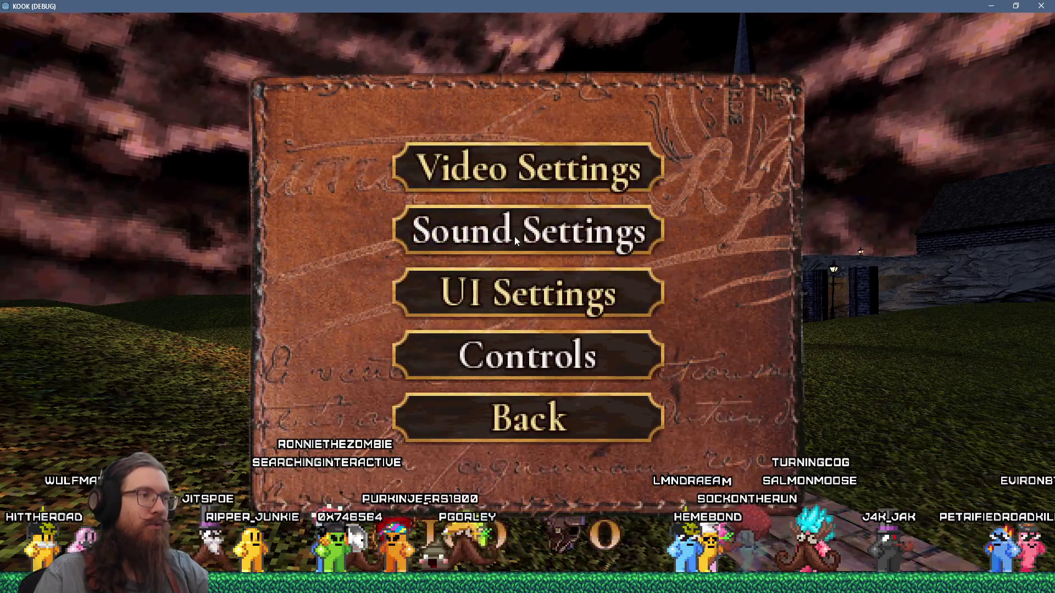
pyautogui.click(509, 288)
pyautogui.click(620, 244)
pyautogui.click(620, 244)
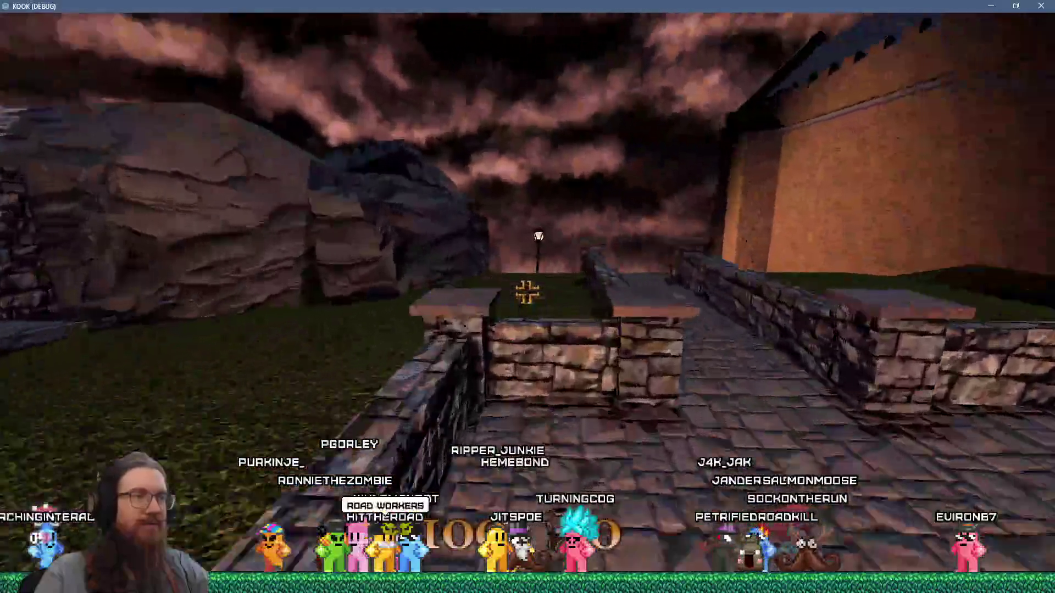
# Walk past the lamp post to the stone church, then reopen the game settings
pyautogui.press('w')
pyautogui.press('space')
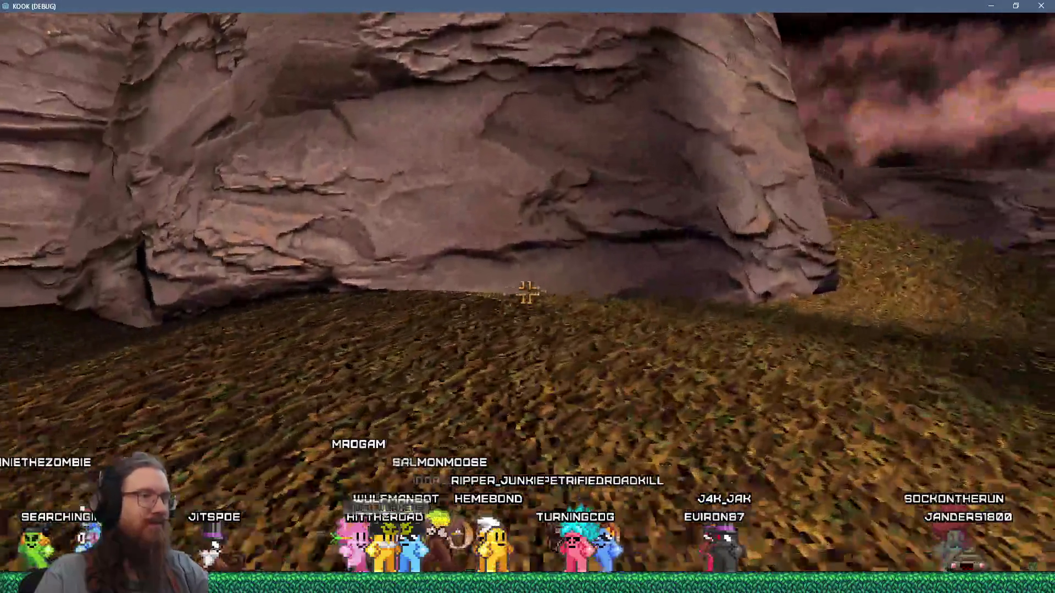
pyautogui.press('w')
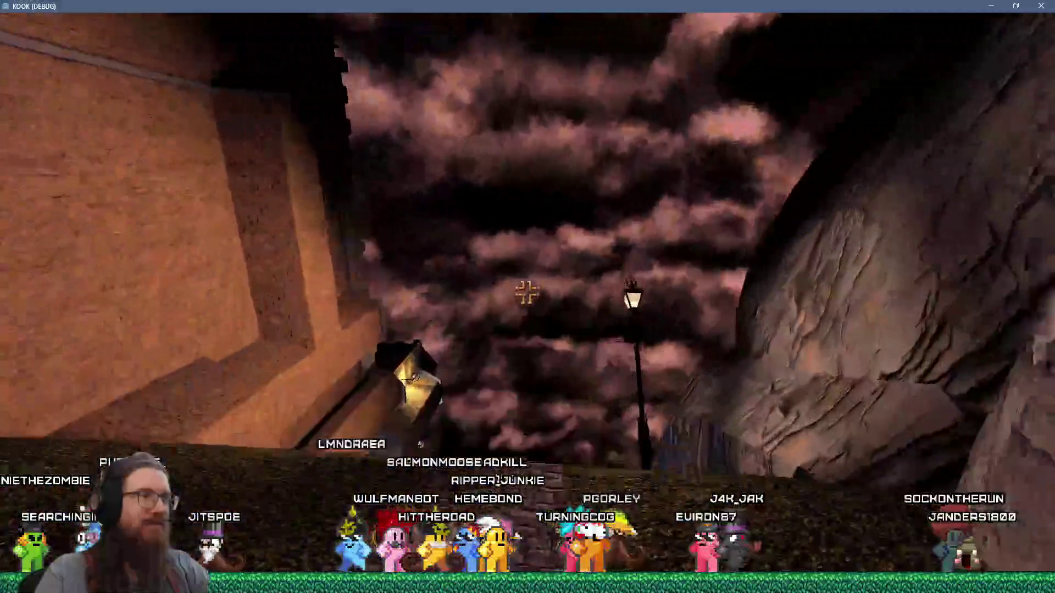
pyautogui.press('w')
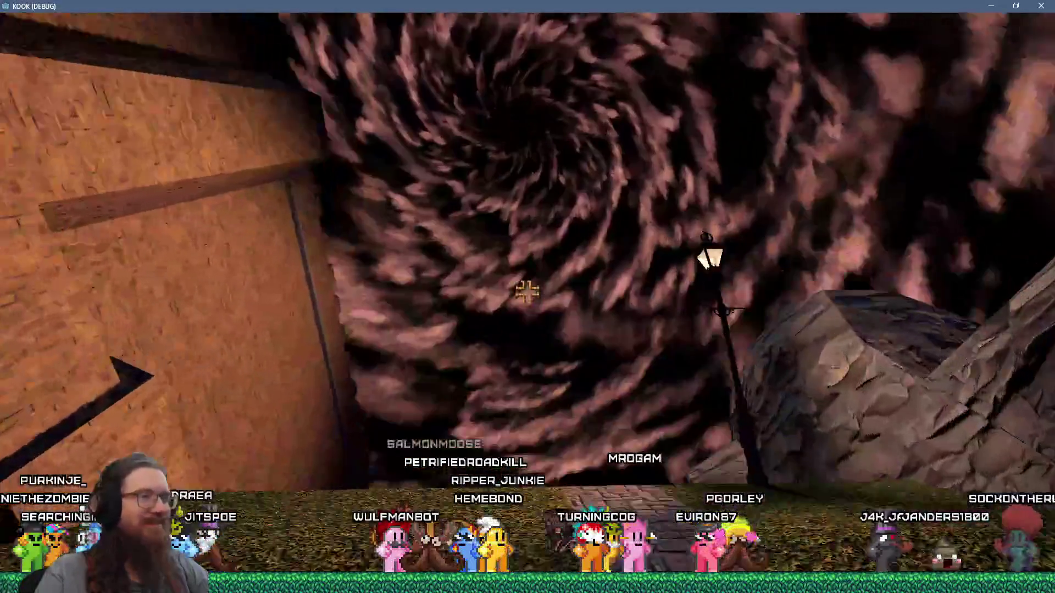
pyautogui.press('s')
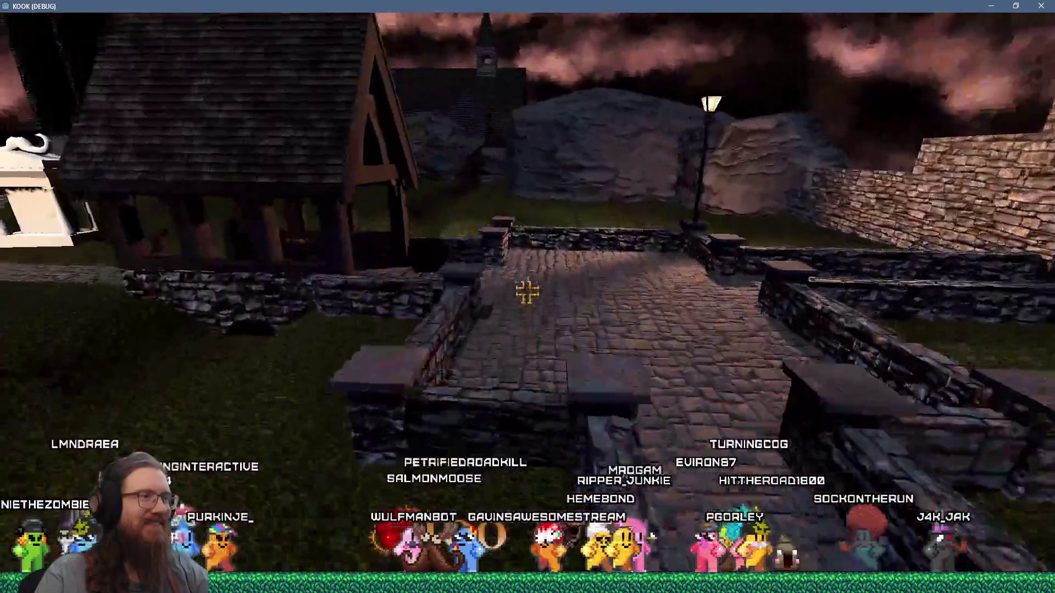
pyautogui.press('w')
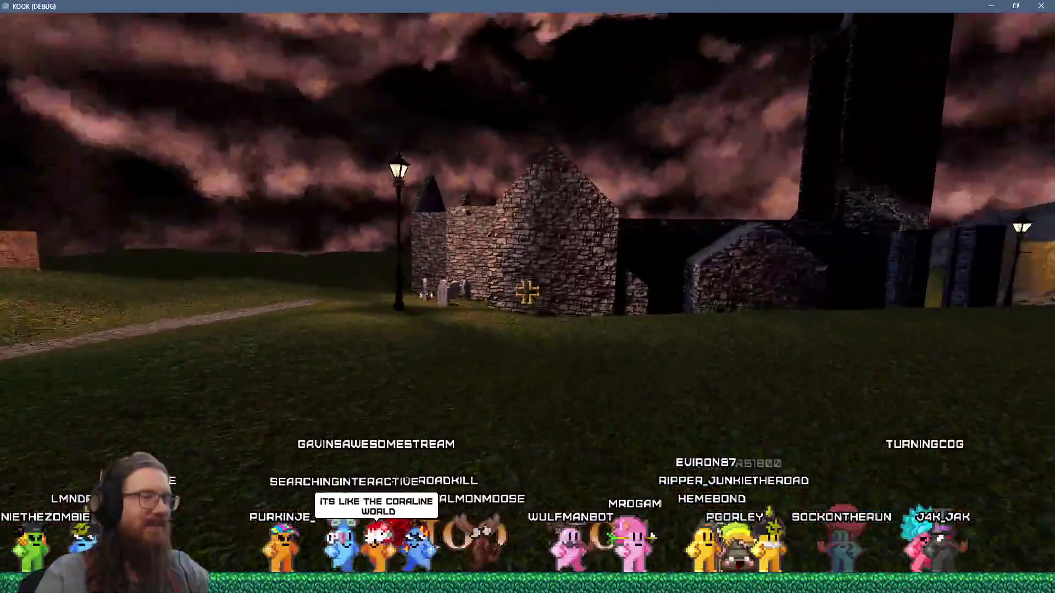
pyautogui.press('w')
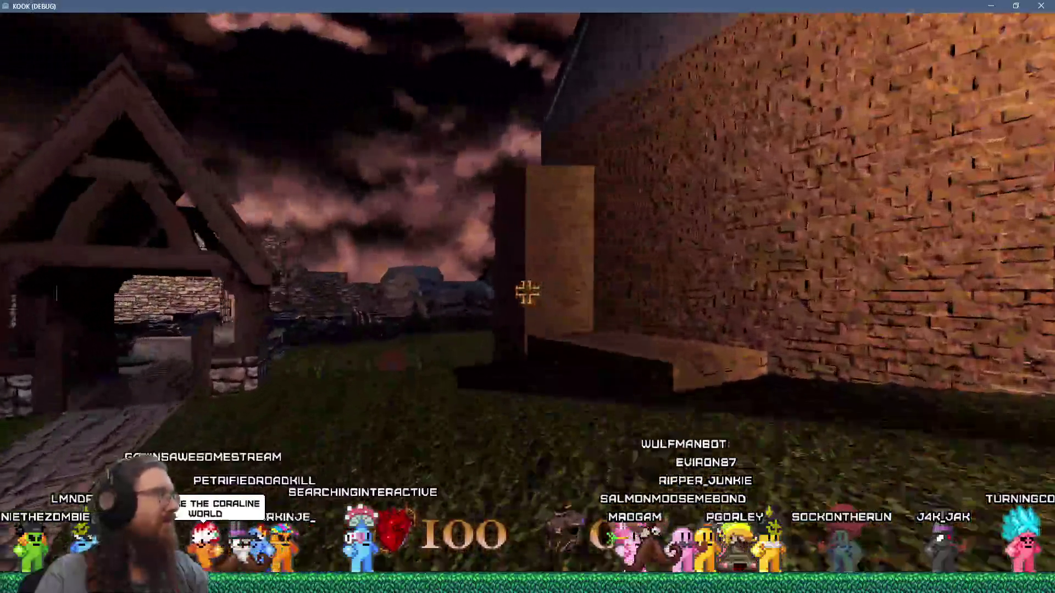
pyautogui.press('w')
pyautogui.press('w')
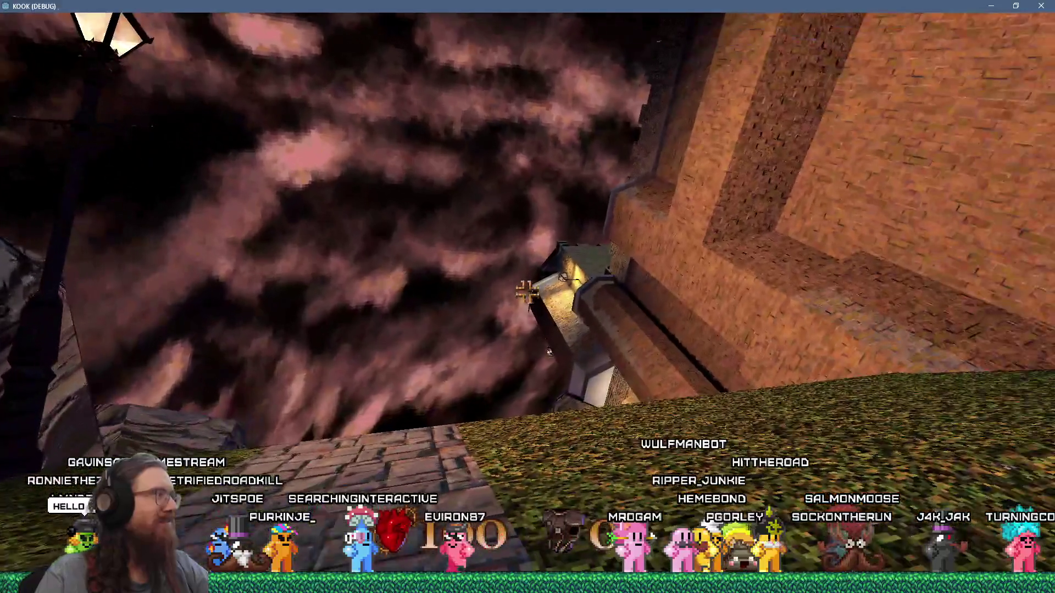
pyautogui.press('w')
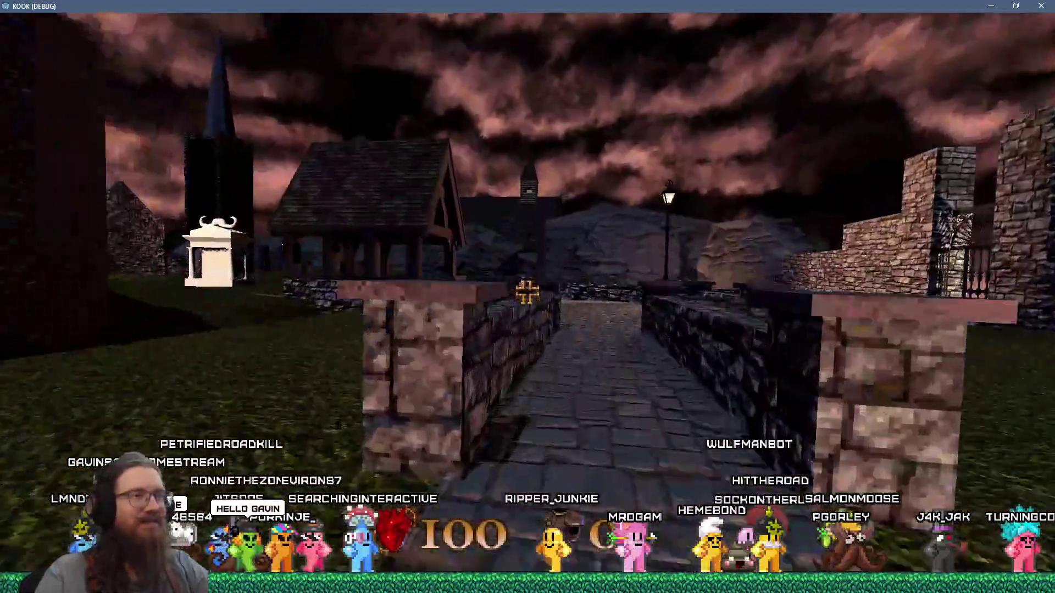
pyautogui.press('Escape')
pyautogui.click(541, 362)
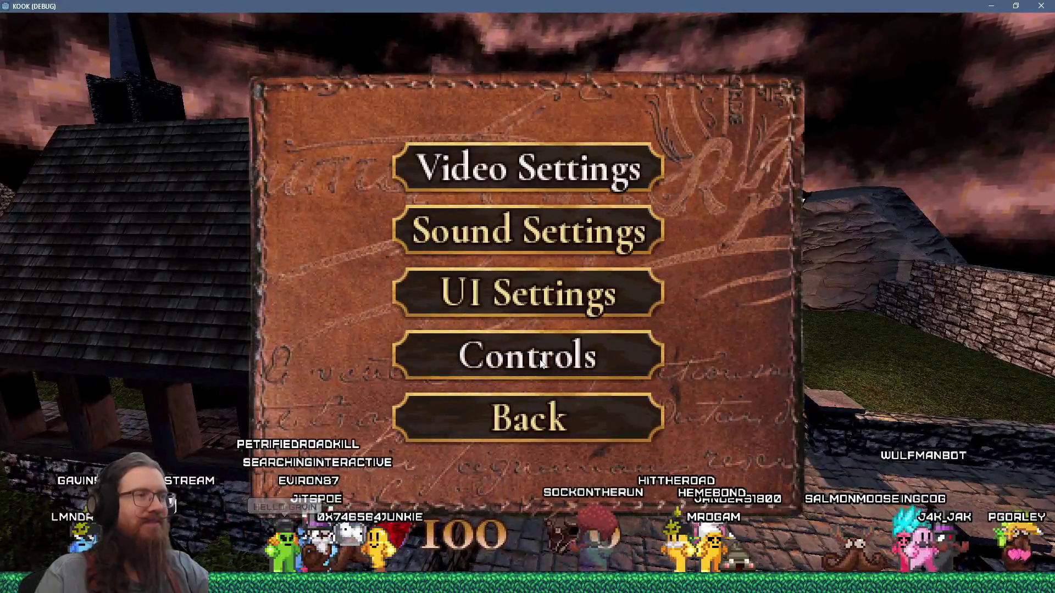
# Step backward and forward through the crosshair designs in the interface settings, then back out
pyautogui.click(551, 291)
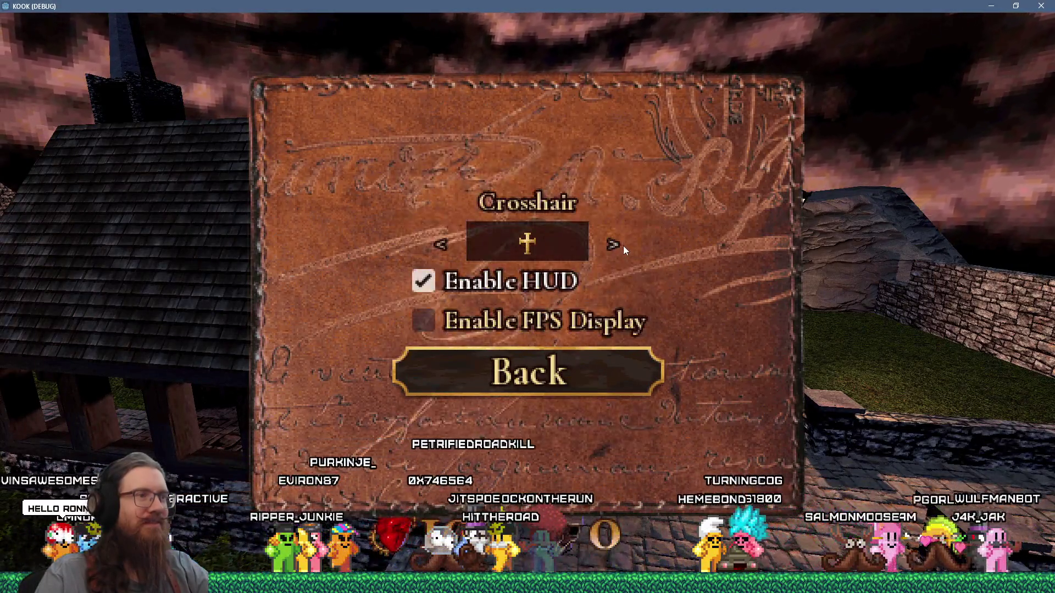
pyautogui.click(438, 248)
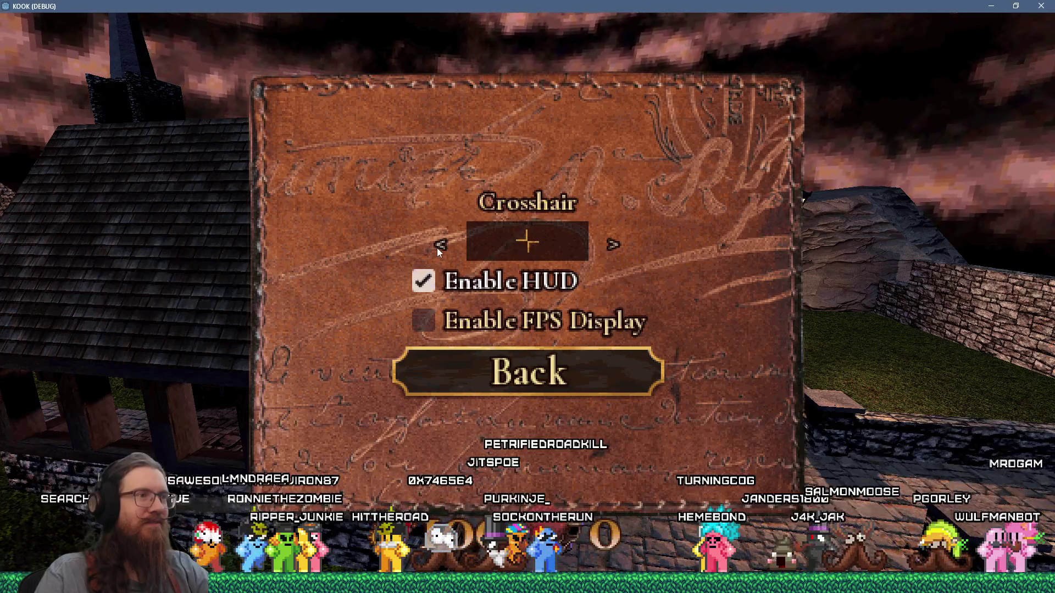
pyautogui.click(438, 247)
pyautogui.click(438, 248)
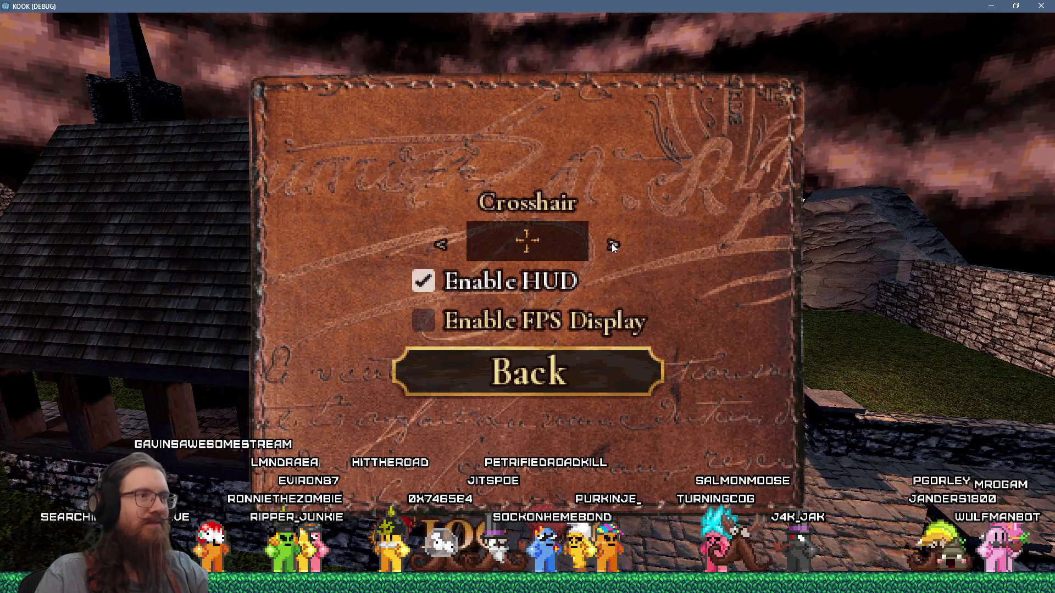
pyautogui.click(611, 243)
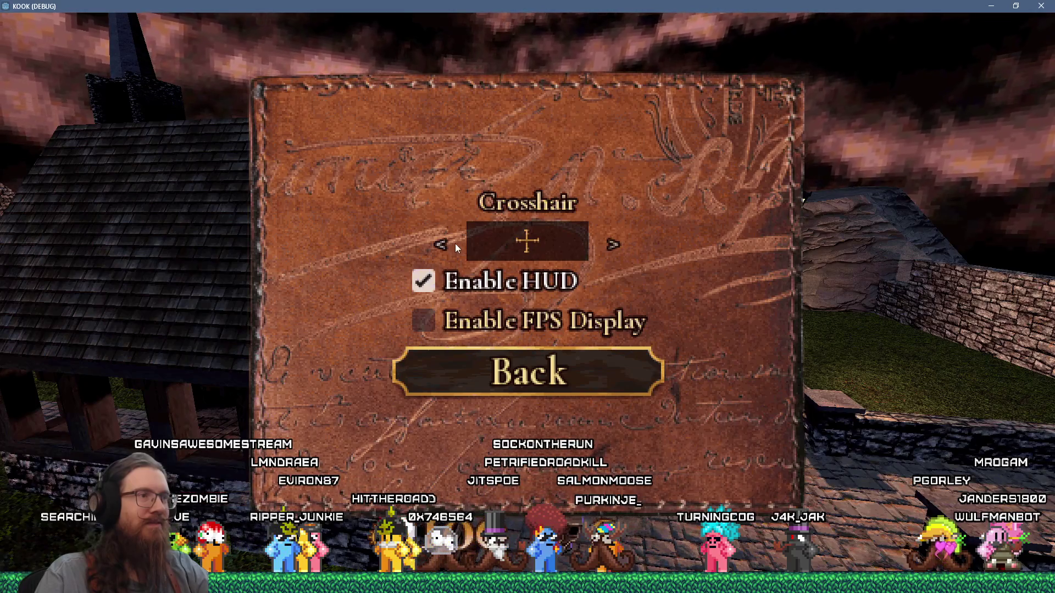
pyautogui.click(612, 245)
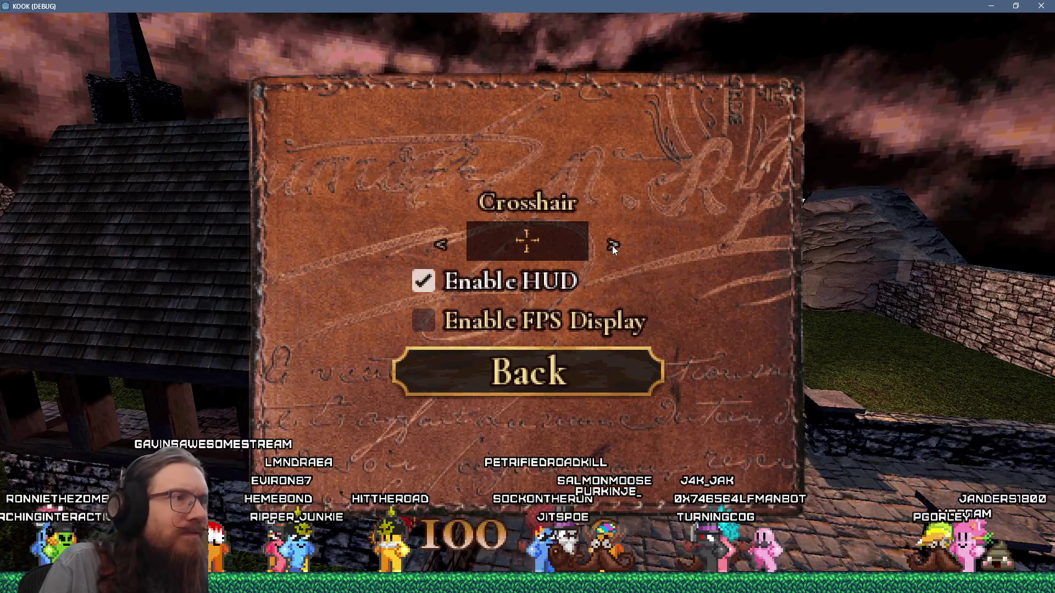
pyautogui.click(585, 375)
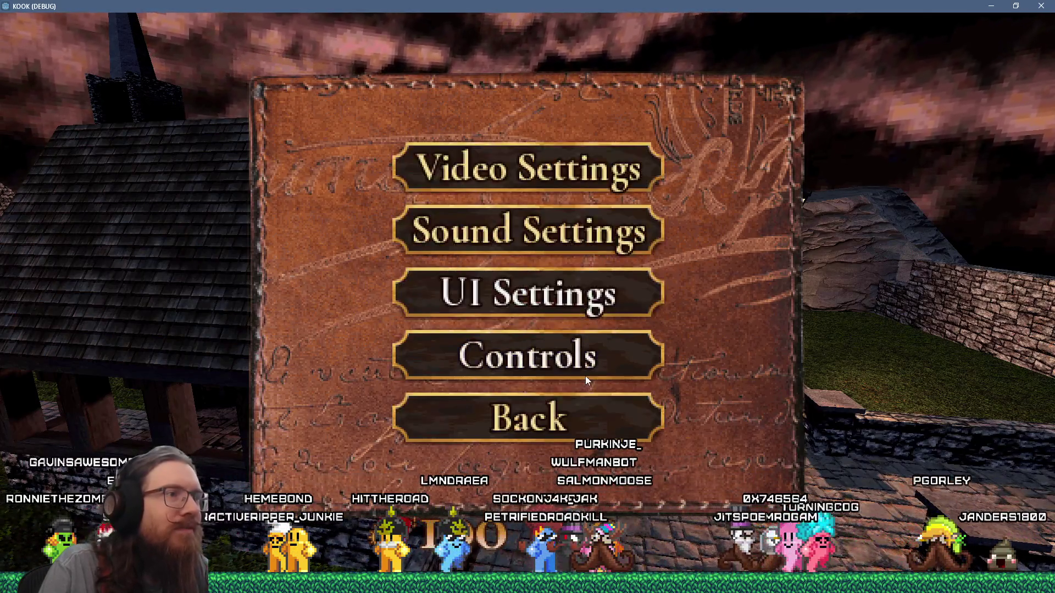
# Resume, then enter 'quit' in the development console and return to Godot
pyautogui.press('Escape')
pyautogui.press('w')
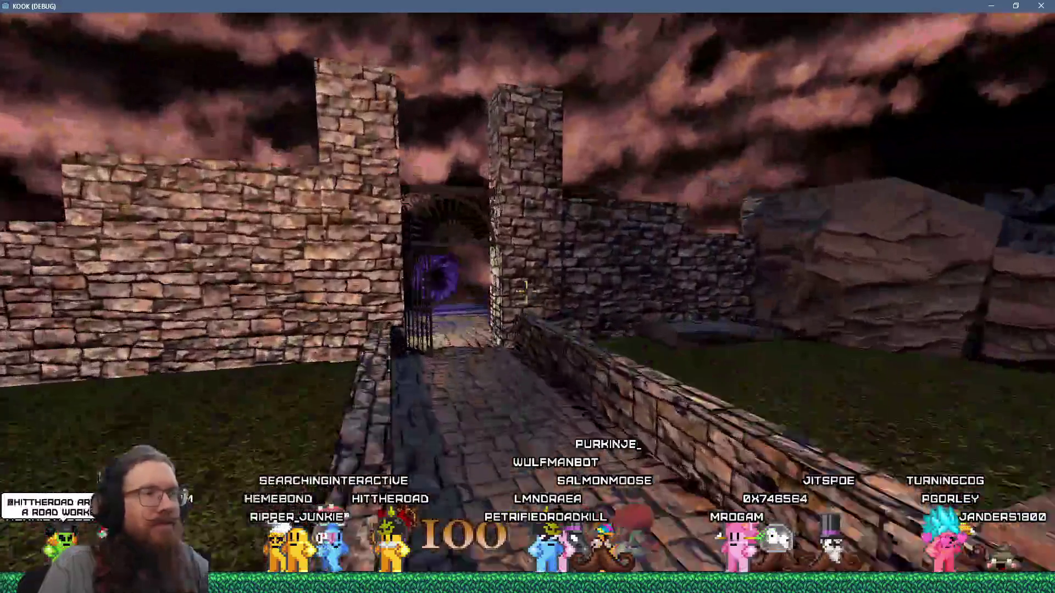
pyautogui.press('`')
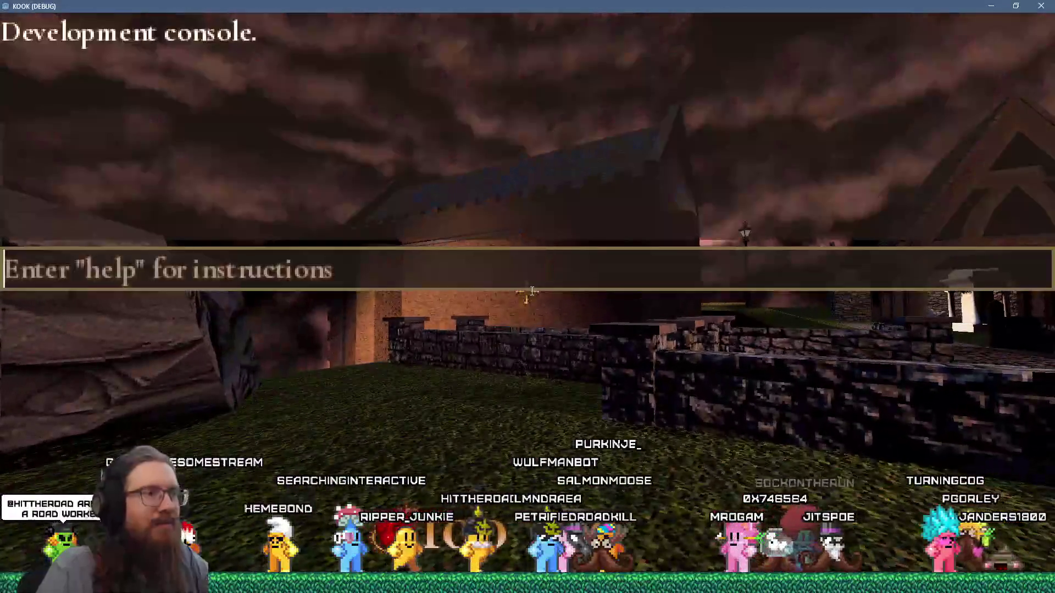
pyautogui.write('quit')
pyautogui.press('Return')
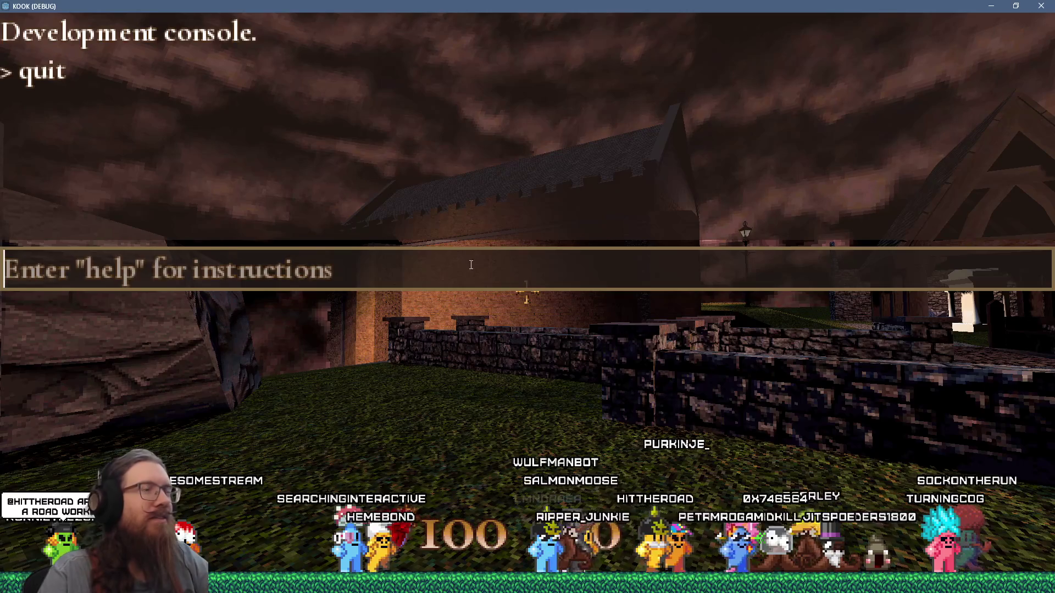
pyautogui.hotkey('alt', 'Tab')
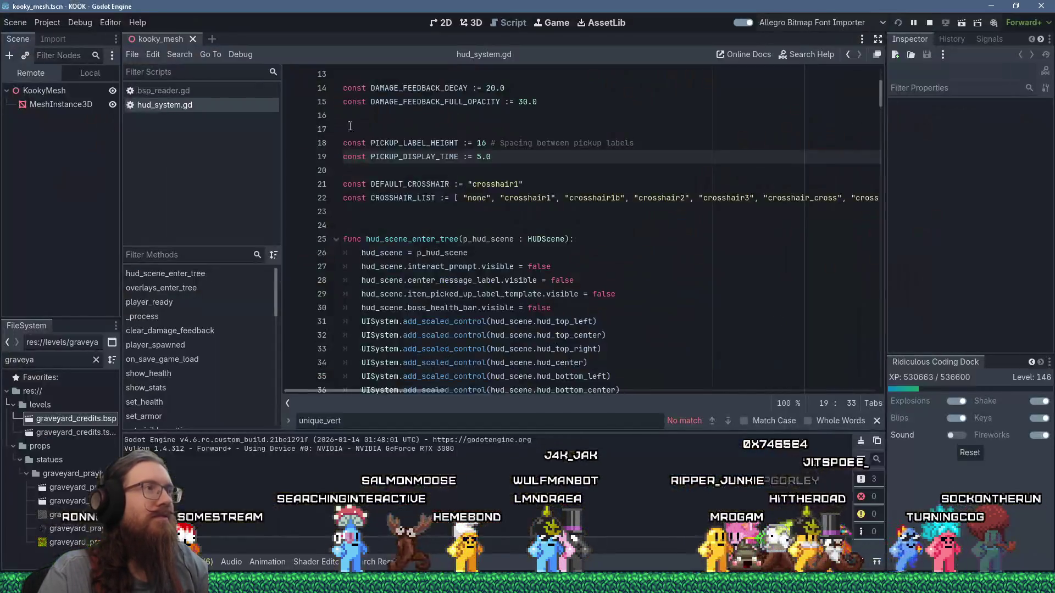
# Search the whole project for 'crosshair'
pyautogui.click(179, 54)
pyautogui.click(225, 128)
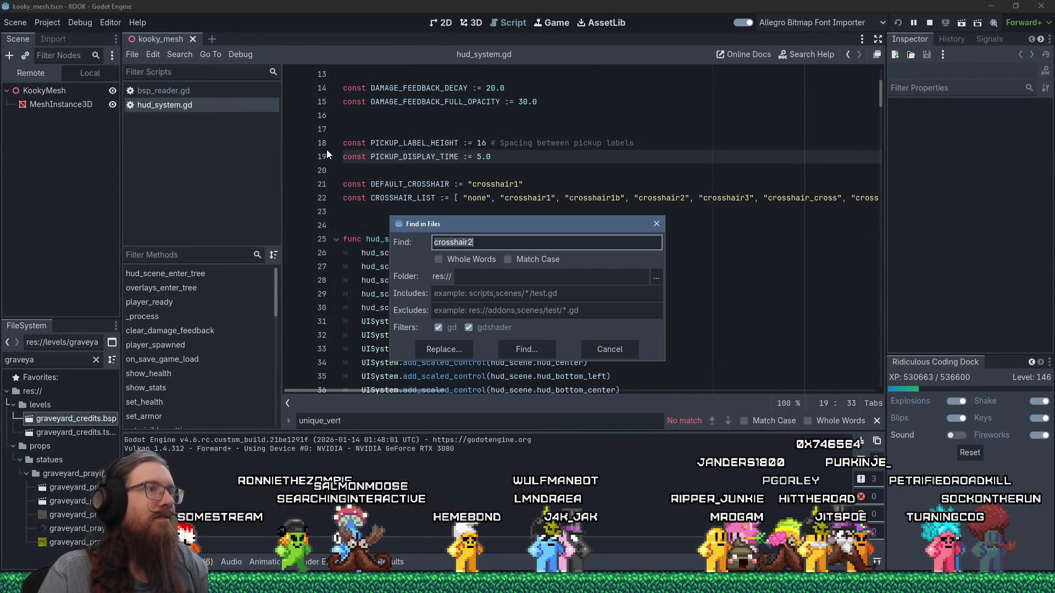
pyautogui.write('crosshair')
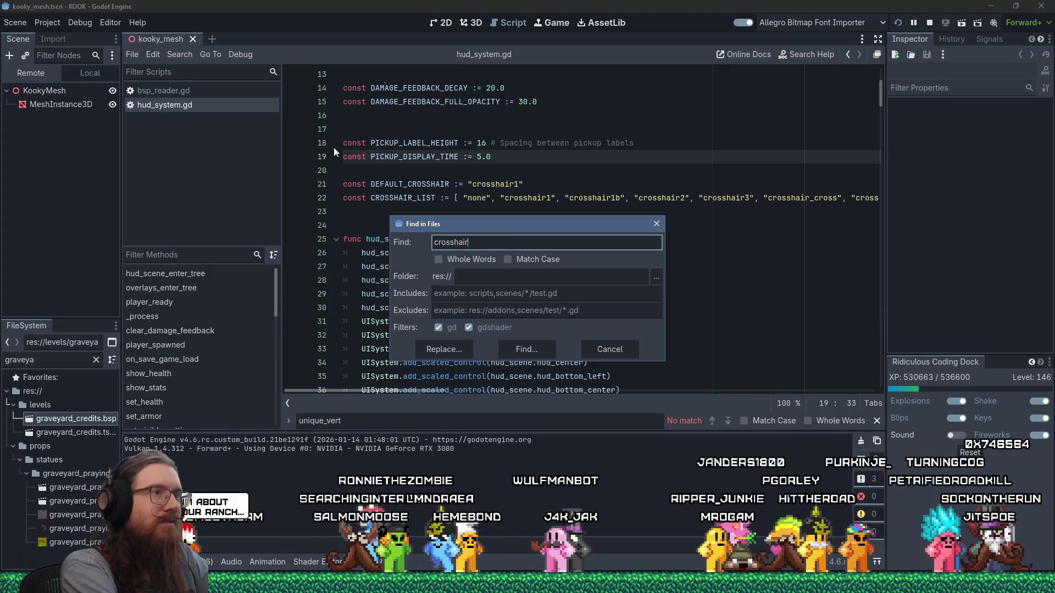
pyautogui.press('Return')
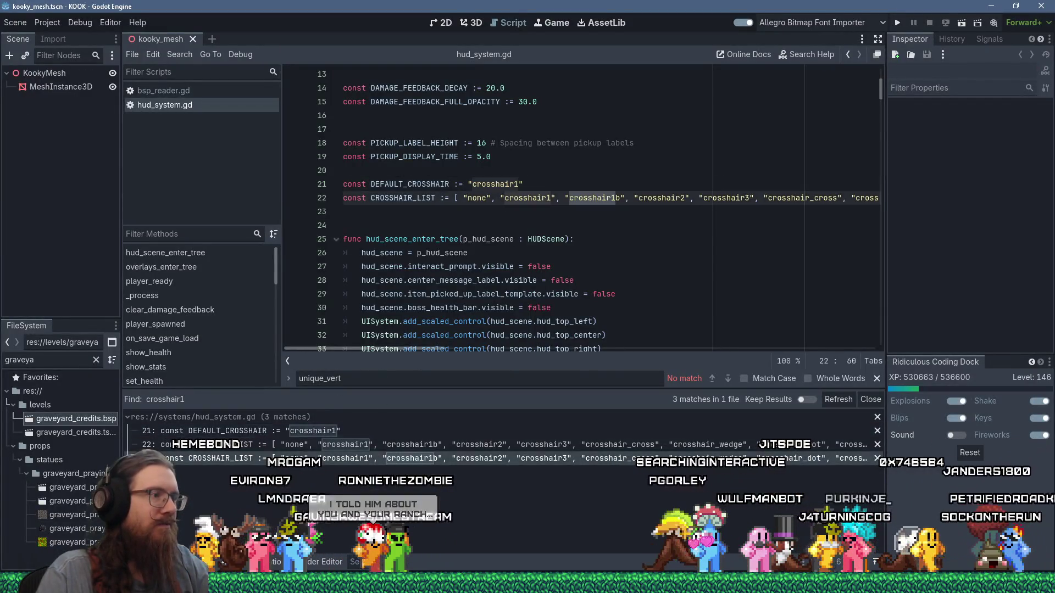
# Change the default crosshair on line 21 to "crosshair1b" and save the script
pyautogui.click(517, 184)
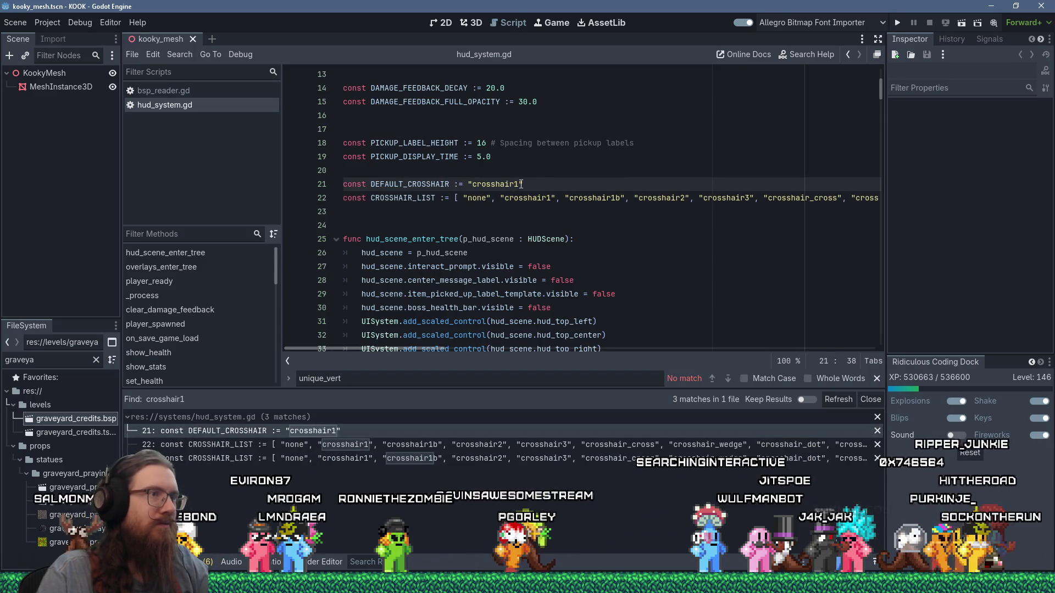
pyautogui.write('b')
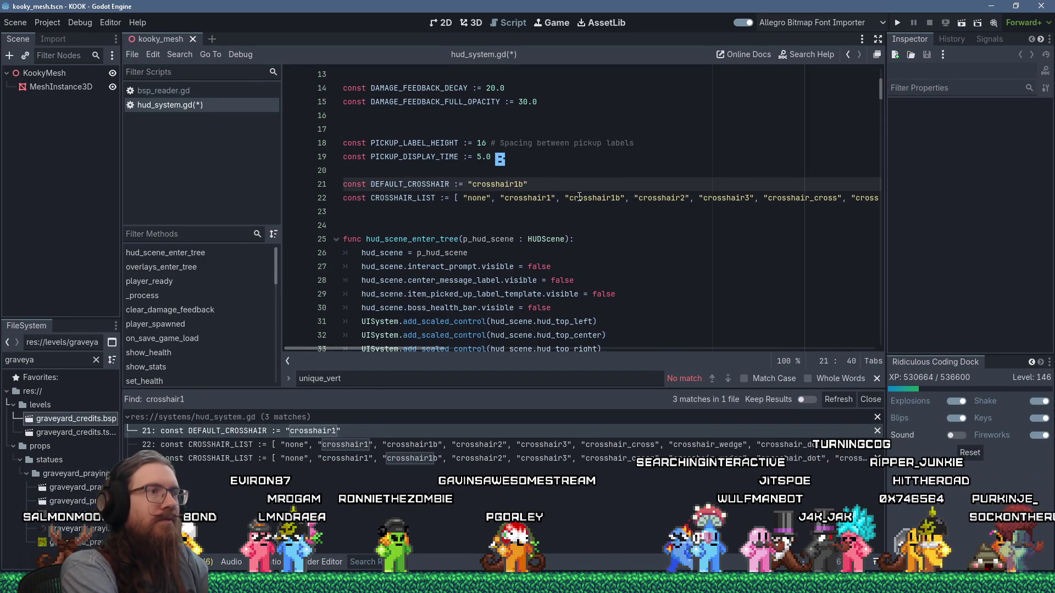
pyautogui.hotkey('ctrl', 's')
# Find every DEFAULT_CROSSHAIR use in the project and jump to the one on line 174
pyautogui.doubleClick(418, 184)
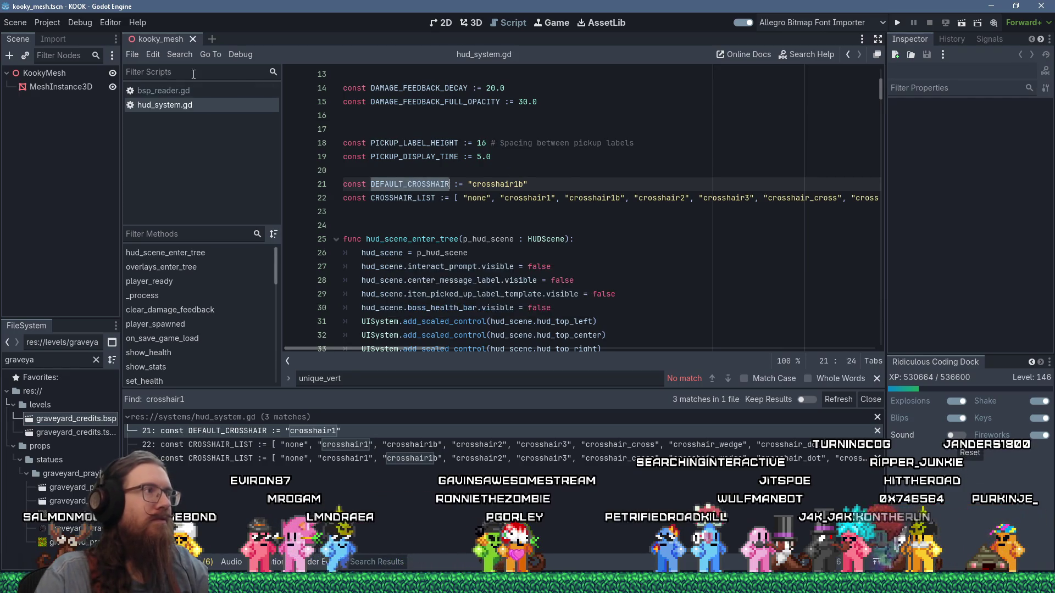
pyautogui.click(174, 55)
pyautogui.click(212, 134)
pyautogui.click(556, 354)
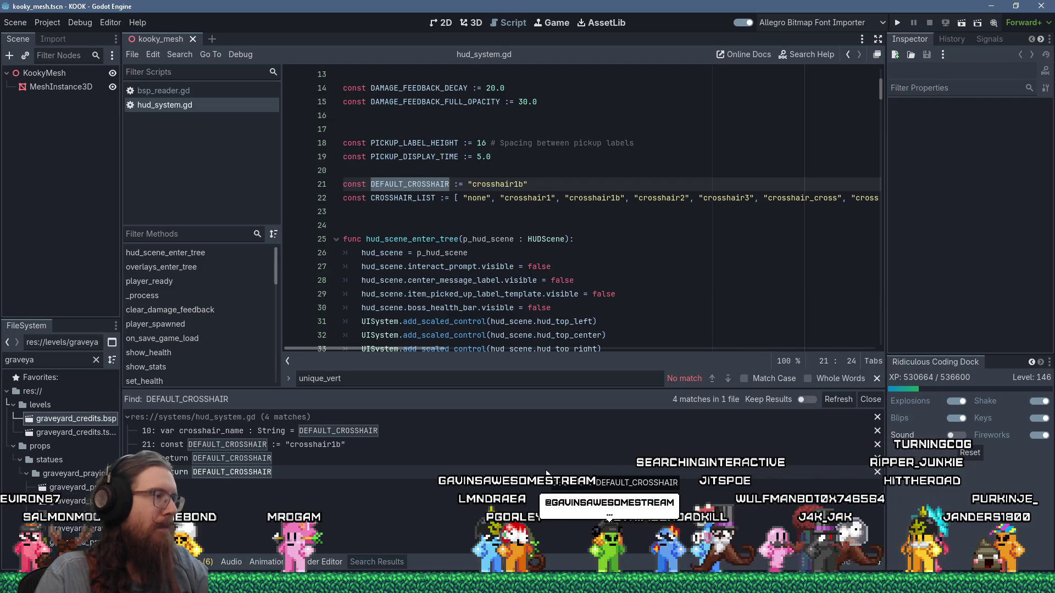
pyautogui.click(369, 460)
# Inspect the DEFAULT_CROSSHAIR search results on lines 174 and 182 of hud_system.gd
pyautogui.scroll(-3)
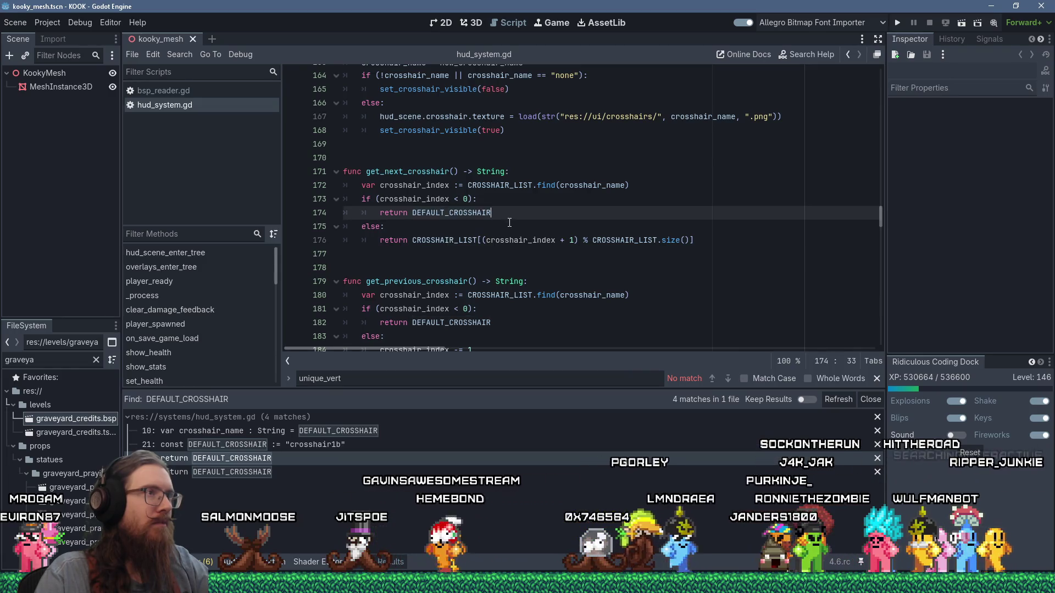
pyautogui.scroll(3)
pyautogui.scroll(3)
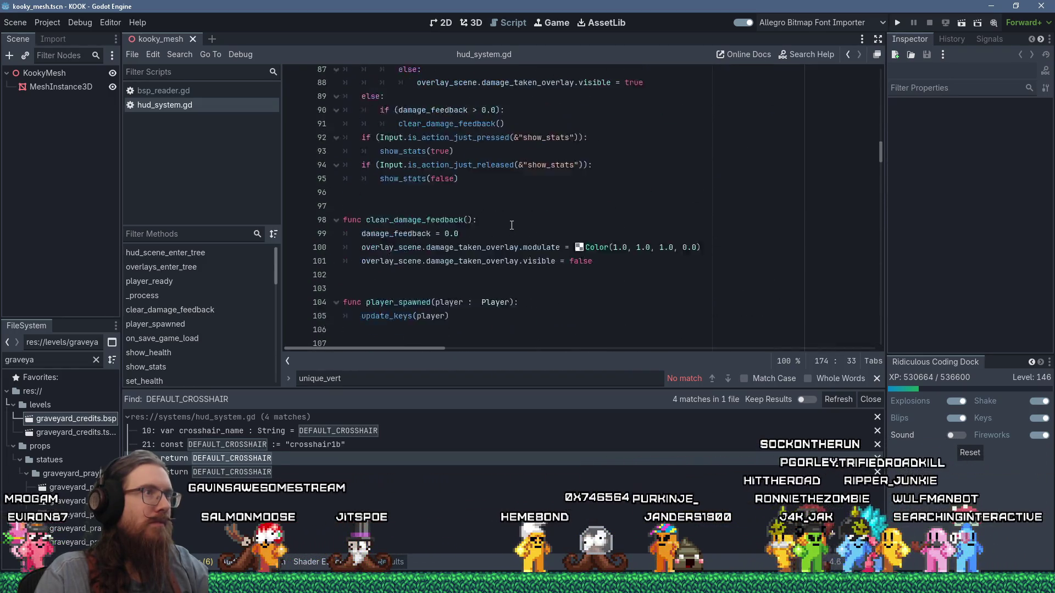
pyautogui.scroll(-3)
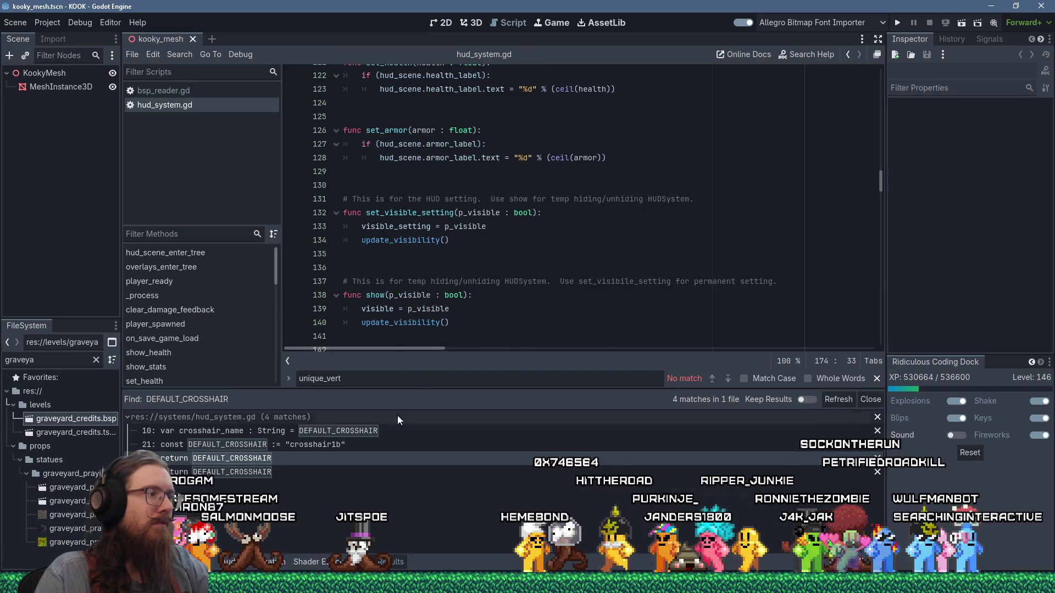
pyautogui.click(288, 458)
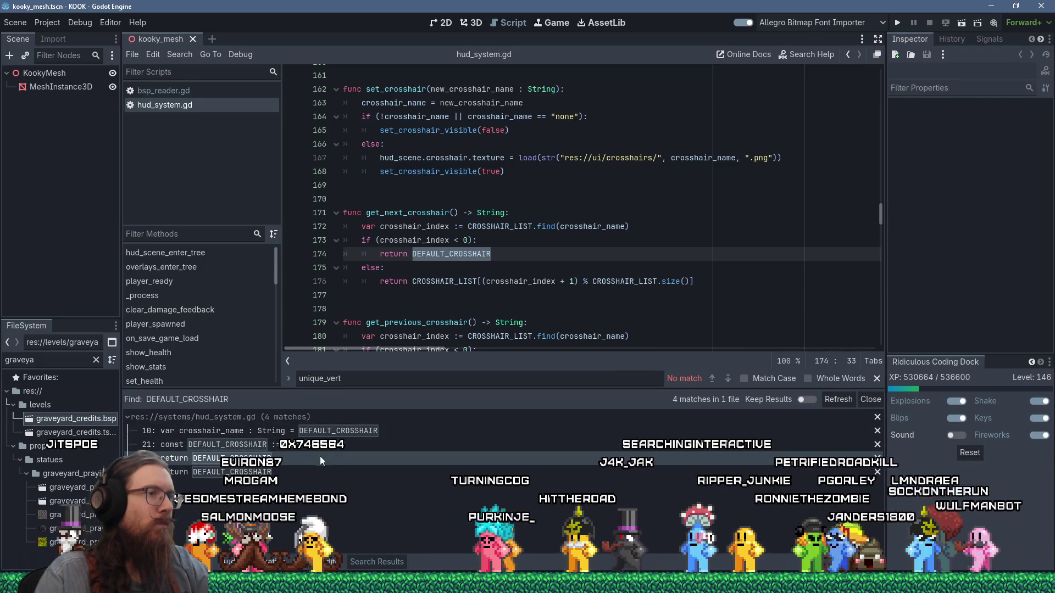
pyautogui.click(286, 469)
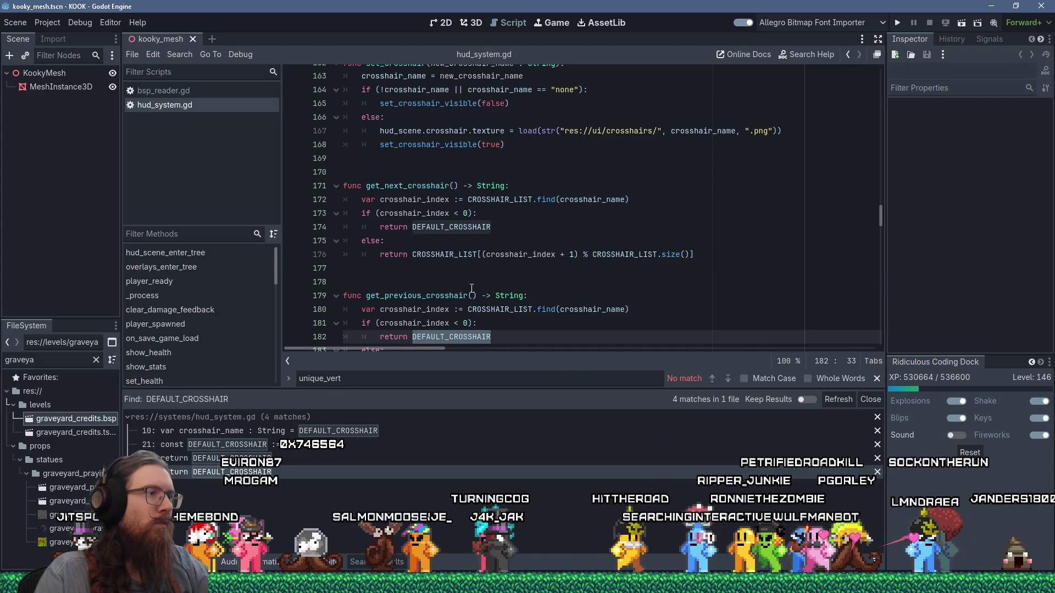
pyautogui.scroll(-3)
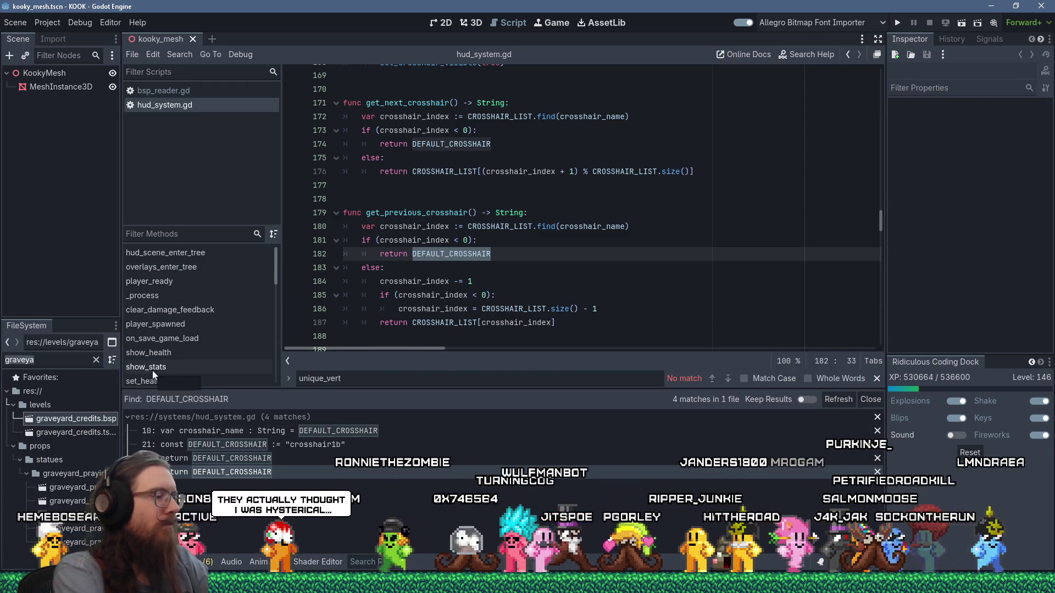
# Filter the FileSystem by 'crosshair' to list the ui/crosshairs images, and widen the left docks
pyautogui.hotkey('ctrl', 'a')
pyautogui.write('crosshair')
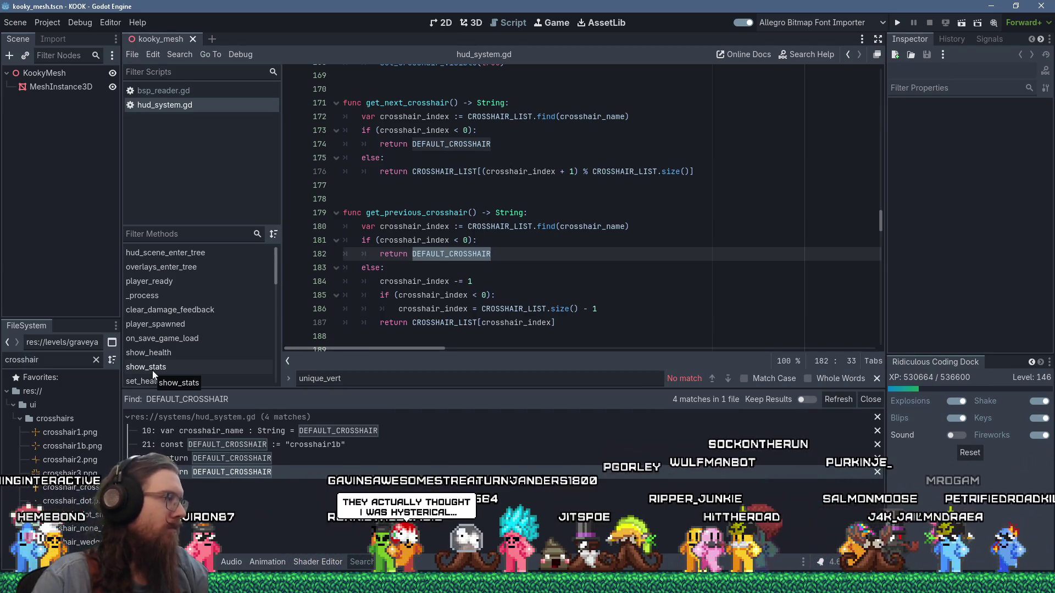
pyautogui.moveTo(121, 286); pyautogui.dragTo(170, 286)
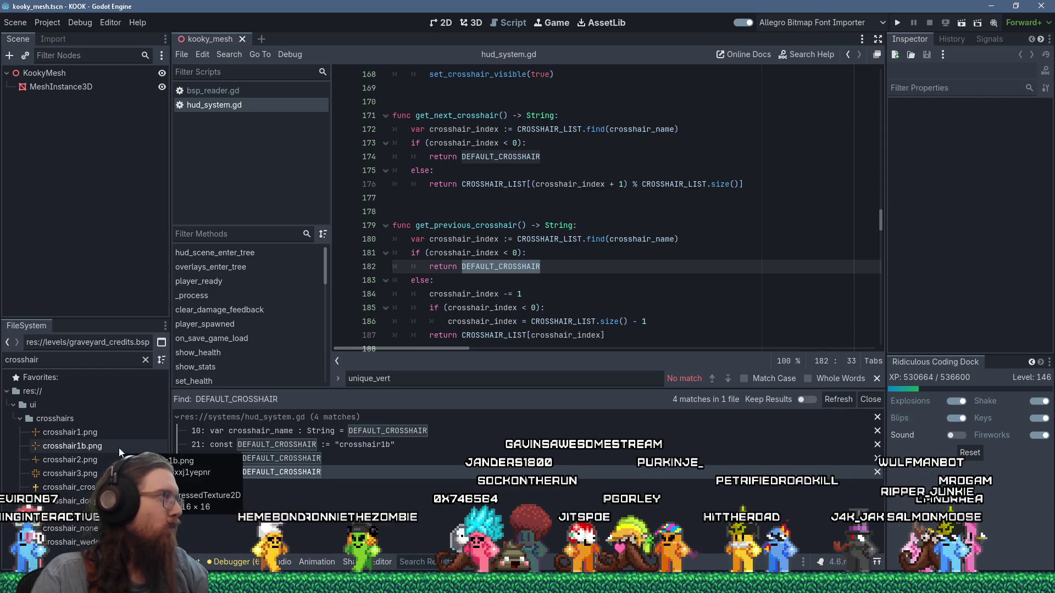
pyautogui.moveTo(119, 448)
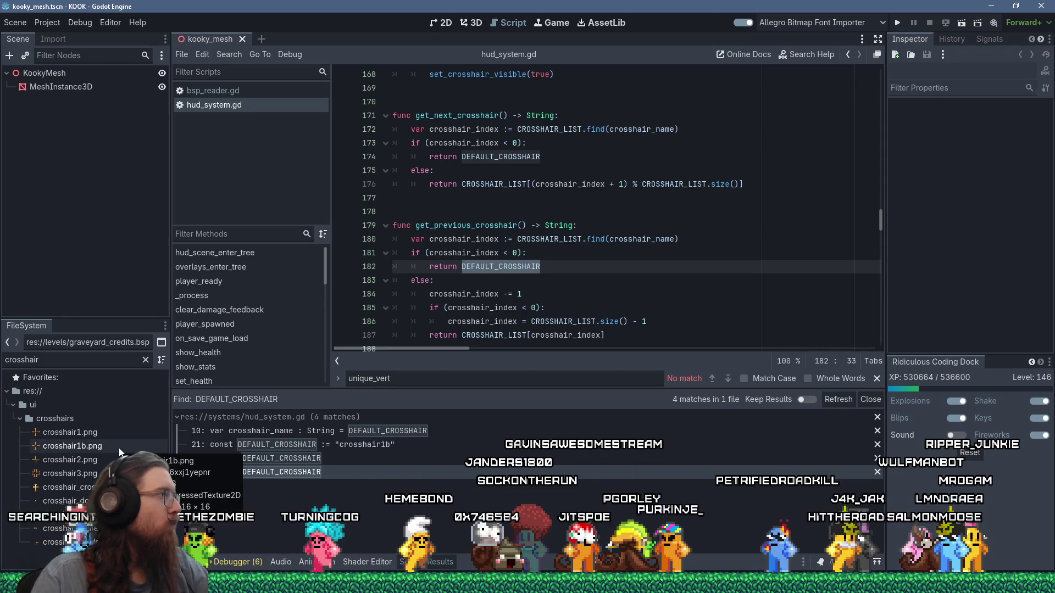